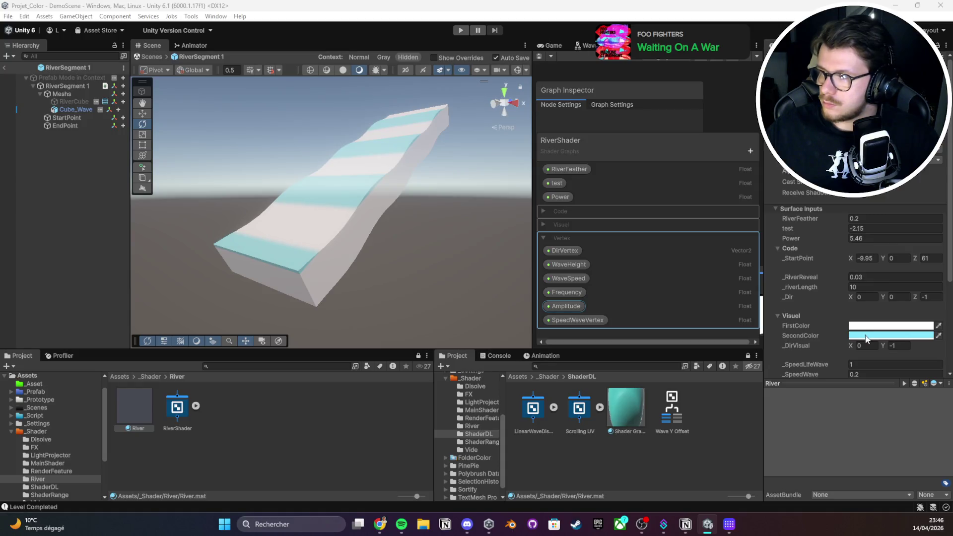
Undo and redo the material colour edits so FirstColor is cyan and SecondColor white
key("ctrl+z")
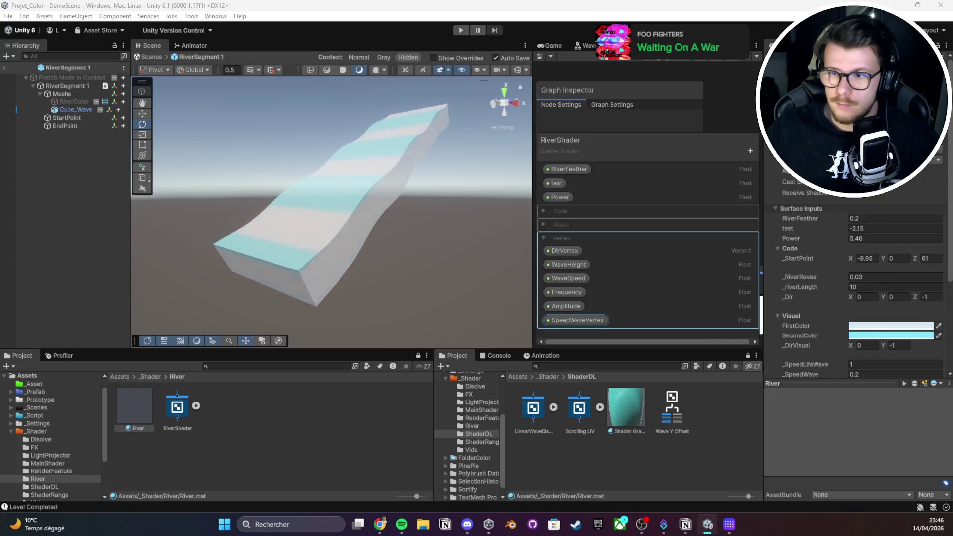
key("ctrl+y")
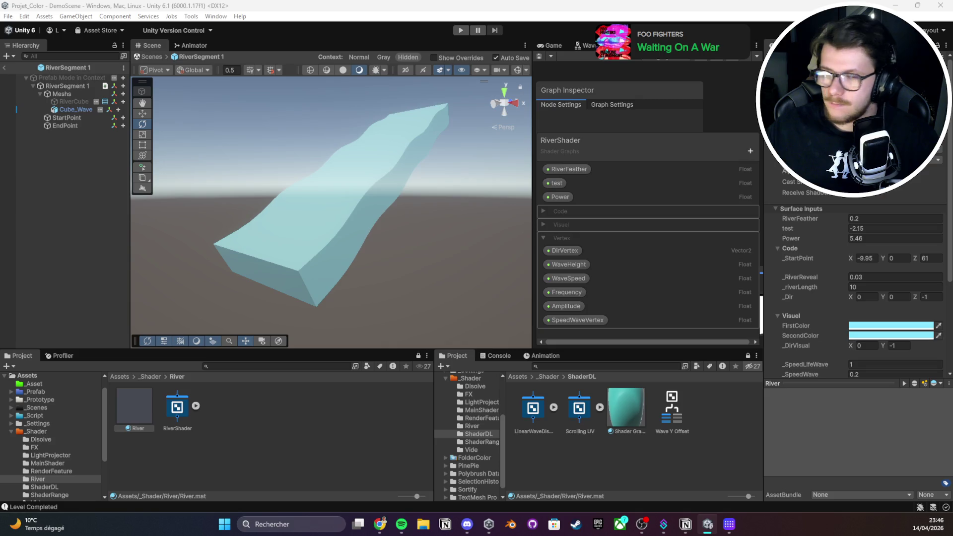
key("ctrl+z")
Speed the River material's vertex waves up to SpeedWaveVertex 4.48 and watch the mesh
scroll(809, 232, "down", 5)
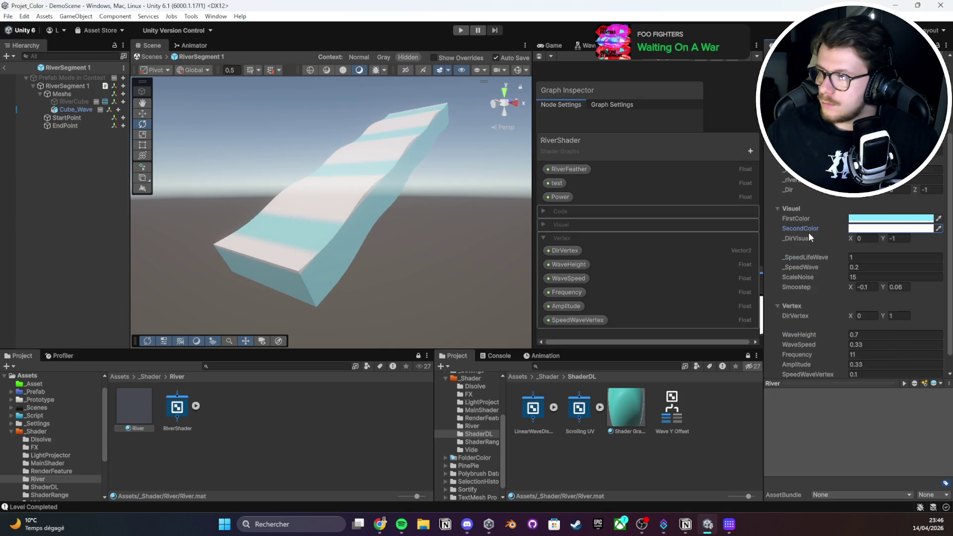
mouse_move(802, 350)
left_mouse_down()
mouse_move(826, 350)
mouse_move(787, 353)
mouse_move(824, 353)
left_mouse_up()
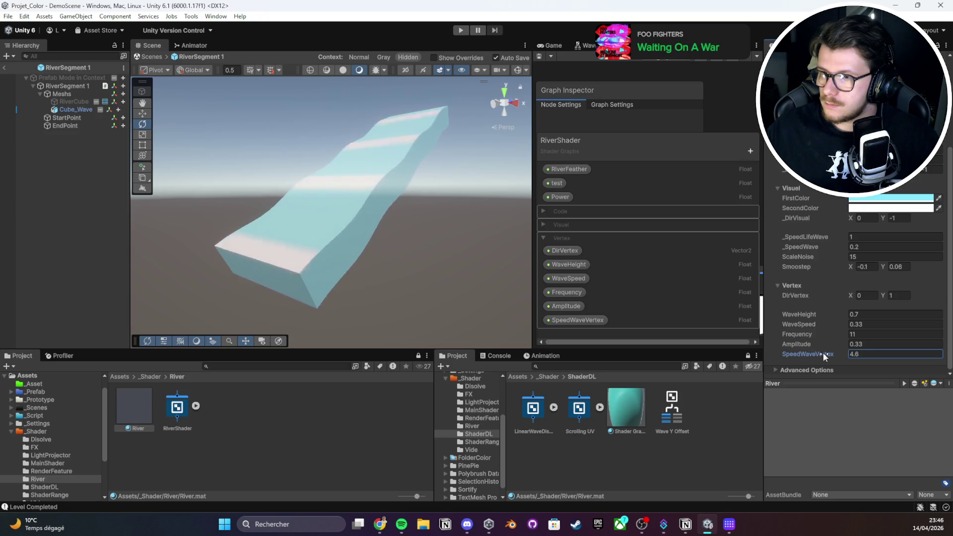
mouse_move(427, 222)
left_mouse_down()
mouse_move(448, 247)
mouse_move(394, 187)
mouse_move(382, 196)
mouse_move(458, 241)
mouse_move(408, 222)
mouse_move(408, 202)
mouse_move(290, 242)
mouse_move(311, 213)
mouse_move(330, 228)
mouse_move(334, 197)
mouse_move(473, 190)
left_mouse_up()
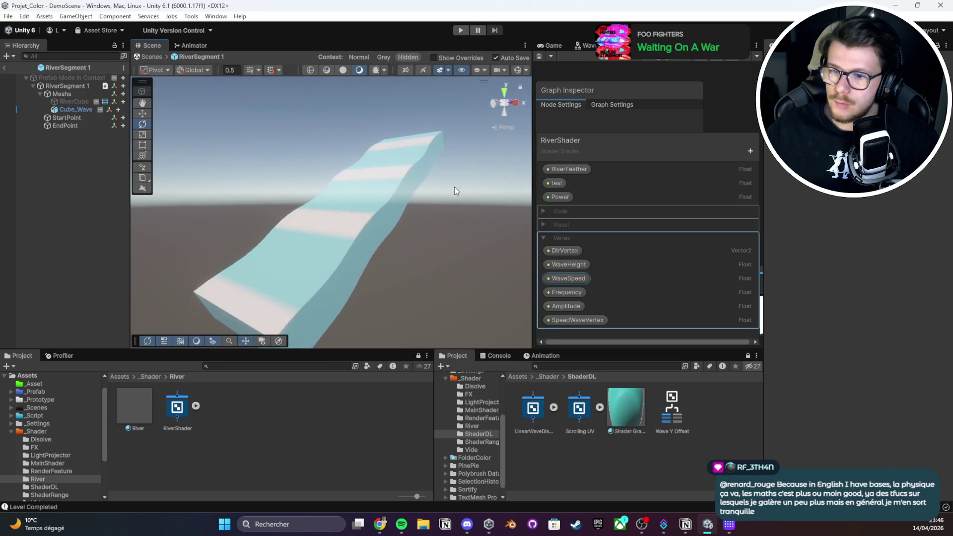
Test higher and lower wave Frequency values, reverting each back to 11
left_click(139, 412)
scroll(864, 230, "down", 3)
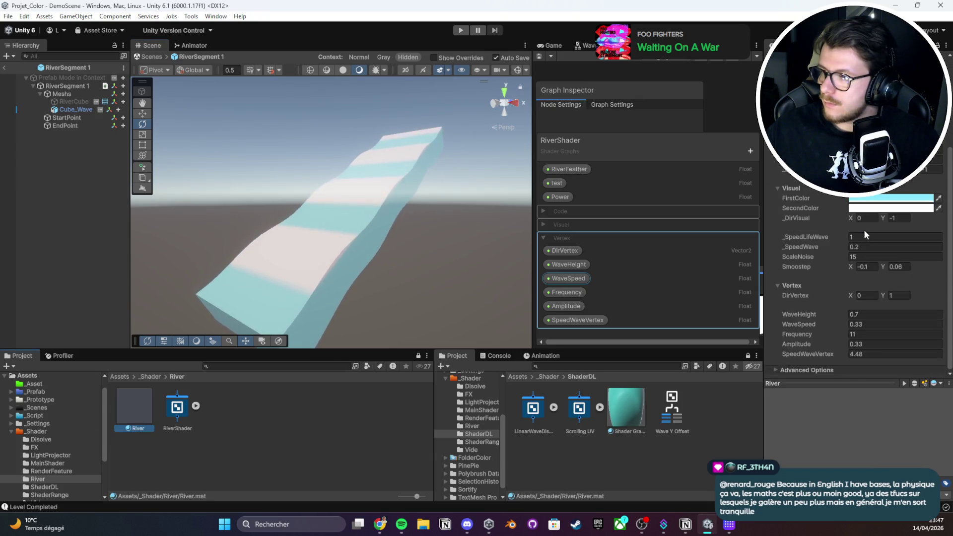
left_click_drag(795, 332, 843, 334)
key("ctrl+z")
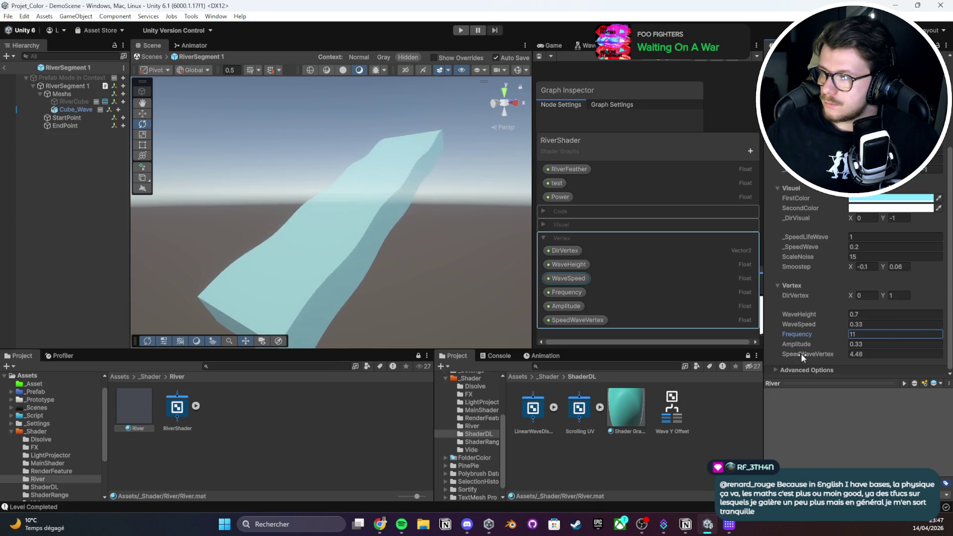
left_click_drag(803, 336, 773, 344)
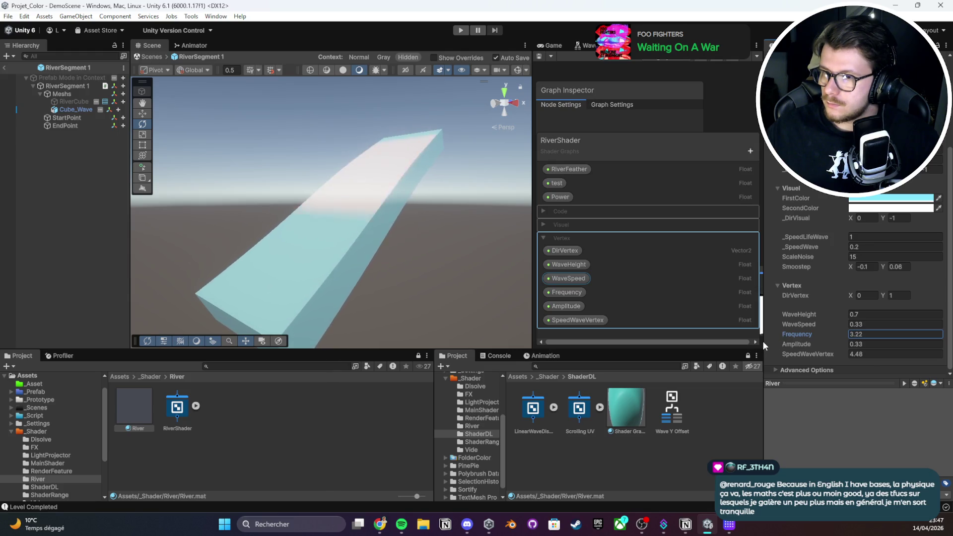
key("ctrl+z")
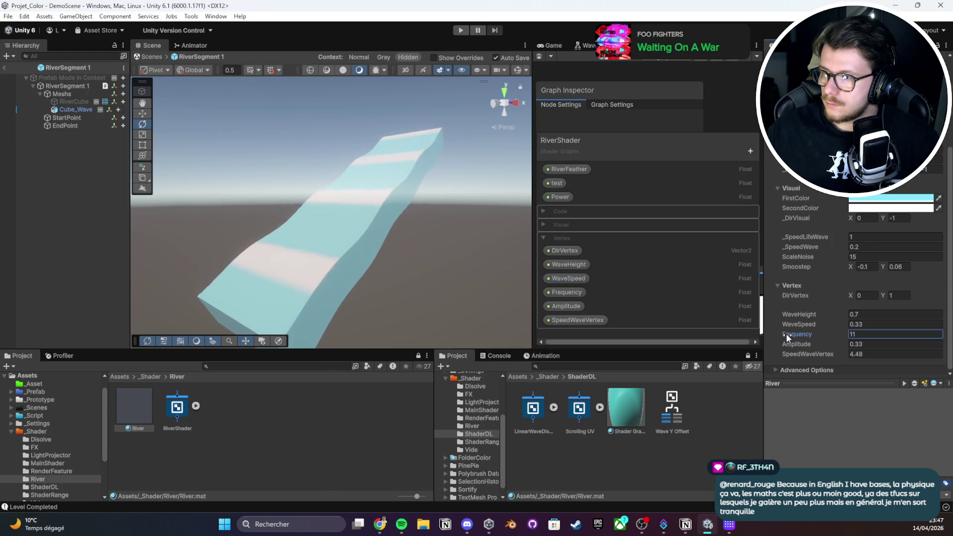
Test a taller wave Amplitude, revert to 0.33, then lower it to flatten the river
mouse_move(392, 240)
left_mouse_down()
mouse_move(351, 241)
mouse_move(436, 237)
left_mouse_up()
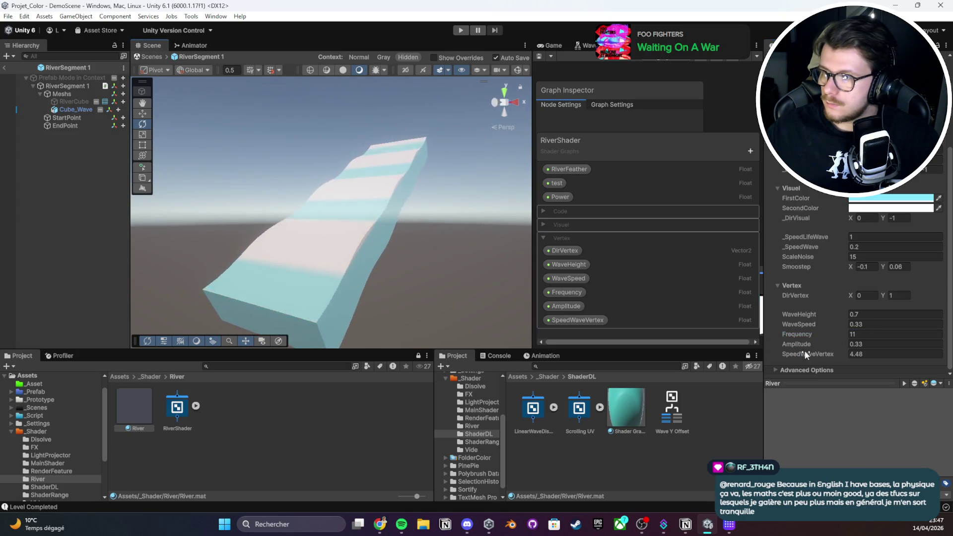
left_click_drag(805, 340, 847, 341)
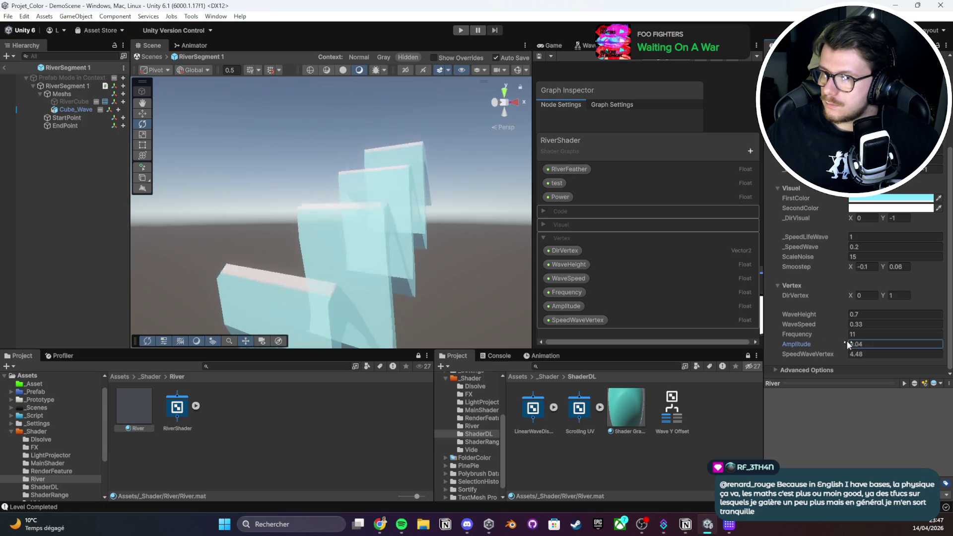
key("ctrl+z")
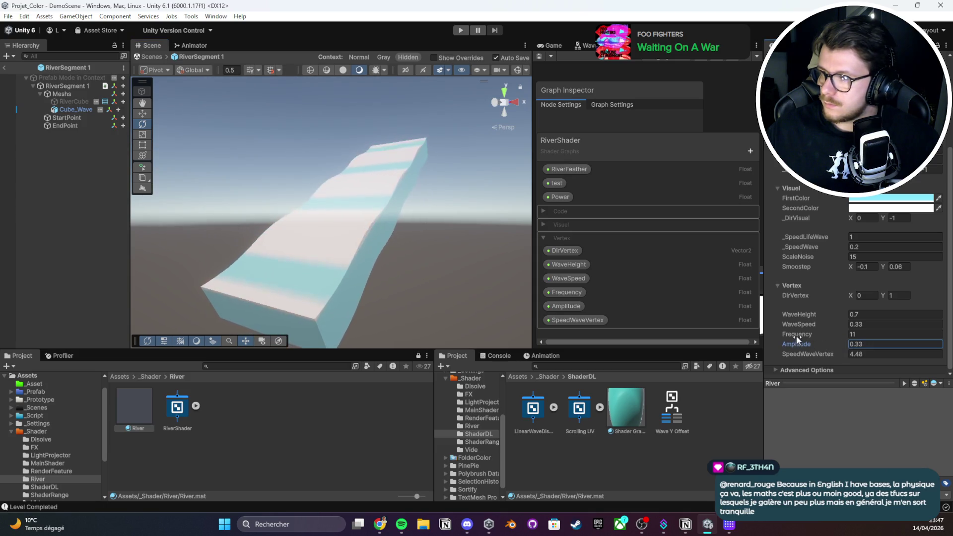
left_click_drag(805, 344, 793, 349)
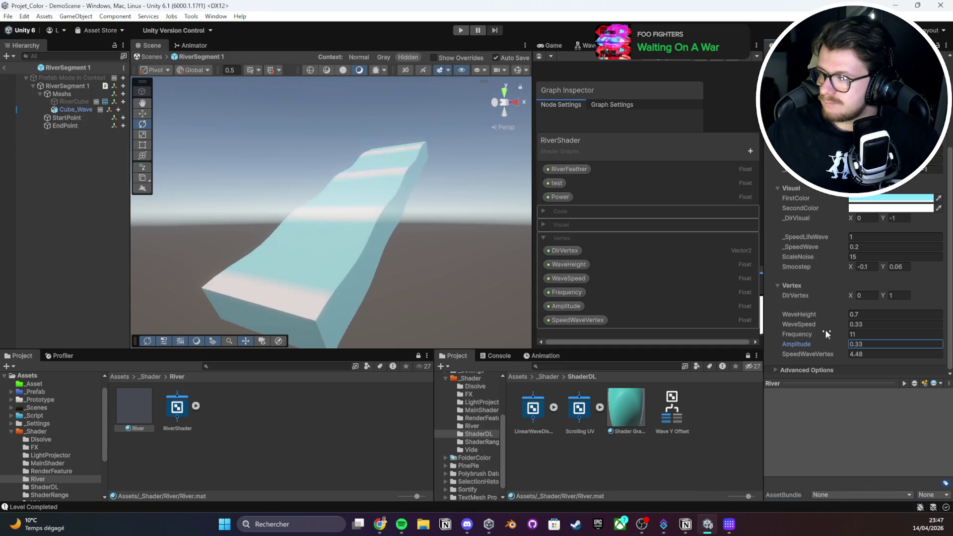
Adjust an upper material property slider and select the DirVertex property
scroll(827, 326, "up", 3)
scroll(827, 326, "up", 1)
left_click_drag(793, 207, 835, 206)
left_click(564, 251)
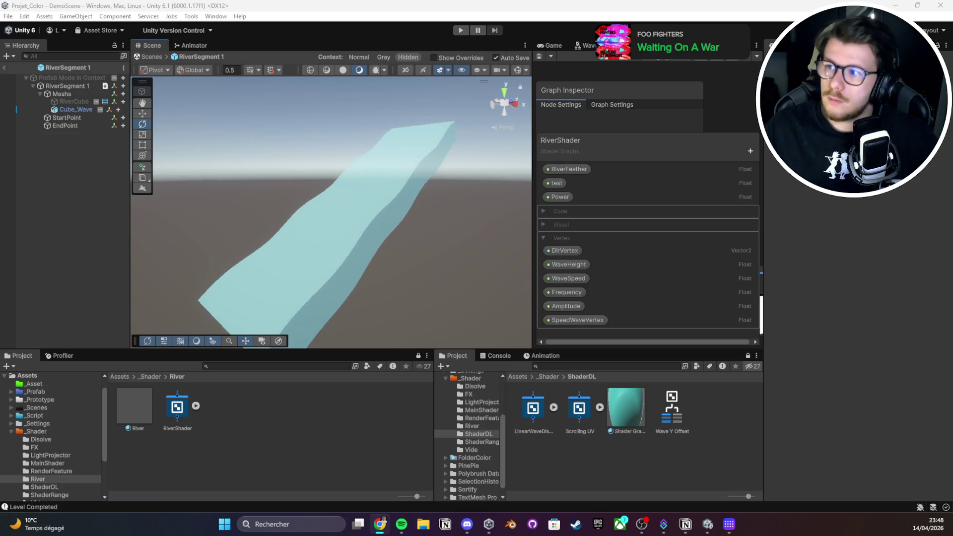
double_click(588, 45)
Zoom out, drag the right-hand node cluster up-left, and pan to clear space for a new node
scroll(250, 205, "down", 5)
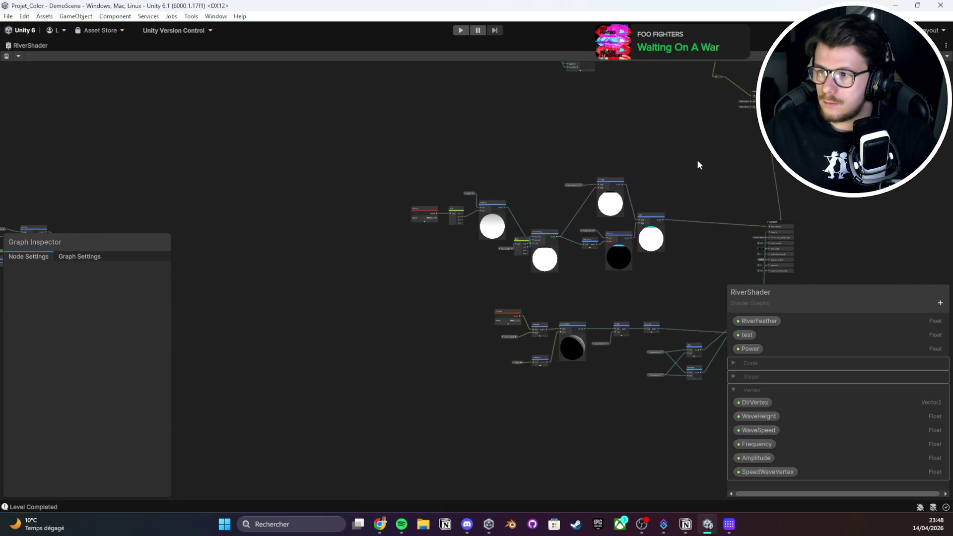
left_click_drag(697, 160, 391, 261)
mouse_move(652, 238)
left_mouse_down()
mouse_move(162, 185)
mouse_move(55, 160)
left_mouse_up()
left_click(261, 173)
left_click_drag(261, 173, 335, 226)
left_click_drag(409, 176, 293, 272)
left_click_drag(361, 237, 301, 276)
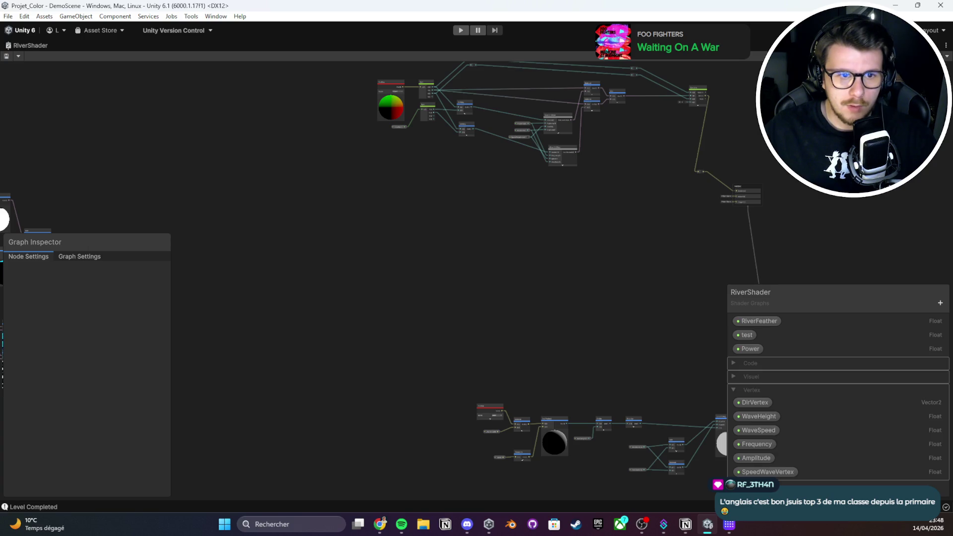
right_click(267, 223)
Add a Scene Depth node to the RiverShader graph
left_click(282, 228)
type("saw")
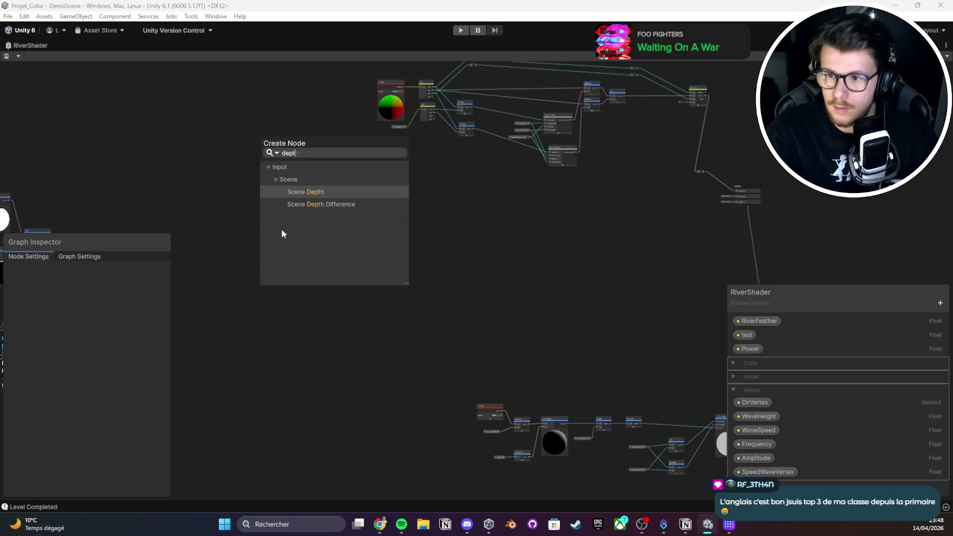
key("Escape")
scroll(281, 231, "up", 2)
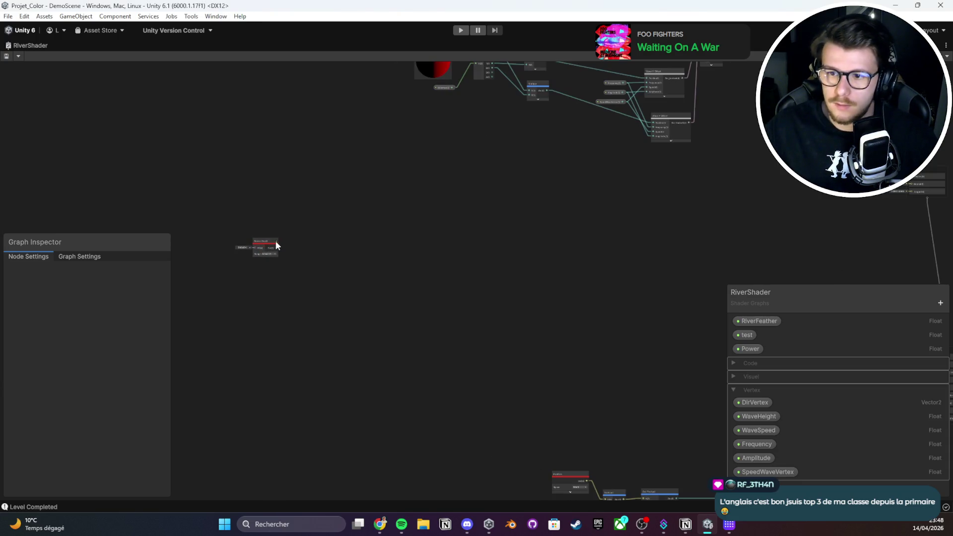
scroll(237, 240, "up", 5)
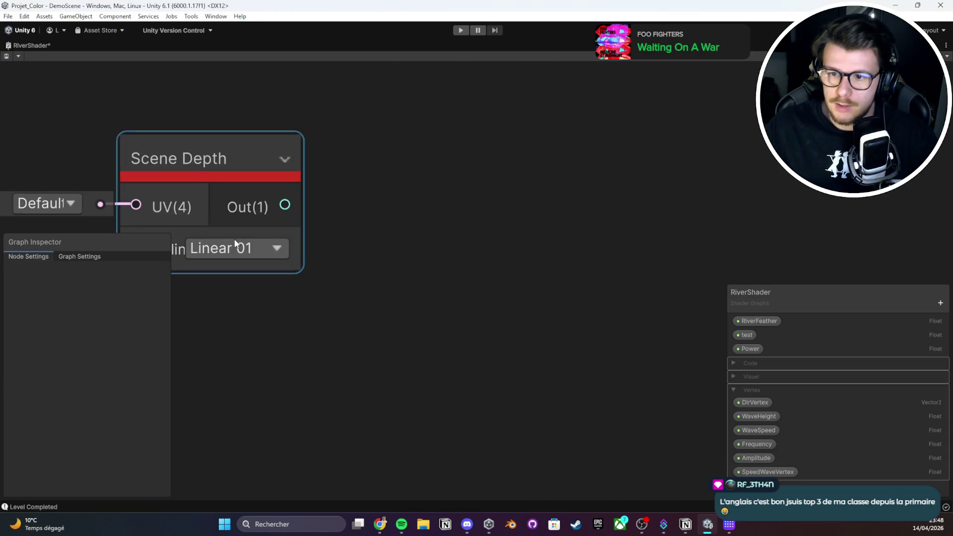
scroll(447, 233, "down", 1)
Add a Camera node beside Scene Depth and move both nodes up and left
right_click(424, 193)
left_click(450, 198)
type("camera")
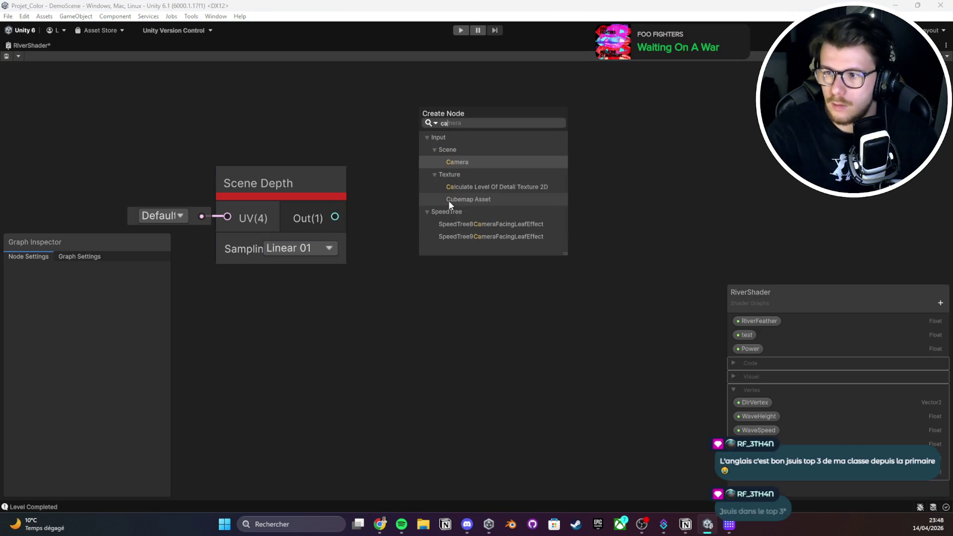
key("Return")
left_click_drag(455, 239, 416, 229)
left_click(319, 196)
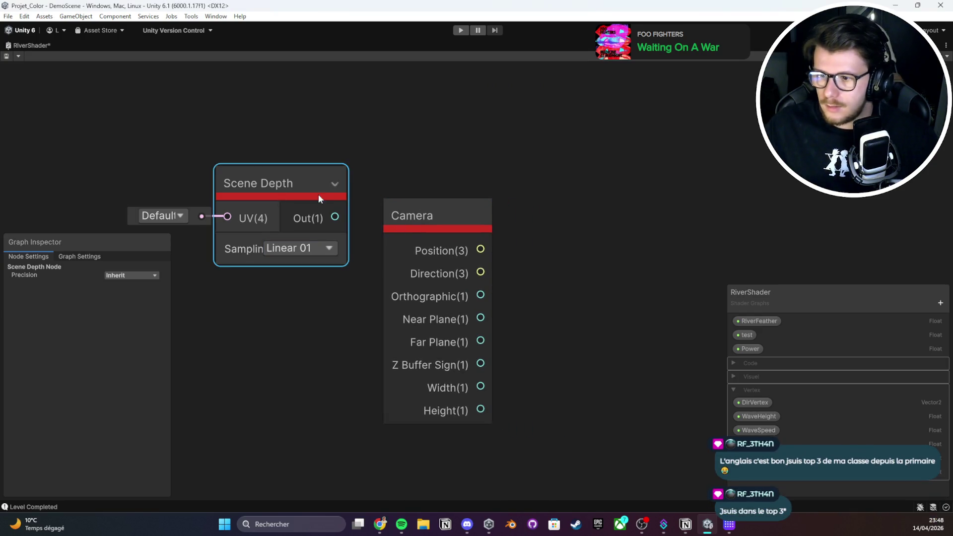
scroll(477, 264, "down", 2)
left_click_drag(415, 351, 339, 324)
scroll(365, 312, "down", 5)
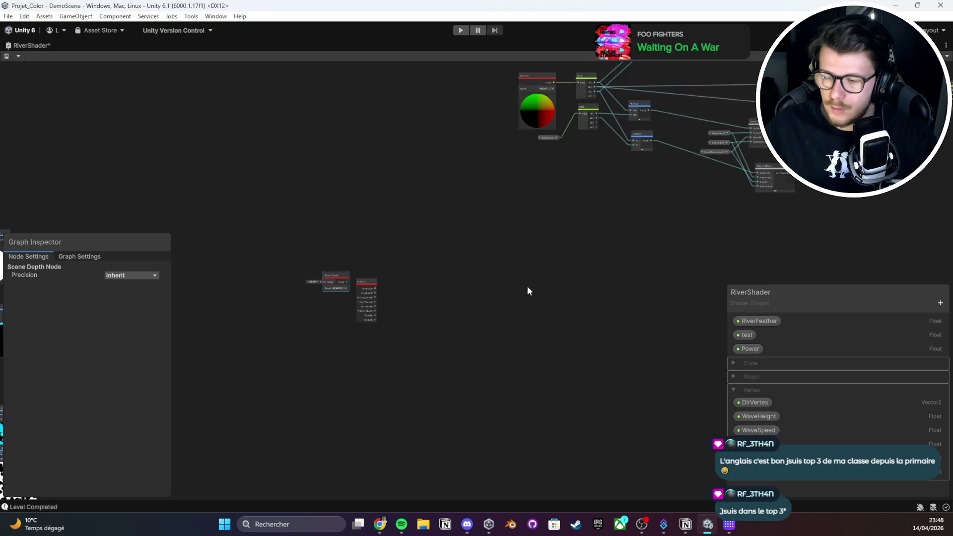
left_click(303, 201)
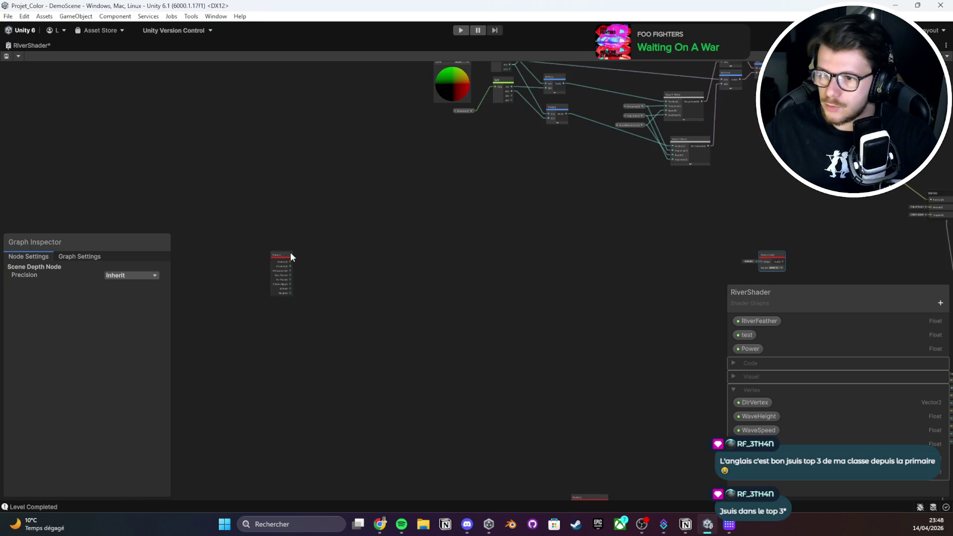
Wire Scene Depth's output into Fragment Base Color and save the graph
scroll(508, 234, "up", 8)
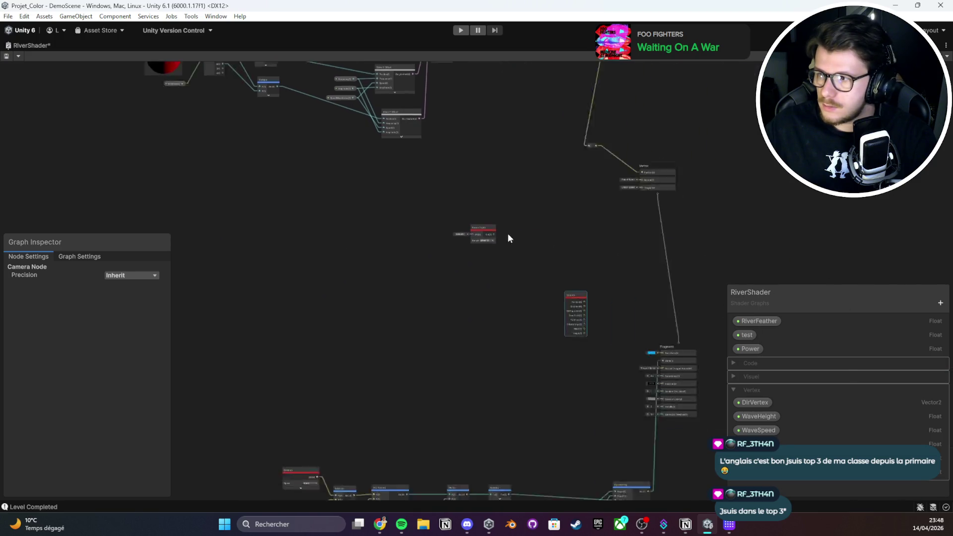
mouse_move(237, 75)
left_mouse_down()
mouse_move(468, 226)
mouse_move(468, 238)
mouse_move(283, 138)
left_mouse_up()
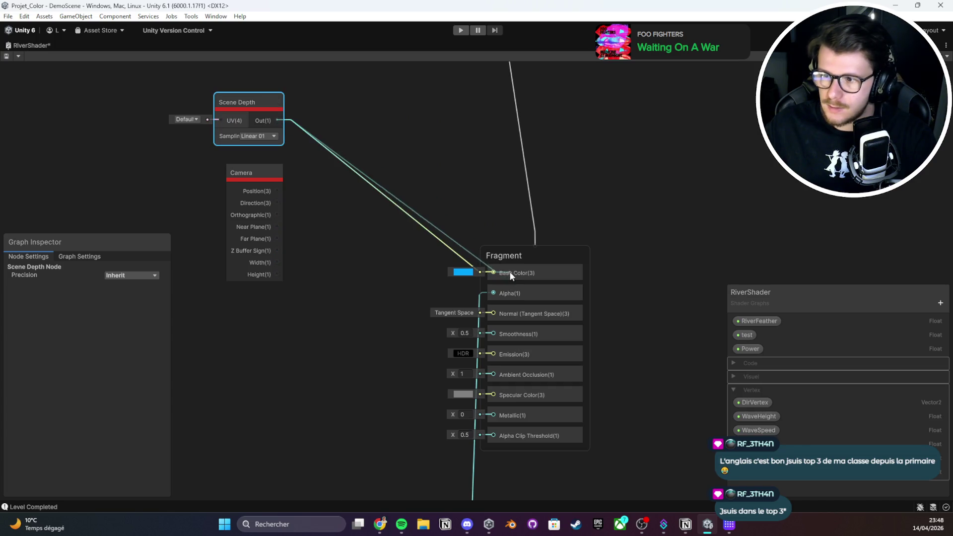
key("ctrl+s")
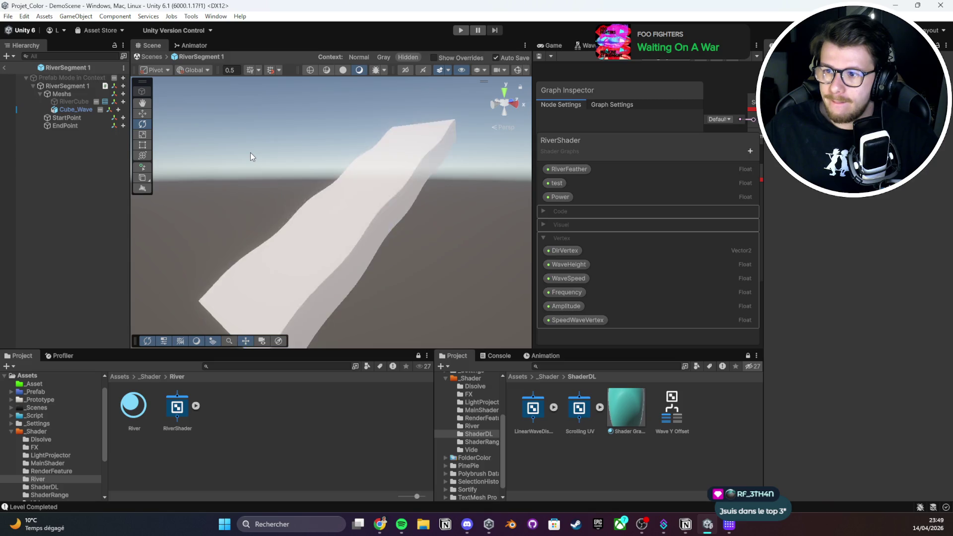
View the river from above in shaded mode and frame the Cube_Wave mesh
mouse_move(250, 153)
left_mouse_down()
mouse_move(544, 175)
mouse_move(673, 347)
mouse_move(571, 308)
mouse_move(417, 305)
mouse_move(386, 207)
left_mouse_up()
scroll(162, 184, "down", 3)
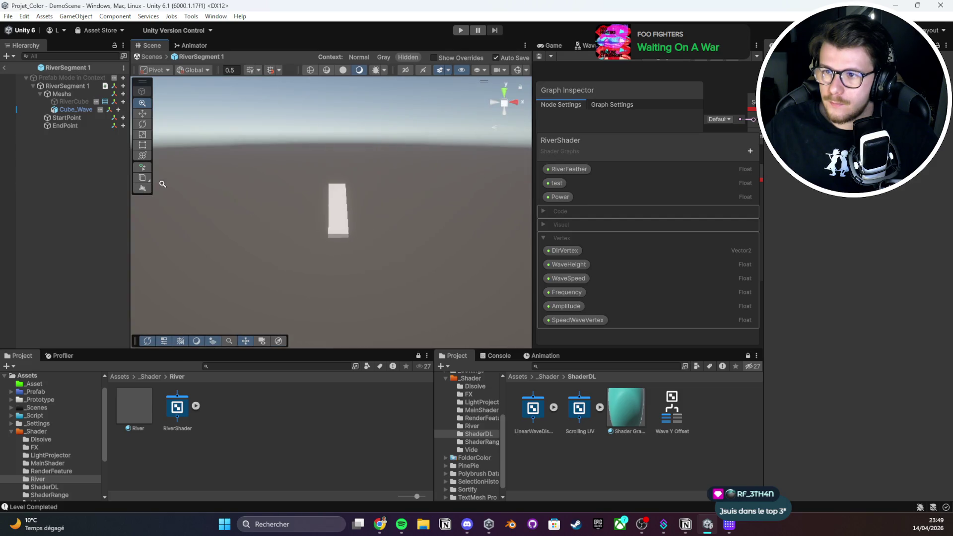
left_click(358, 71)
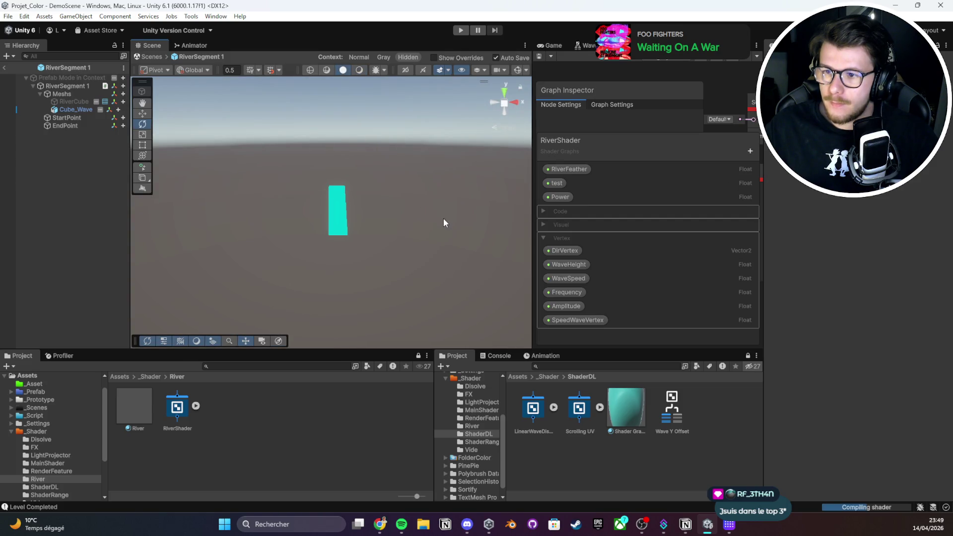
scroll(422, 198, "down", 1)
scroll(244, 243, "down", 5)
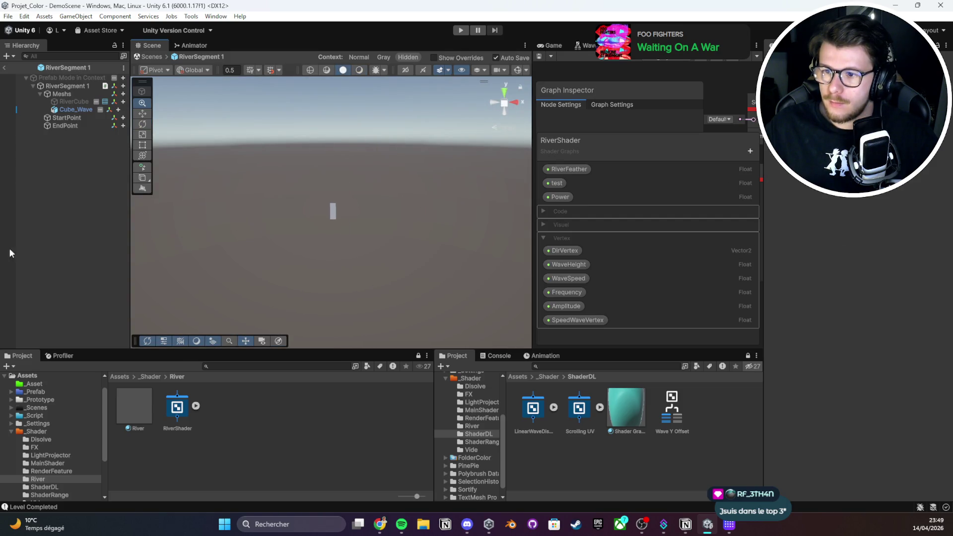
key("f")
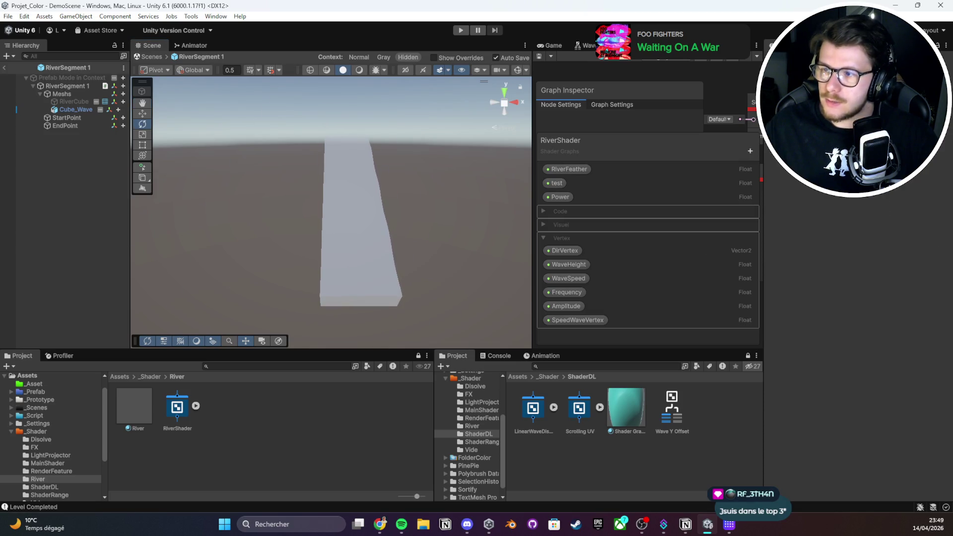
Toggle the RiverShader graph full-size and back to inspect the river close up
key("shift+space")
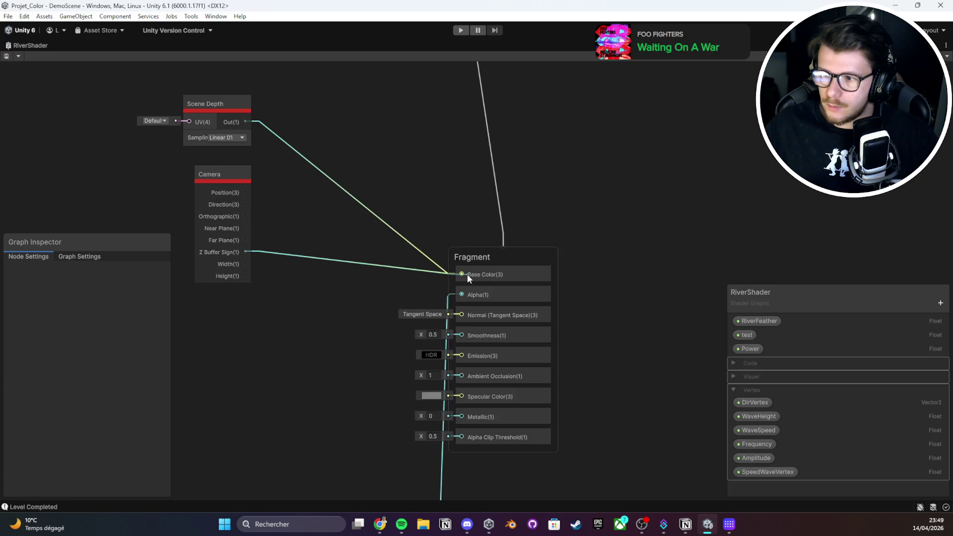
double_click(13, 46)
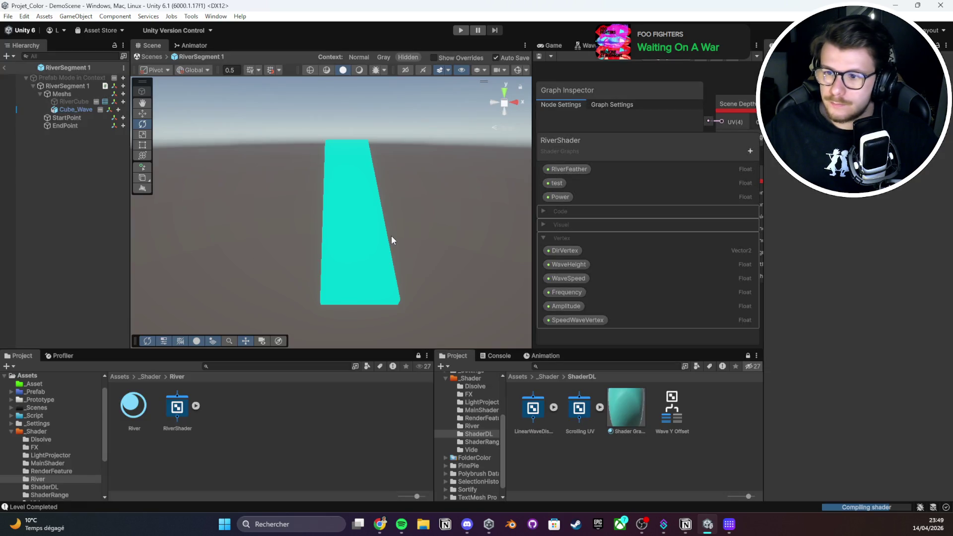
scroll(195, 221, "down", 10)
key("f")
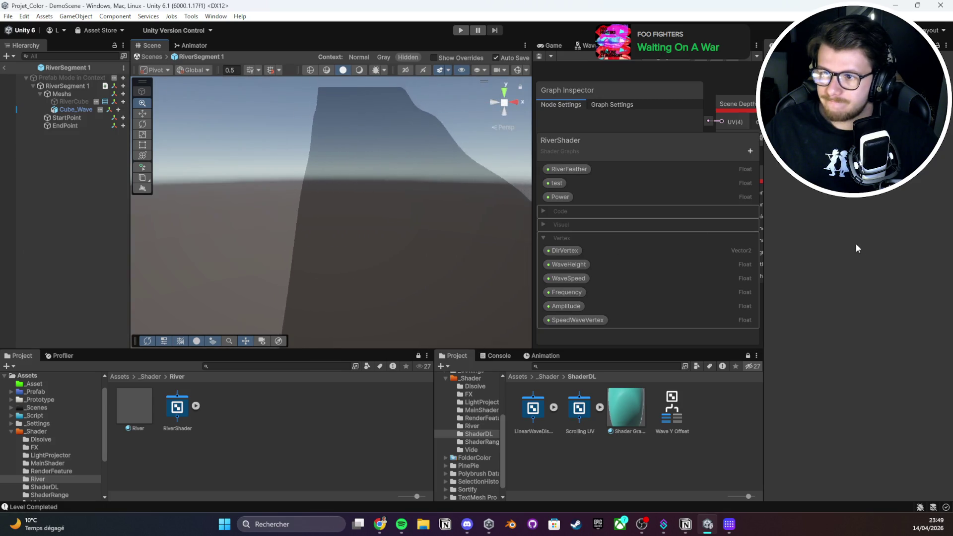
key("shift+space")
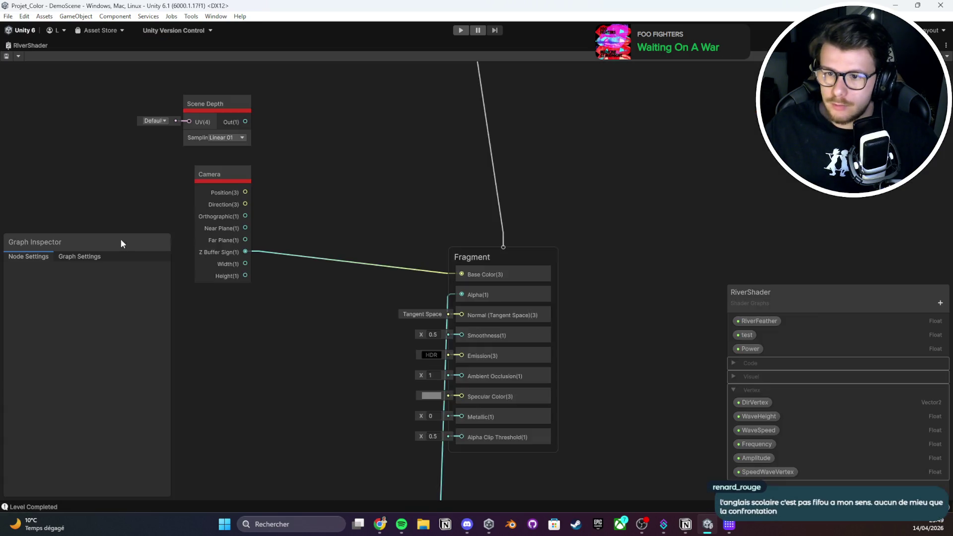
Shift the Camera node further left and pan the graph to make room for a node
left_click_drag(120, 243, 308, 256)
scroll(350, 218, "up", 1)
left_click_drag(349, 218, 234, 241)
right_click(446, 260)
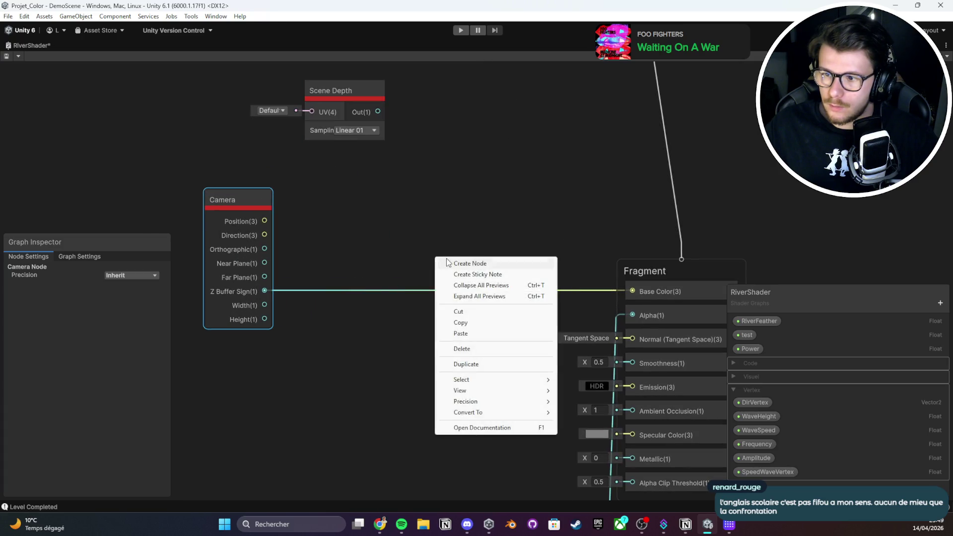
Add a Normal Vector node from the 'norma' search by mistake, then delete it
left_click(449, 263)
type("norma")
key("Down")
key("Down")
key("Down")
key("Return")
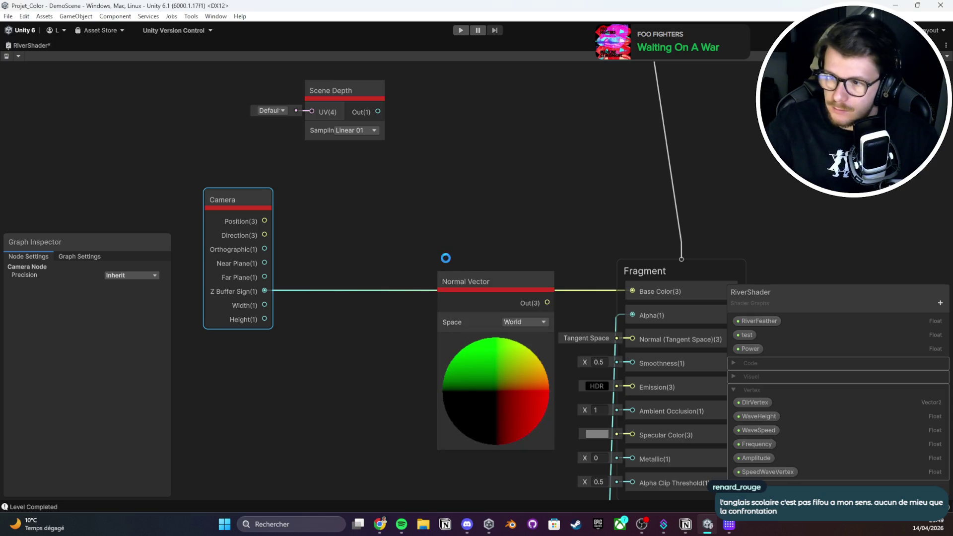
left_click_drag(451, 282, 398, 268)
key("Delete")
Add a Normalize node and connect Scene Depth's output into it
right_click(392, 234)
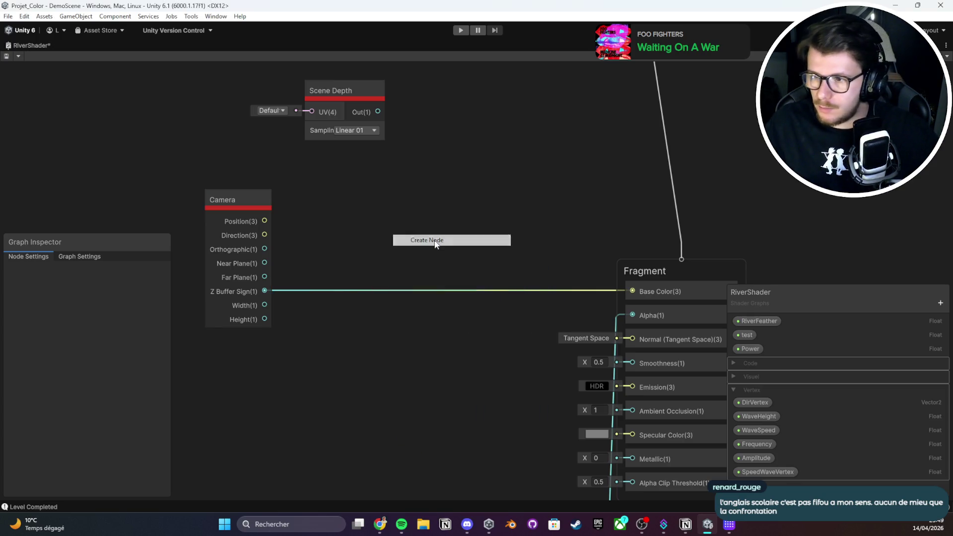
left_click(435, 241)
type("Normaliz")
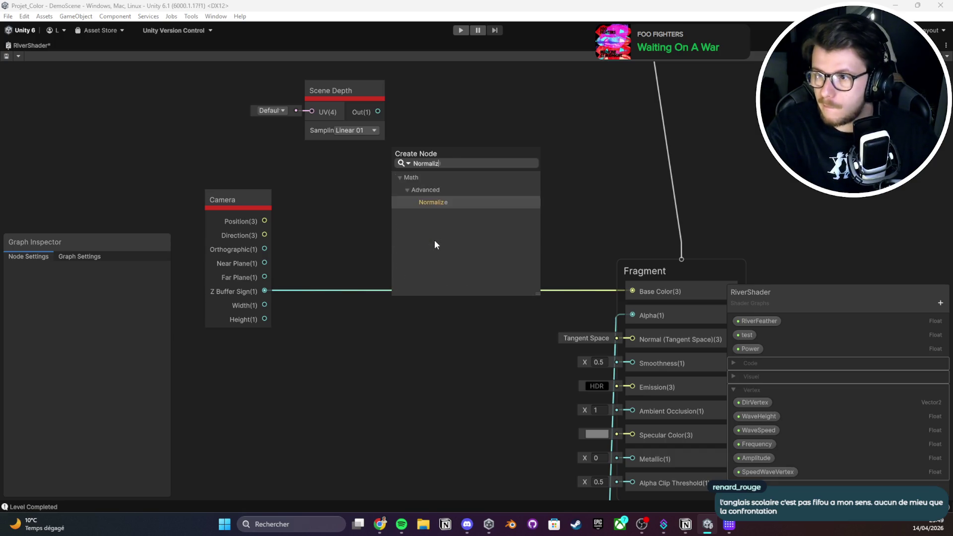
key("Return")
left_click_drag(377, 112, 391, 255)
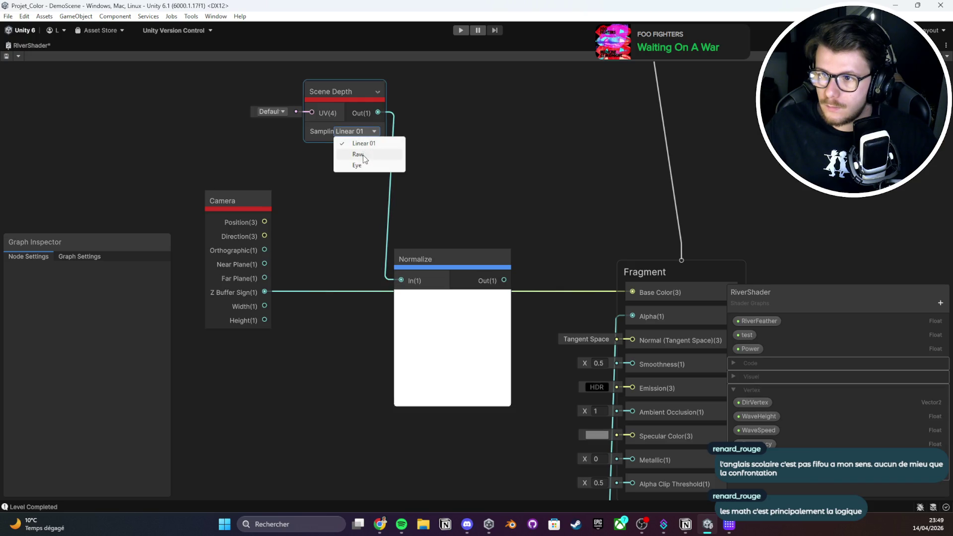
Set Scene Depth sampling to Eye with Default UV, and wire Normalize Out to Base Color
left_click(365, 166)
left_click(279, 112)
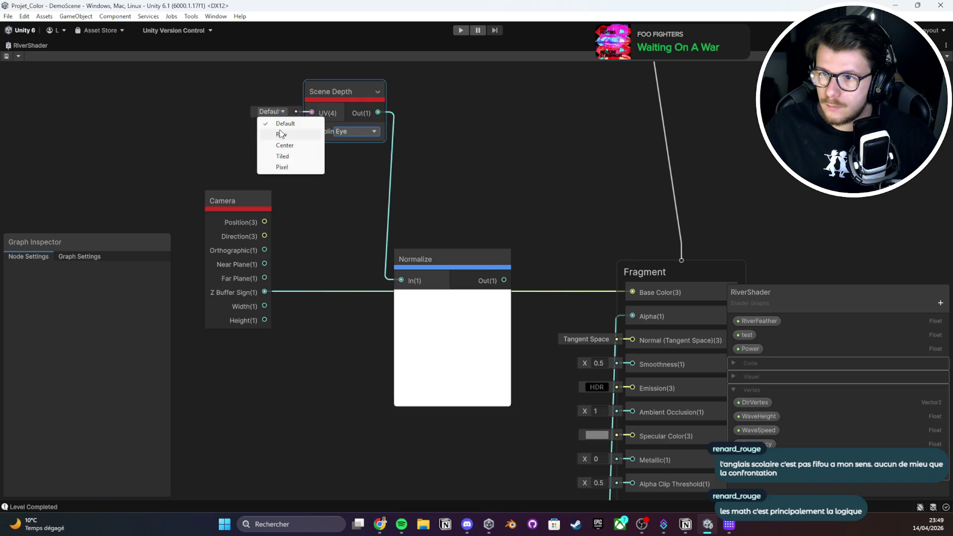
left_click(365, 149)
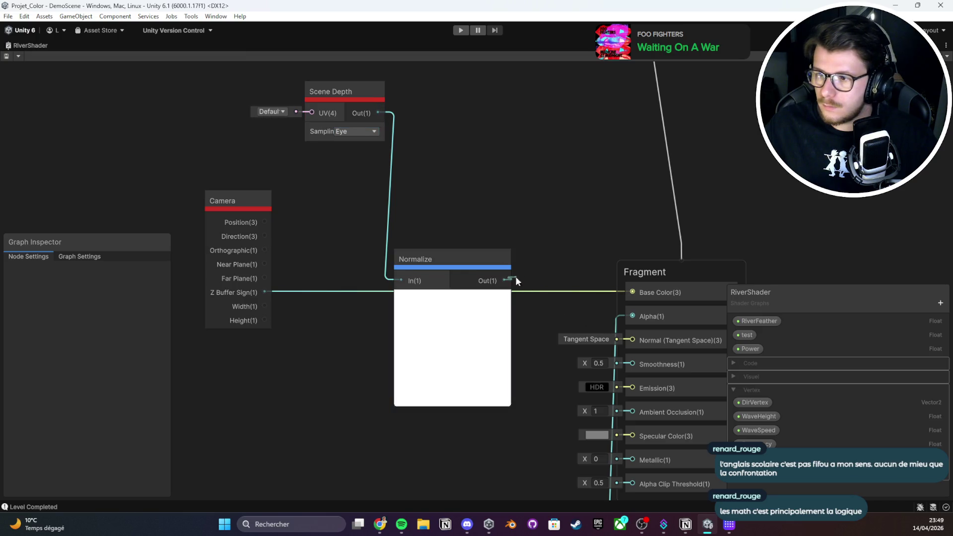
left_click_drag(516, 281, 643, 286)
Check the river in the scene, then feed Camera Direction into Normalize and save
double_click(28, 47)
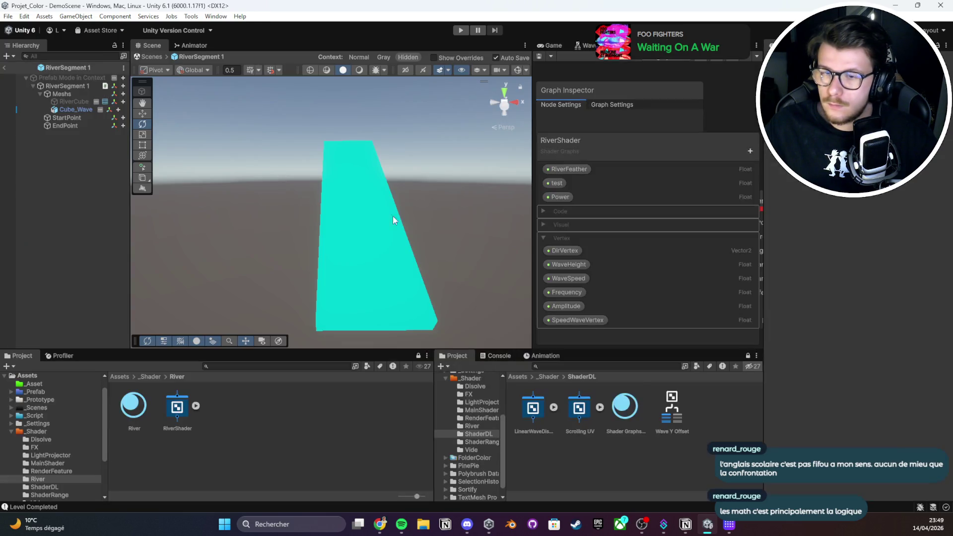
scroll(415, 225, "down", 5)
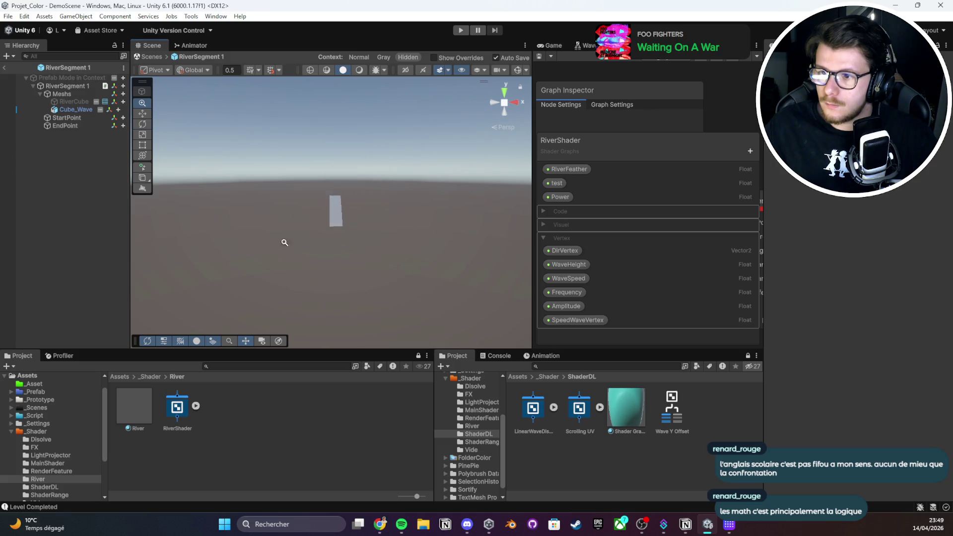
scroll(332, 213, "up", 5)
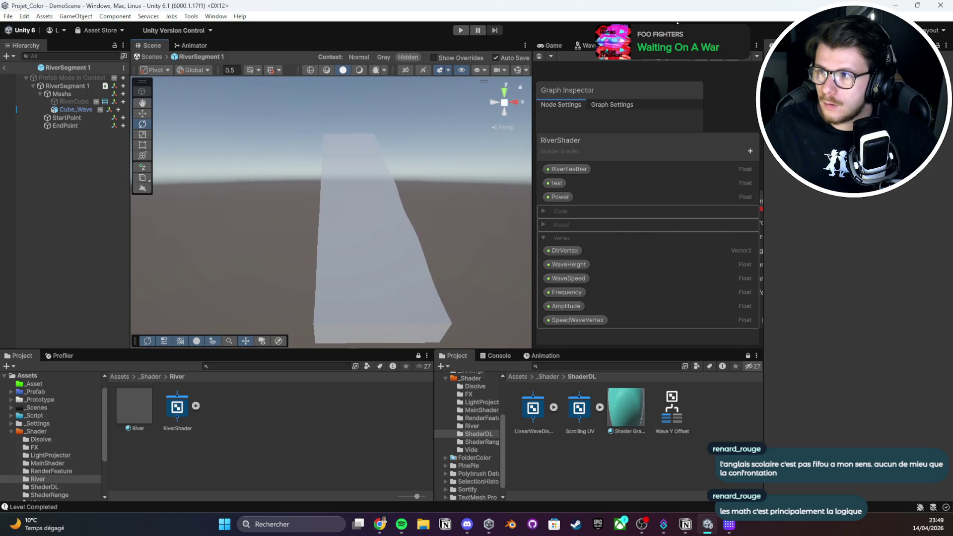
key("shift+space")
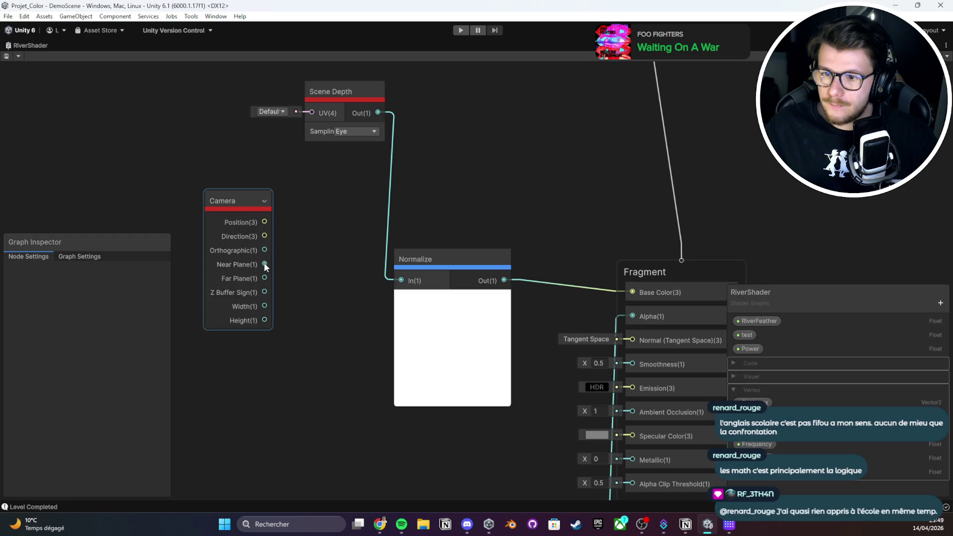
mouse_move(265, 236)
left_mouse_down()
mouse_move(437, 279)
mouse_move(401, 280)
left_mouse_up()
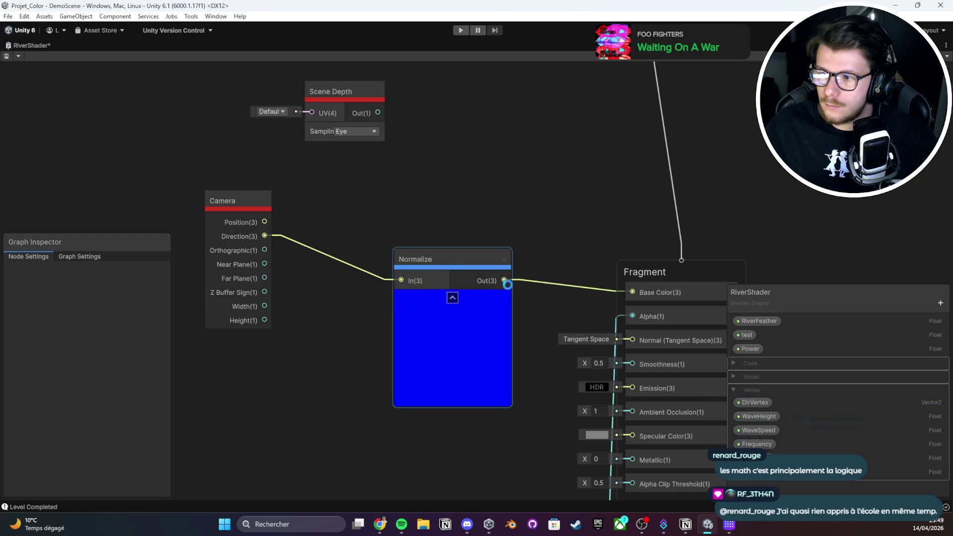
key("ctrl+s")
Feed Camera's Z Buffer Sign into Normalize, check the river, then select the Normalize node
double_click(41, 45)
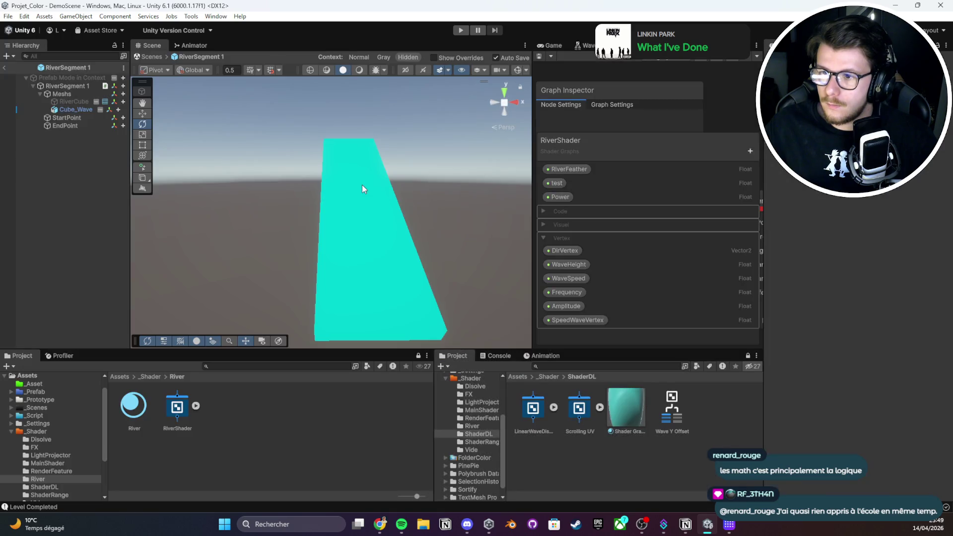
scroll(213, 219, "down", 5)
scroll(206, 196, "up", 8)
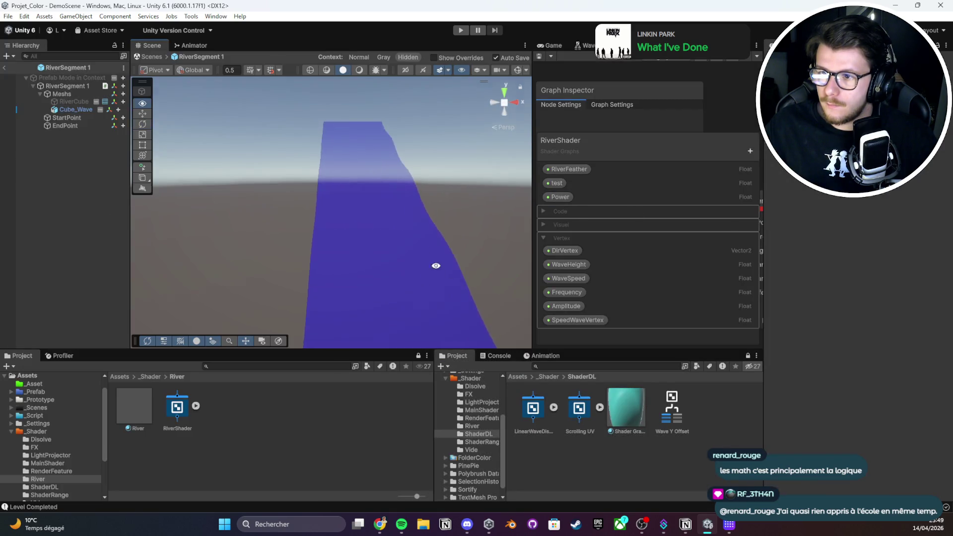
left_click_drag(436, 266, 393, 74)
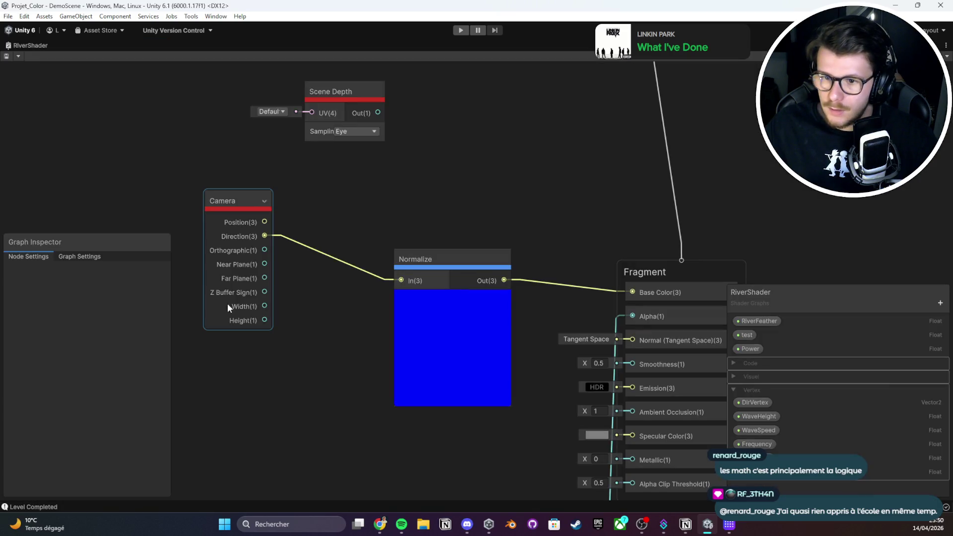
left_click_drag(264, 292, 401, 282)
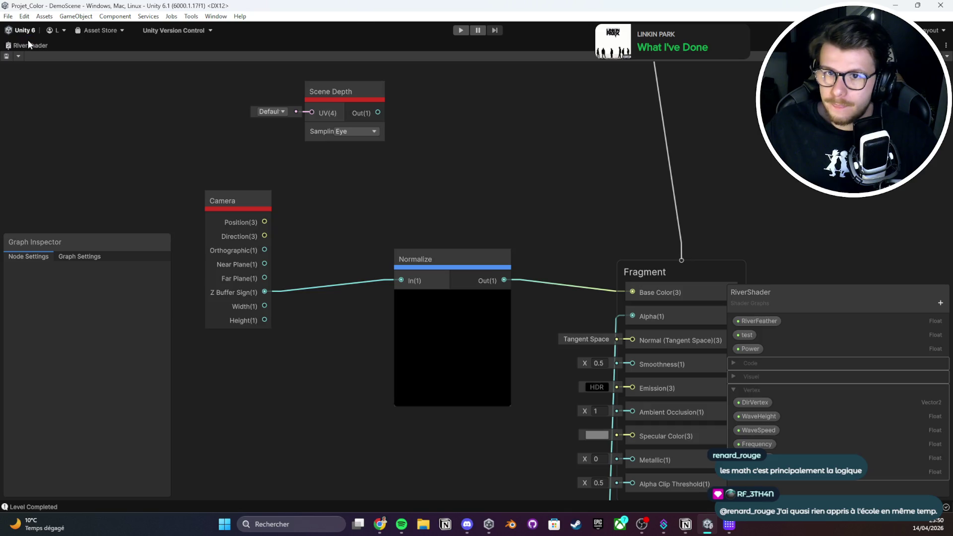
double_click(27, 44)
mouse_move(442, 228)
left_mouse_down()
mouse_move(412, 181)
mouse_move(404, 228)
mouse_move(383, 218)
left_mouse_up()
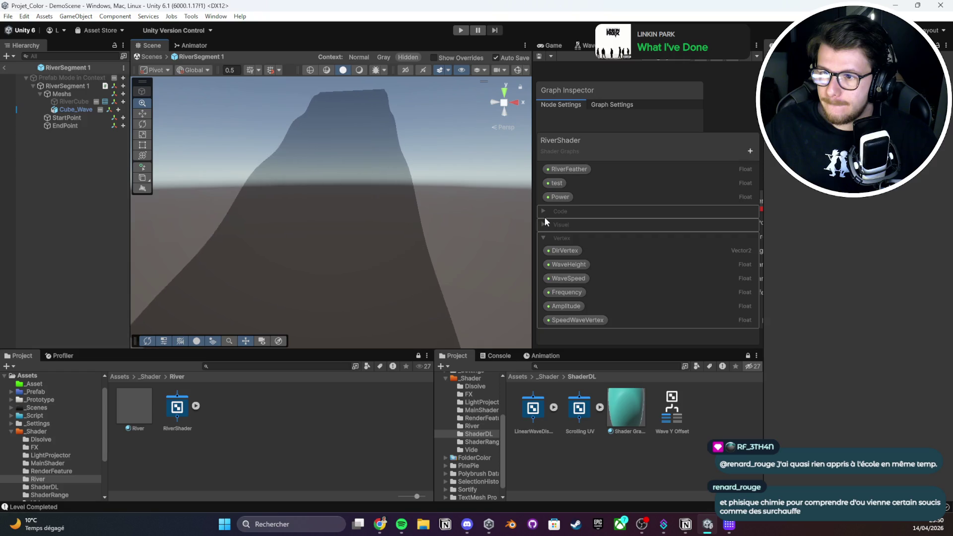
double_click(660, 45)
left_click(425, 302)
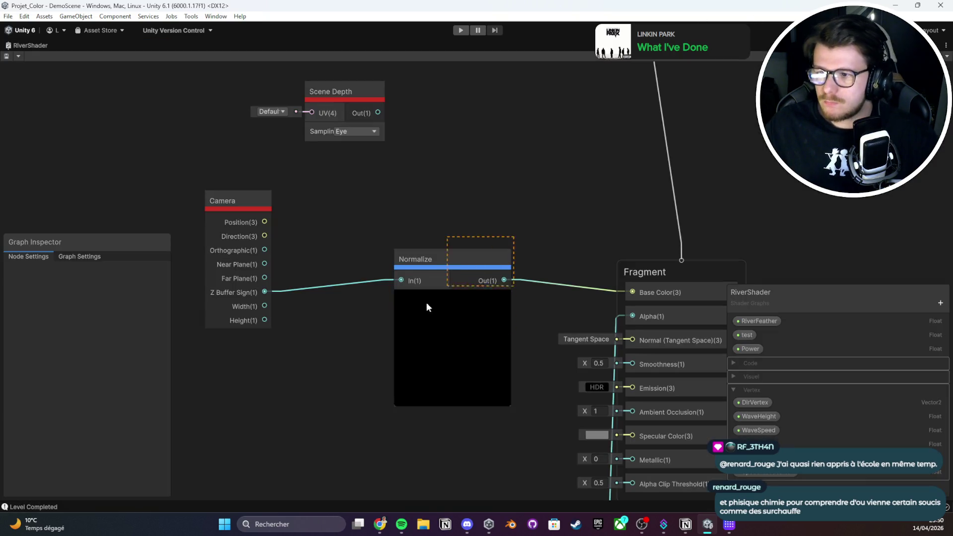
Delete the Normalize node and add a Scene Depth Difference node from the 'depth' search
key("Delete")
right_click(371, 252)
left_click(389, 261)
type("depth")
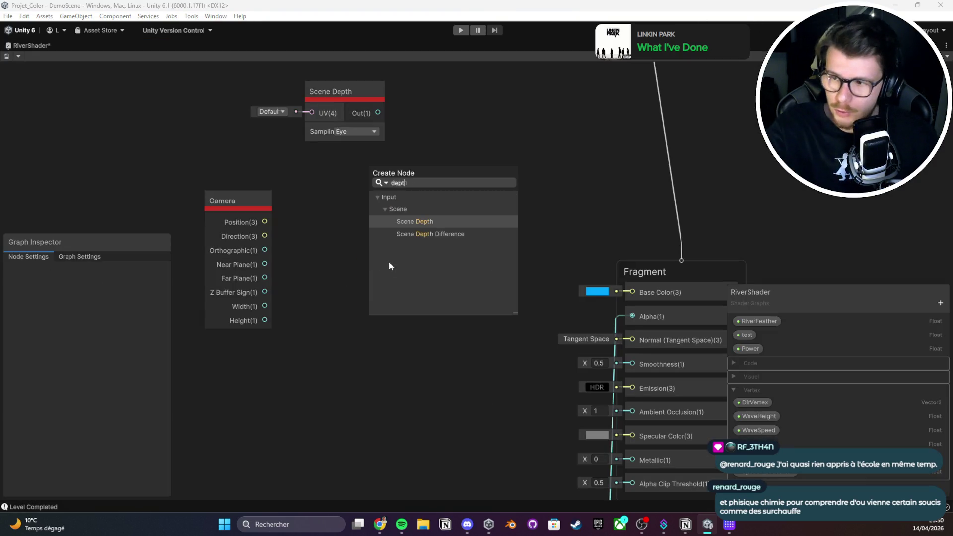
key("Down")
key("Return")
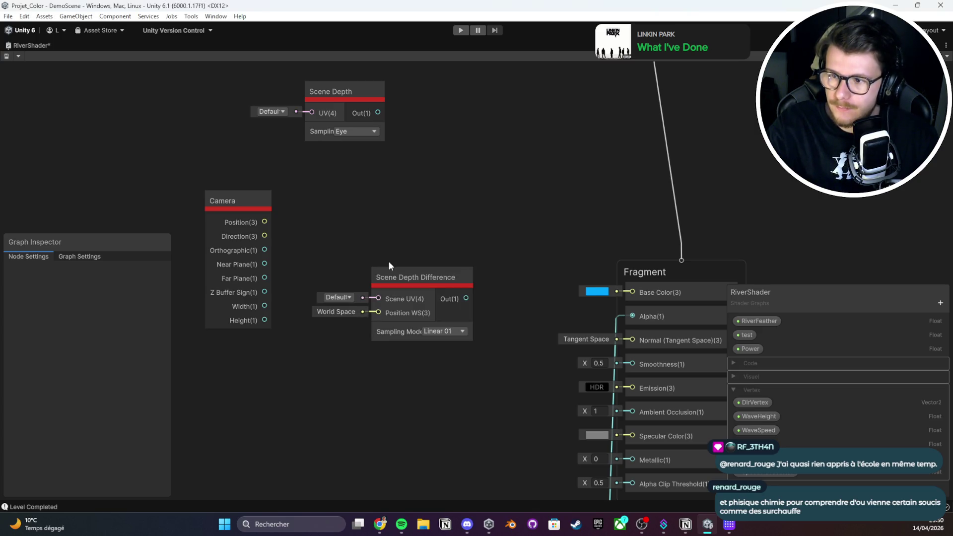
Keep Scene UV at Default and Sampling at Linear 01, then wire Scene Depth Difference into Base Color
left_click(338, 297)
left_click(356, 278)
left_click(349, 298)
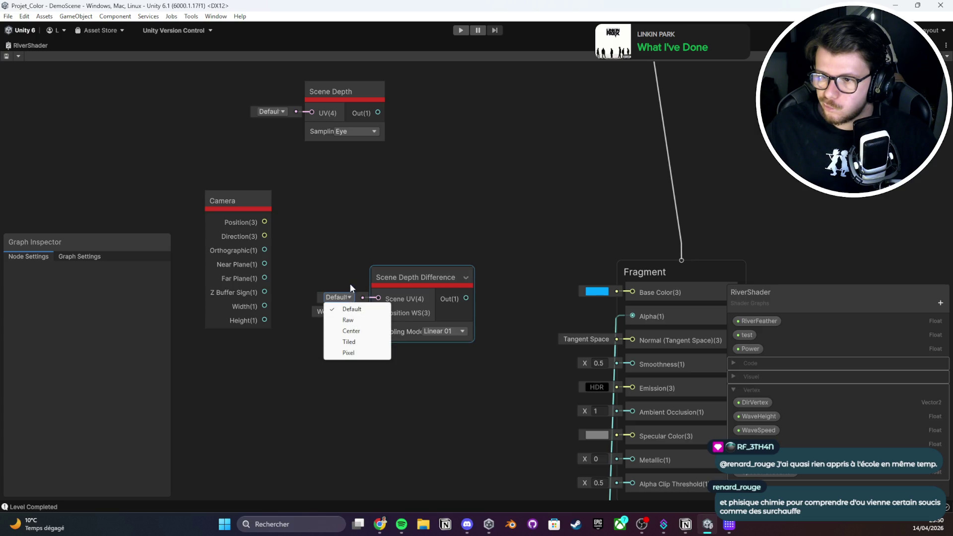
left_click(350, 284)
left_click(445, 331)
left_click(470, 300)
left_click_drag(467, 299, 637, 294)
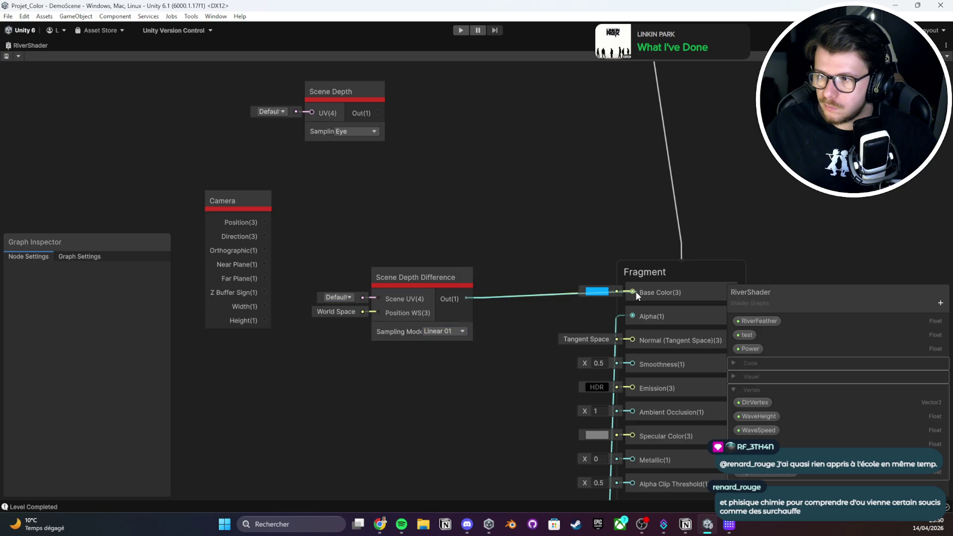
Zoom and orbit around the river mesh in the scene to check the result
double_click(24, 43)
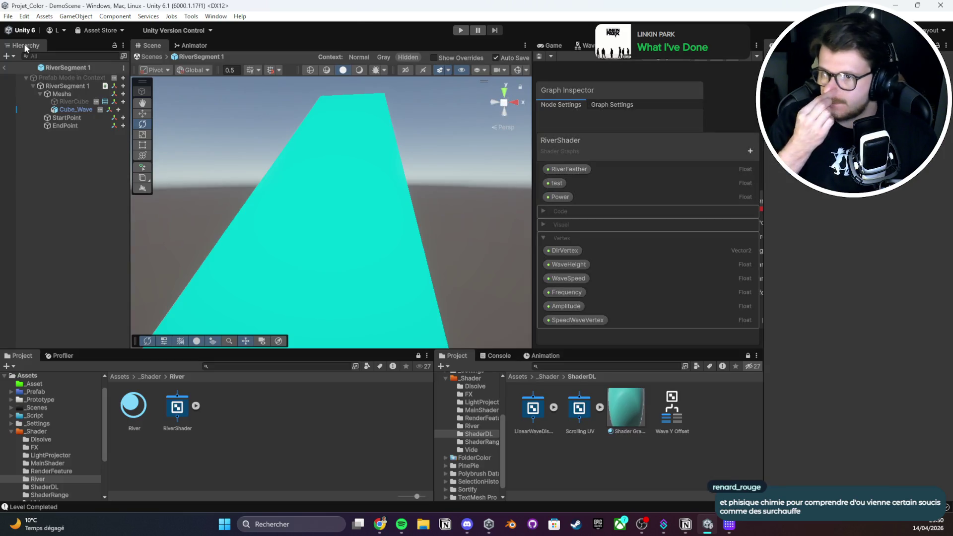
scroll(309, 158, "down", 5)
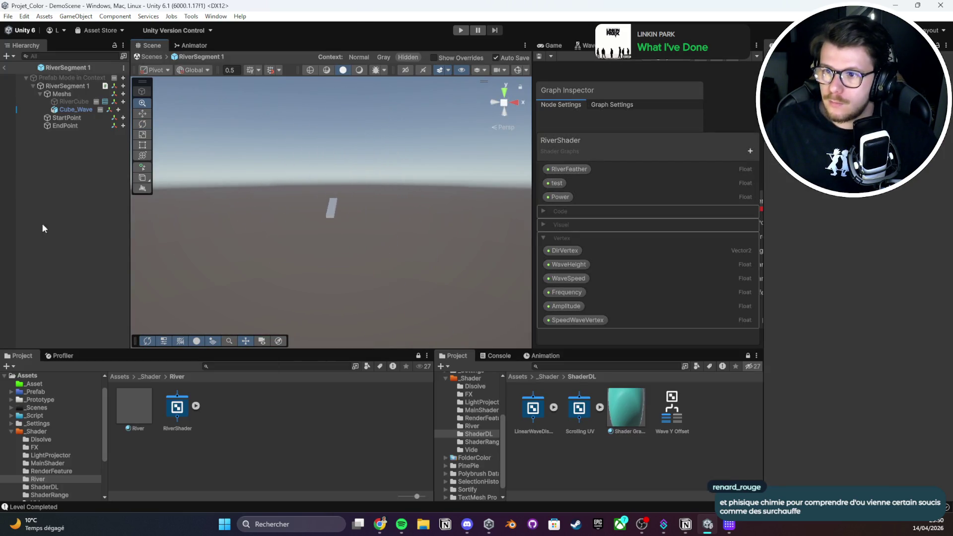
scroll(328, 208, "up", 5)
mouse_move(328, 208)
left_mouse_down()
mouse_move(645, 181)
mouse_move(471, 204)
left_mouse_up()
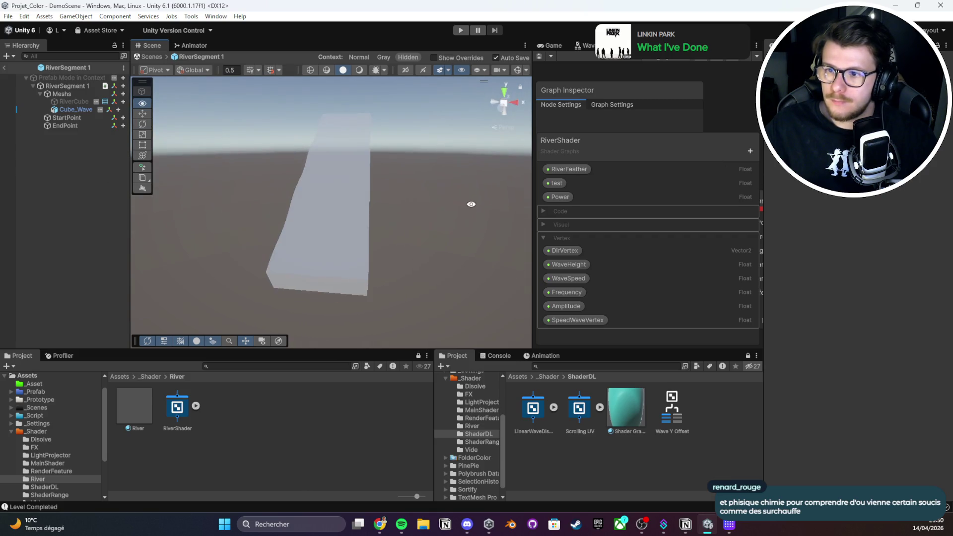
Delete the Camera, Scene Depth Difference and Scene Depth nodes from the full-size graph
key("shift+space")
left_click_drag(429, 226, 259, 303)
key("Delete")
left_click(342, 91)
key("Delete")
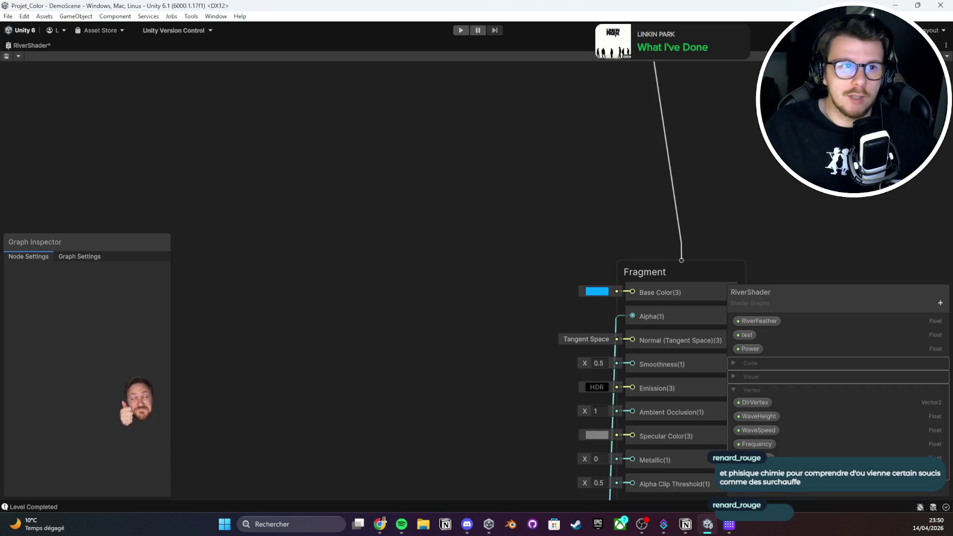
key("ctrl+s")
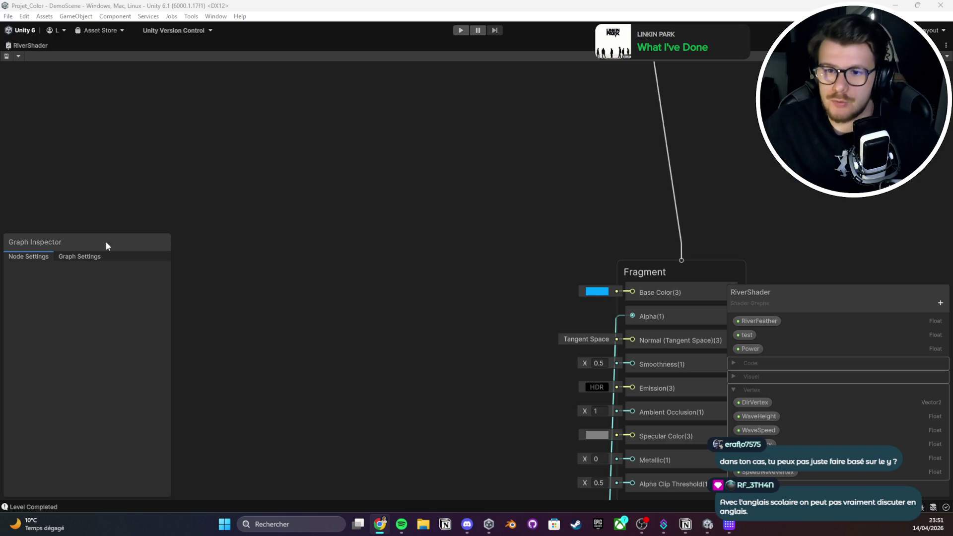
Move the upper-left node cluster toward mid-canvas and save the graph
scroll(227, 225, "down", 10)
left_click_drag(319, 132, 55, 183)
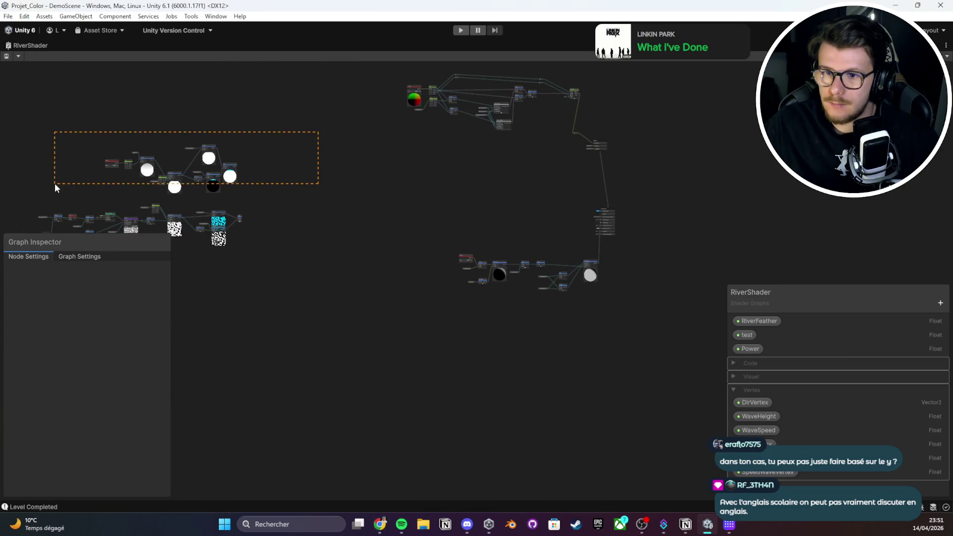
mouse_move(175, 183)
left_mouse_down()
mouse_move(517, 219)
mouse_move(508, 233)
left_mouse_up()
scroll(473, 237, "up", 5)
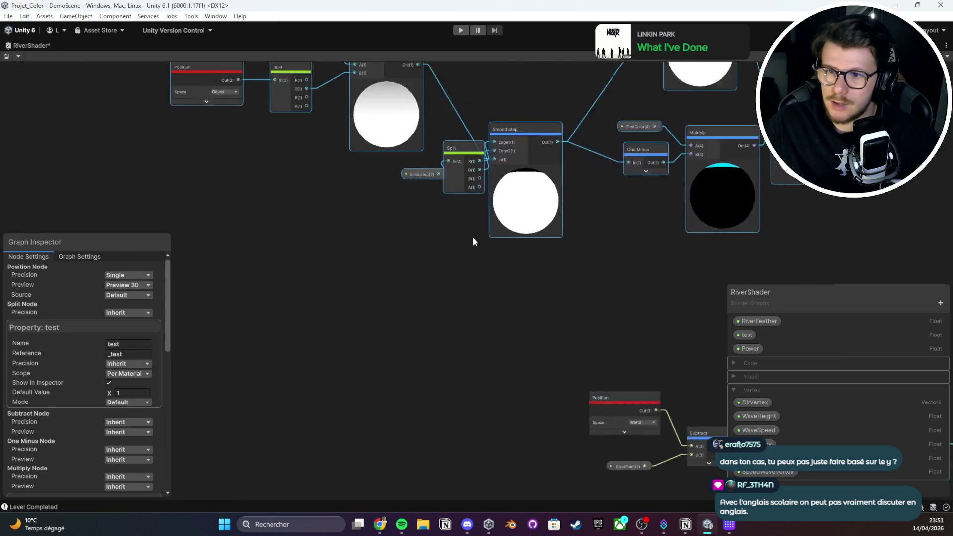
key("ctrl+s")
Connect the Add node's output to Fragment Base Color and restore the normal editor layout
left_click_drag(691, 208, 189, 208)
scroll(338, 202, "down", 5)
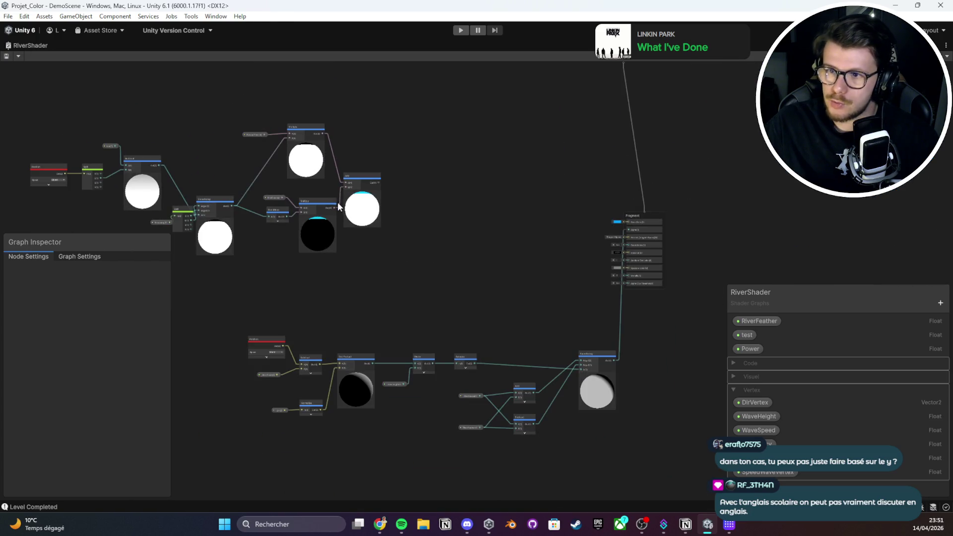
scroll(361, 176, "up", 4)
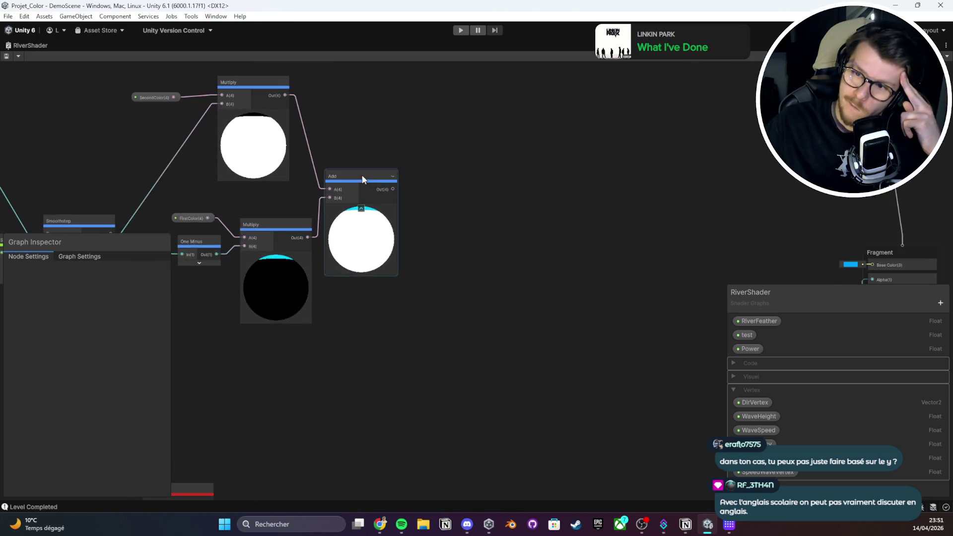
left_click_drag(437, 200, 212, 185)
scroll(189, 179, "down", 1)
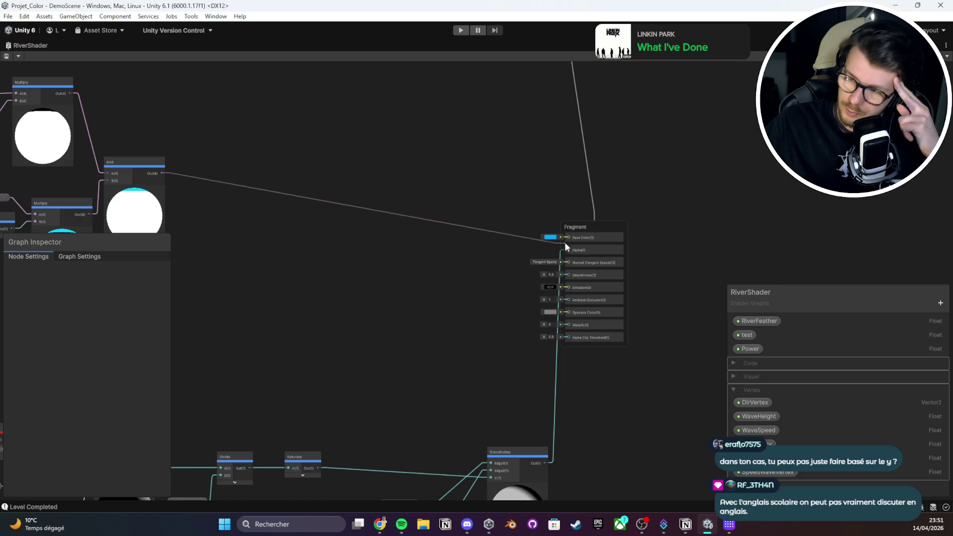
mouse_move(161, 173)
left_mouse_down()
mouse_move(253, 171)
mouse_move(576, 237)
left_mouse_up()
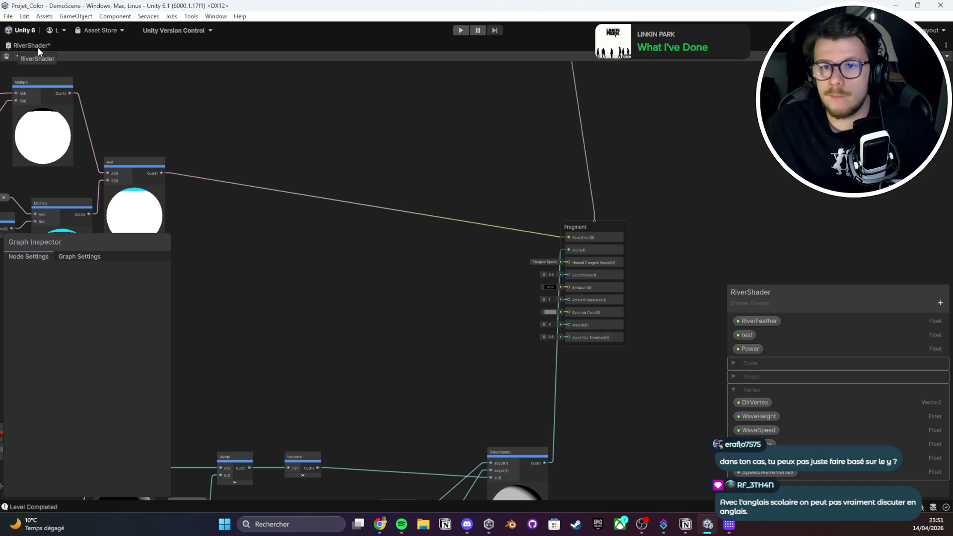
double_click(37, 47)
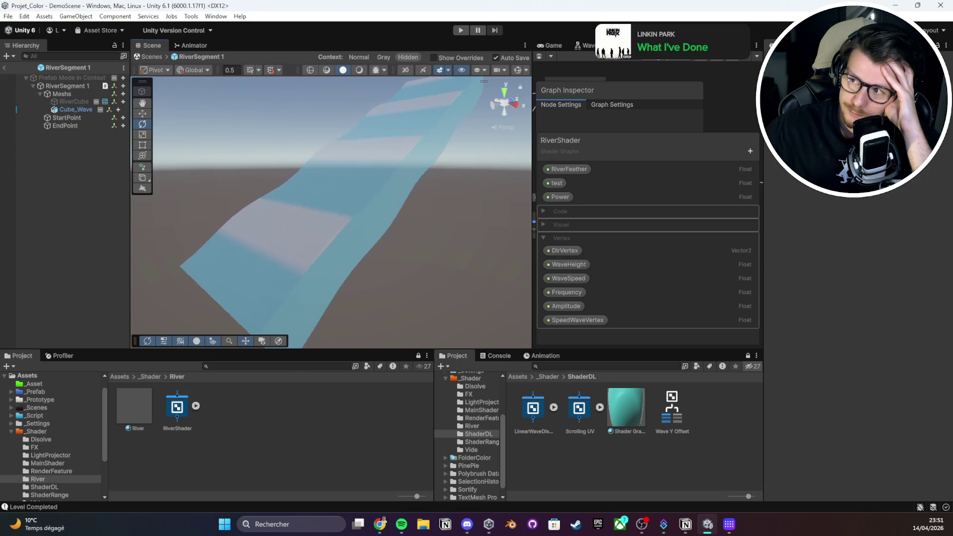
double_click(616, 46)
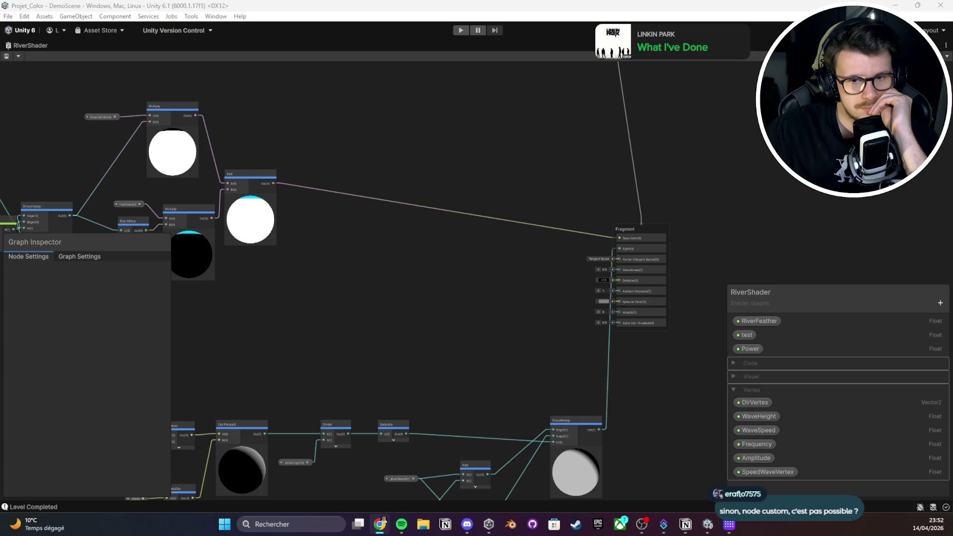
double_click(45, 45)
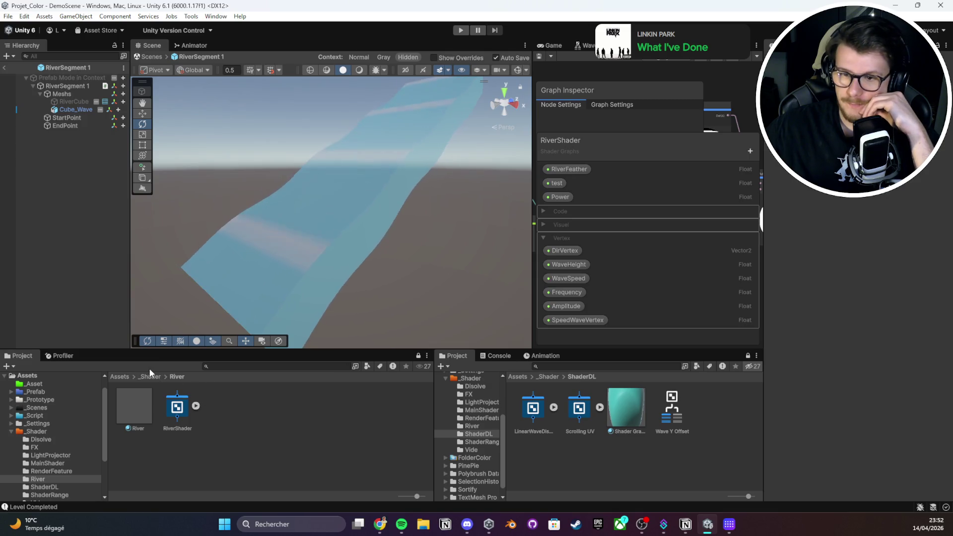
Browse the Project window into _Shader > ShaderDL to the ToonWater shader
left_click(149, 376)
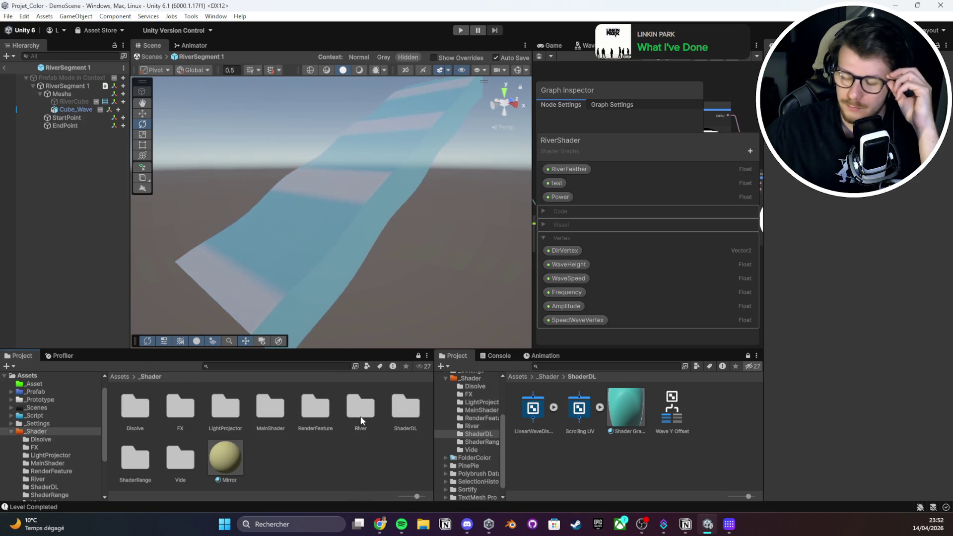
left_click(411, 423)
double_click(412, 425)
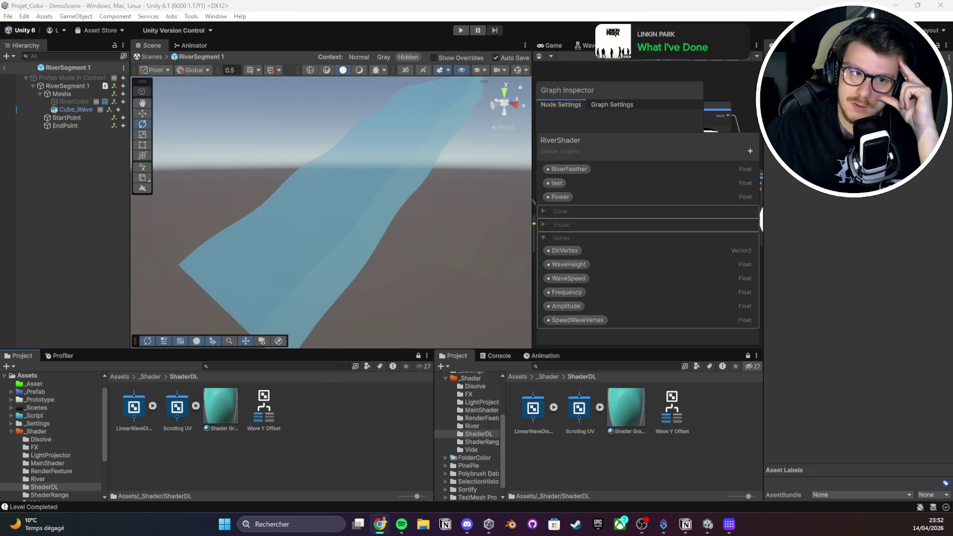
left_click(262, 408)
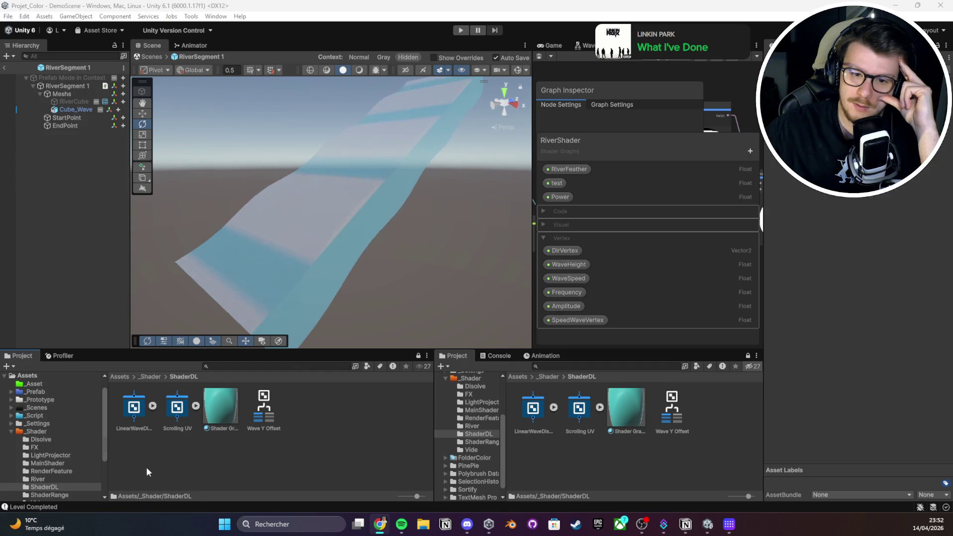
Create the Roystan_Toon_Water Tut material from ToonWater, apply it to the river, and set Surface Noise Cutoff to 1
right_click(262, 408)
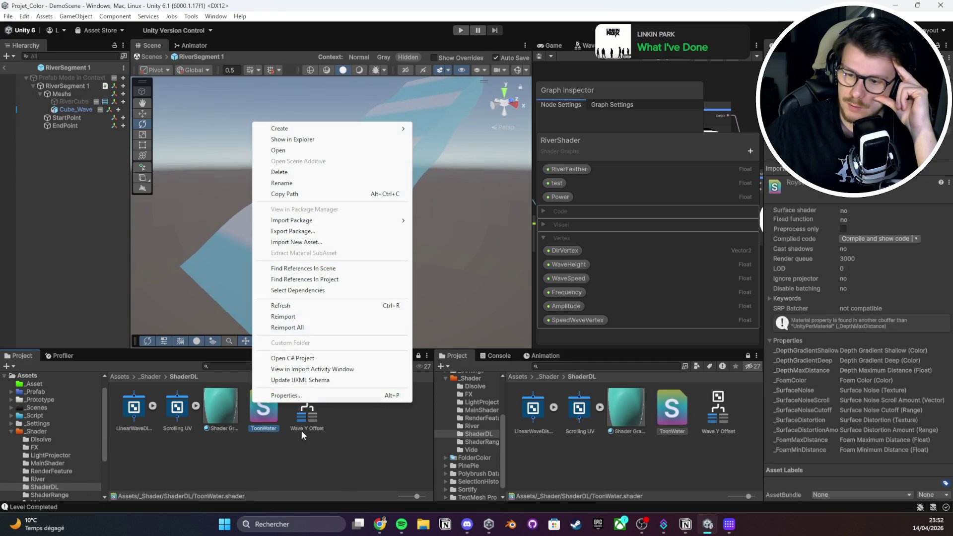
mouse_move(378, 128)
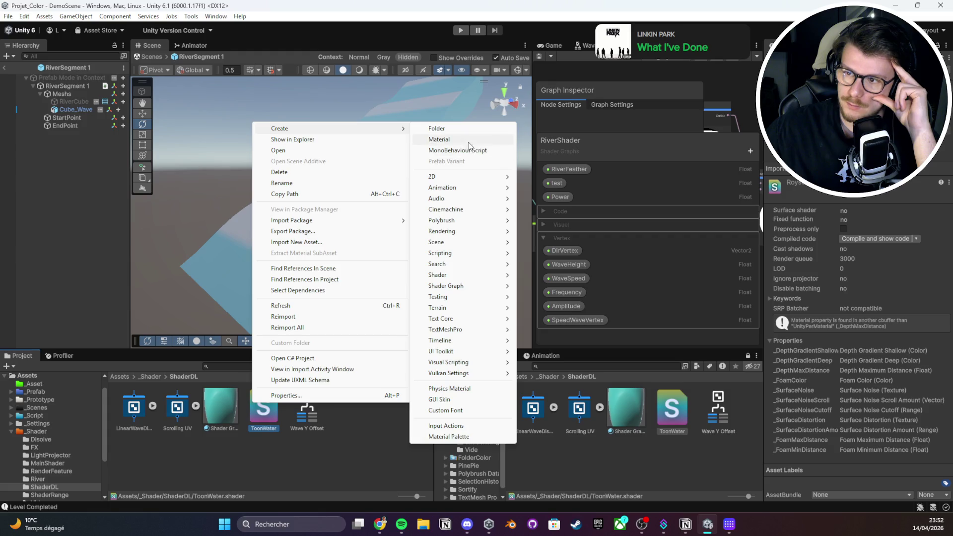
left_click(471, 139)
left_click_drag(175, 408, 269, 229)
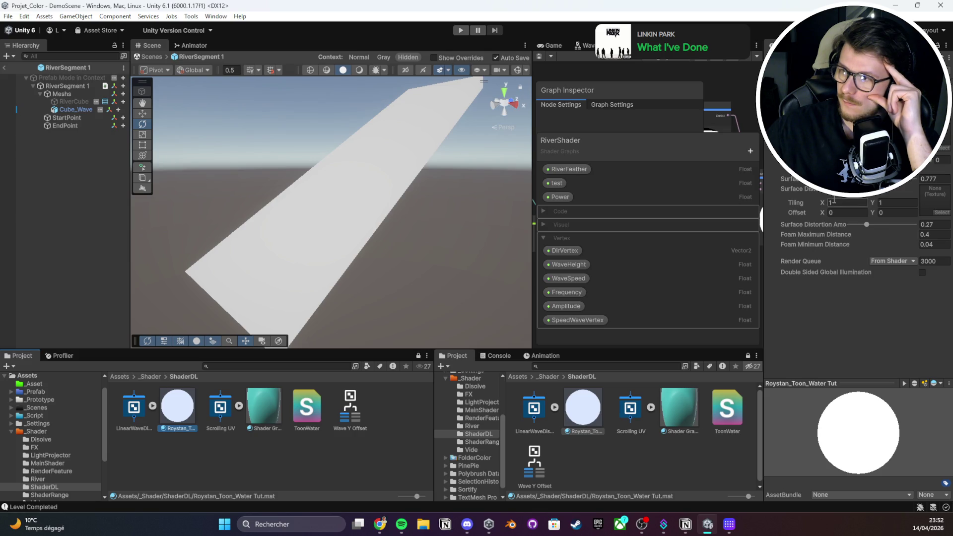
left_click(916, 180)
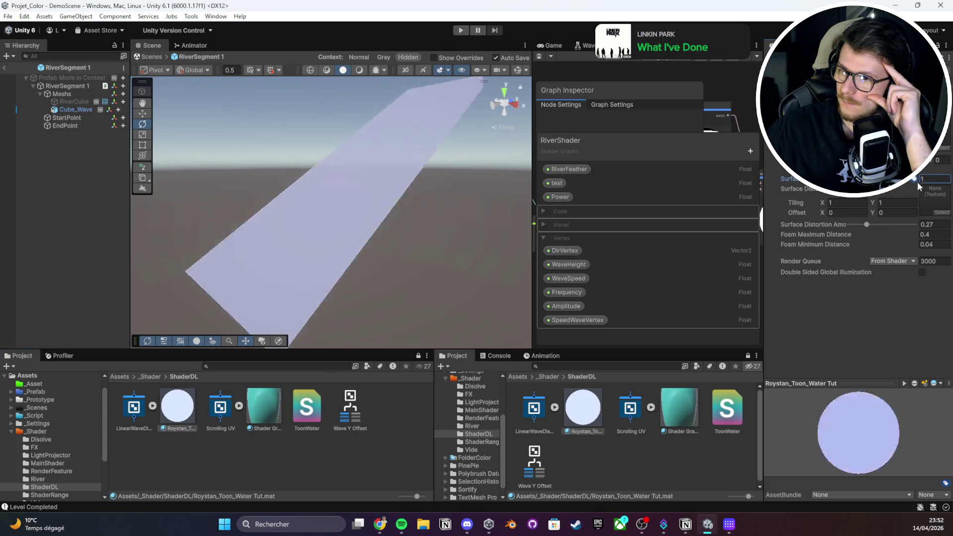
Undo the noise cutoff back to 0.777 and drag the foam distance values around
key("ctrl+z")
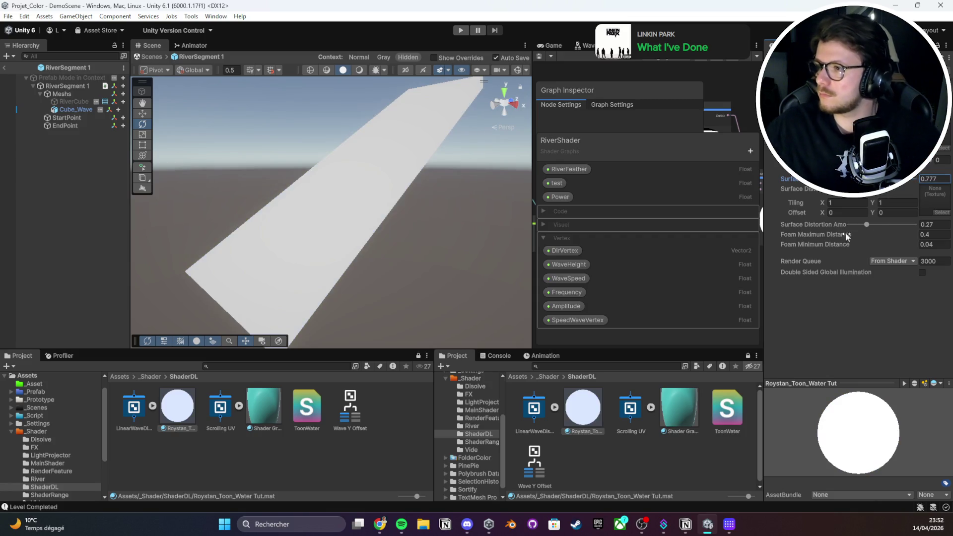
left_click_drag(763, 230, 668, 230)
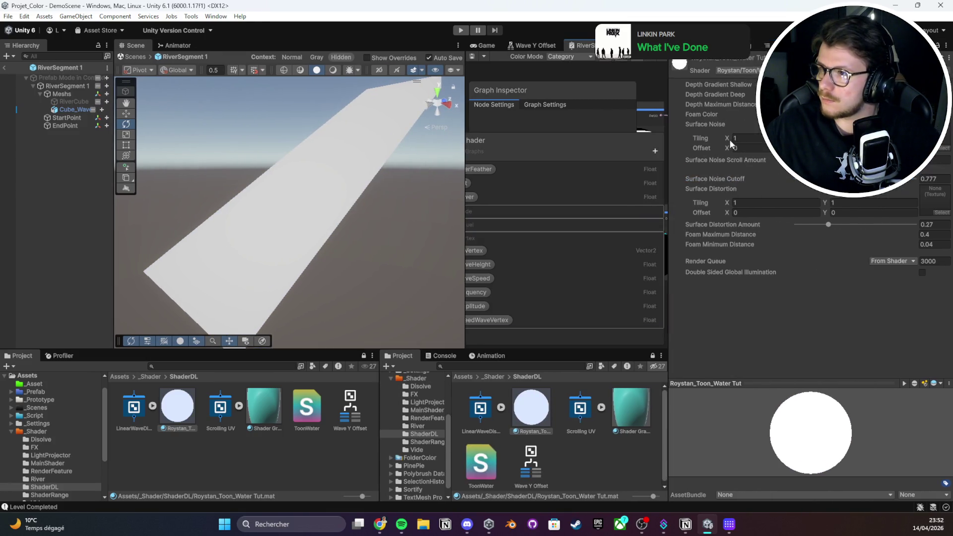
left_click(752, 106)
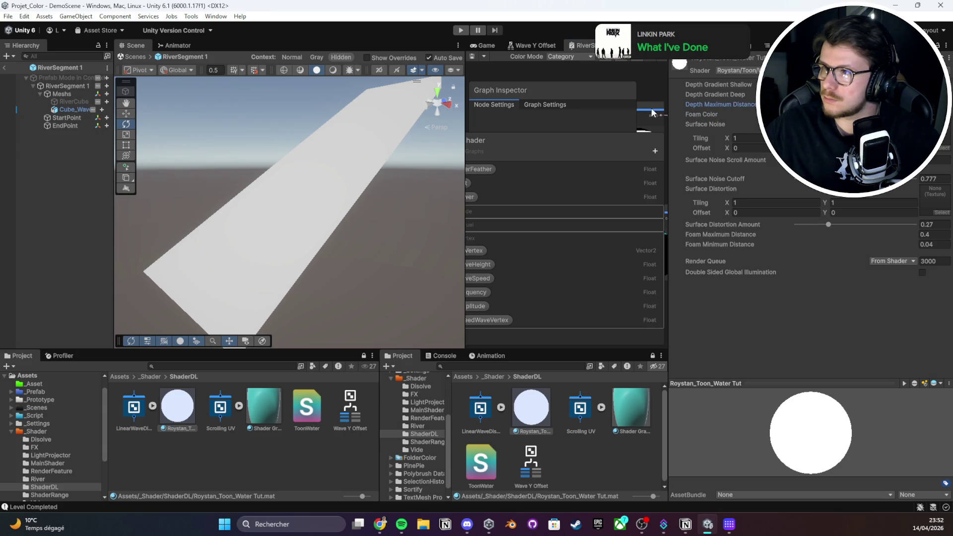
mouse_move(377, 203)
left_mouse_down()
mouse_move(455, 283)
mouse_move(397, 248)
mouse_move(340, 234)
left_mouse_up()
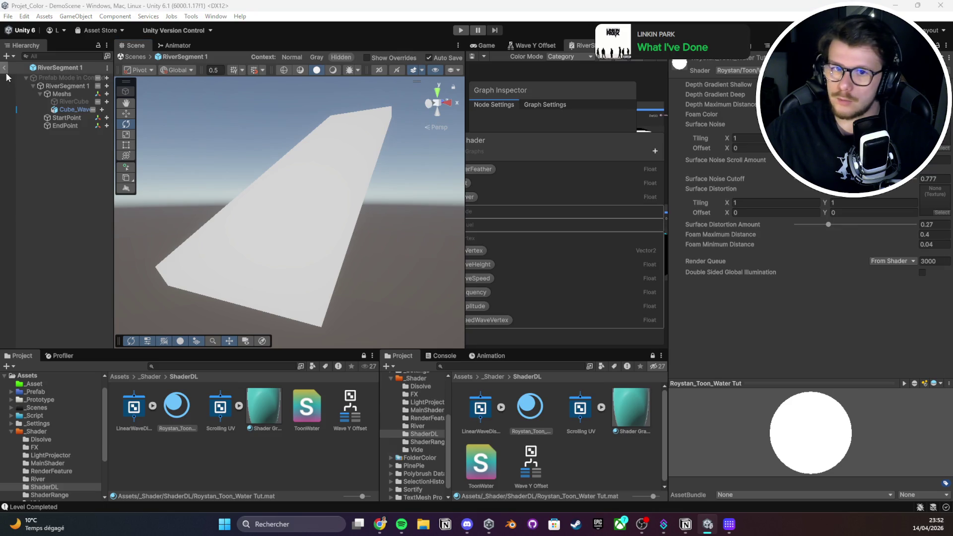
left_click(788, 179)
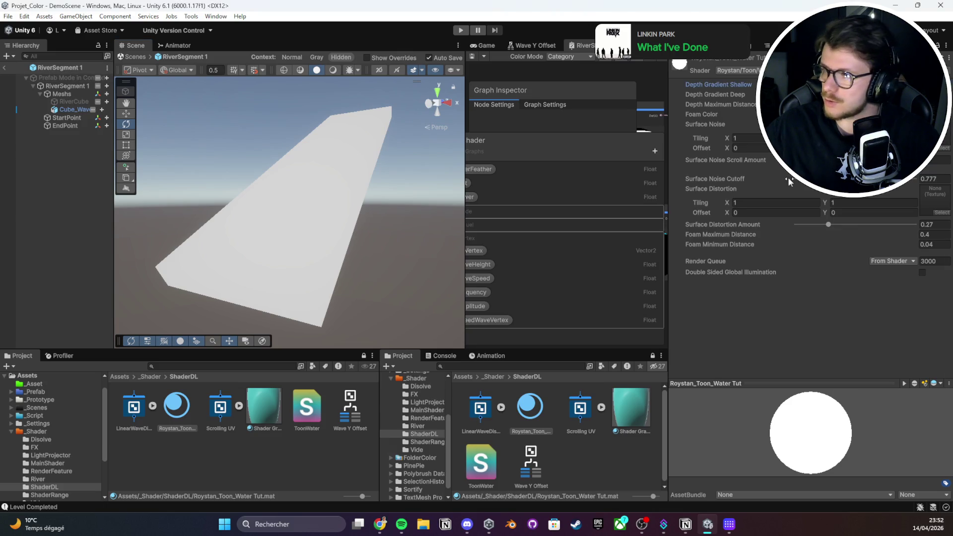
left_click(724, 212)
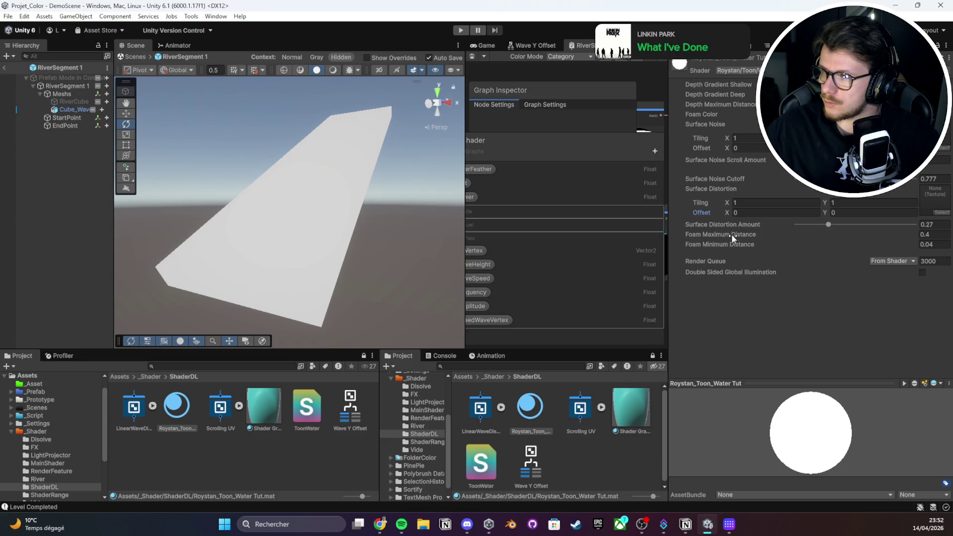
left_click_drag(752, 233, 839, 234)
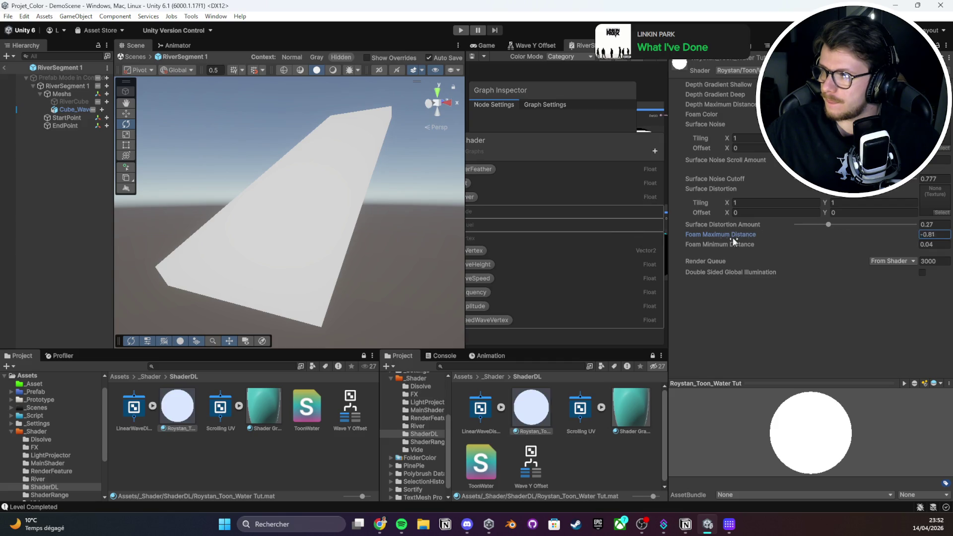
left_click_drag(728, 243, 670, 244)
left_click_drag(730, 250, 729, 248)
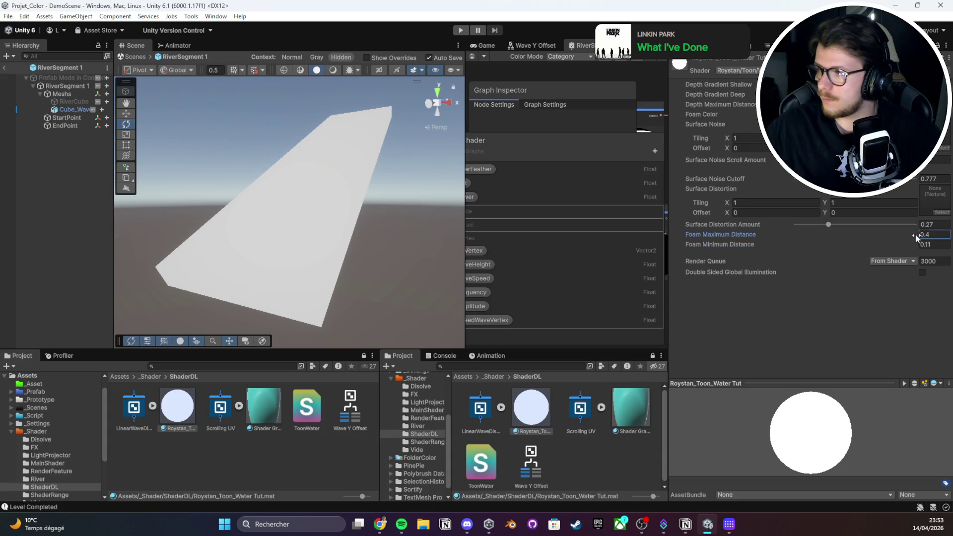
Type 0 into the foam distances, distortion amount and Surface Noise Cutoff
type("0")
key("shift+Tab")
key("shift+Tab")
type("0")
left_click(933, 179)
type("0")
left_click(737, 105)
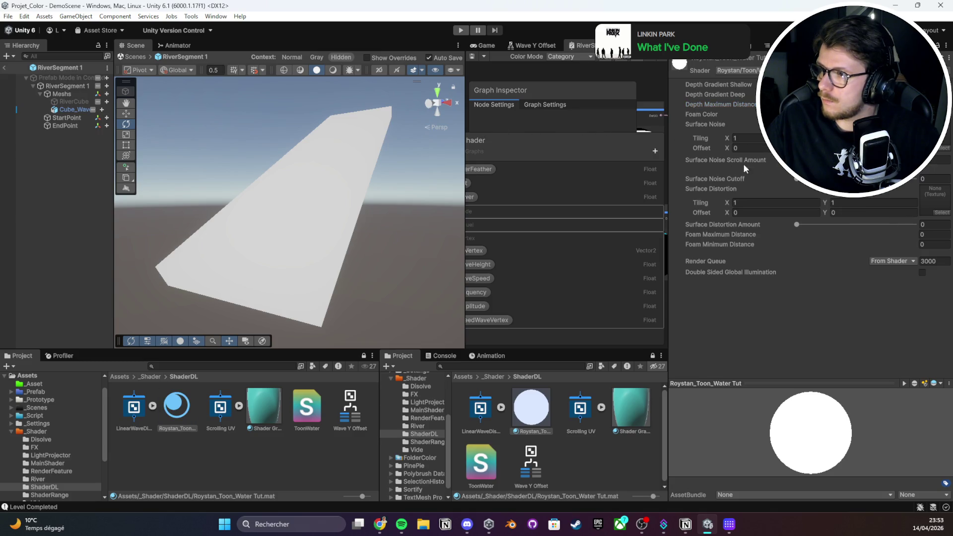
key("f")
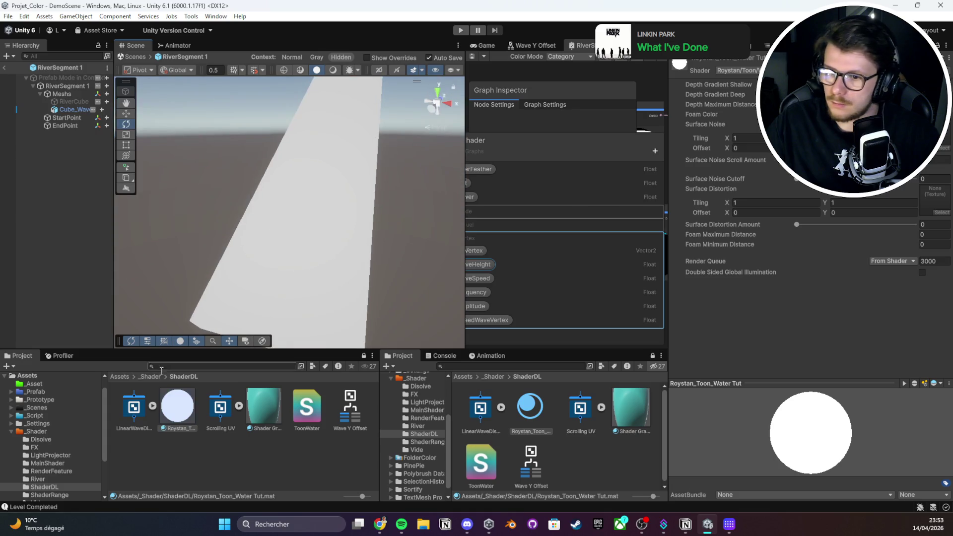
left_click(153, 406)
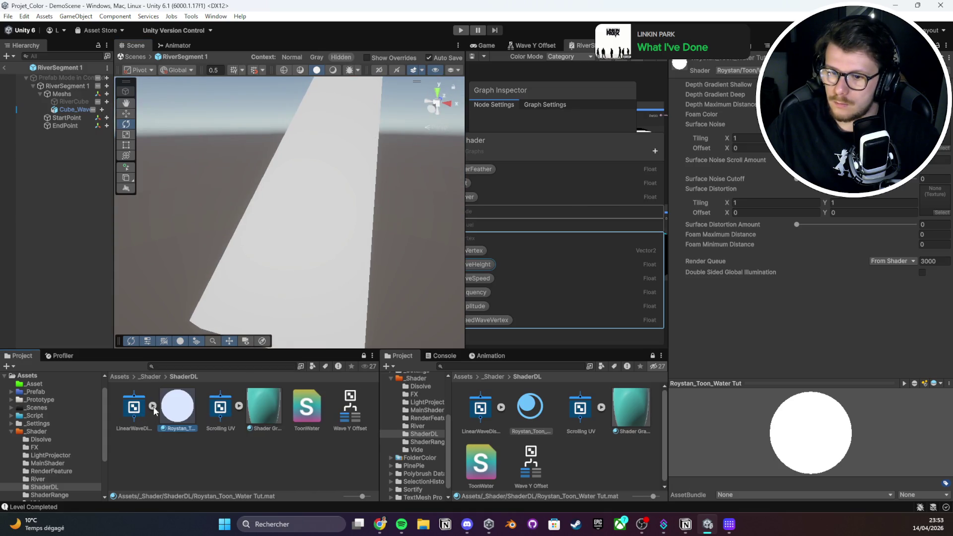
Create a 3D Plane from the Hierarchy and drag the Roystan_Toon_Water Tut material onto it
key("f")
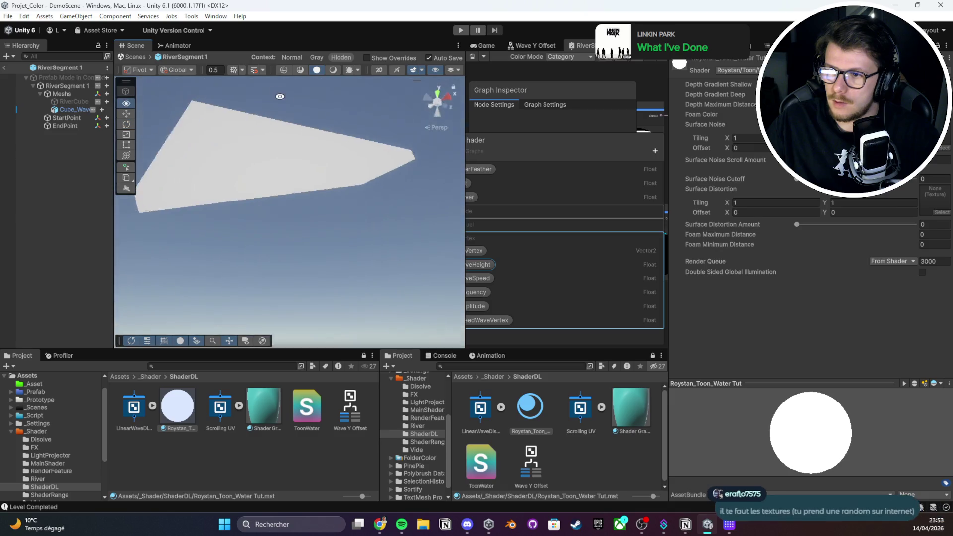
right_click(31, 165)
mouse_move(95, 353)
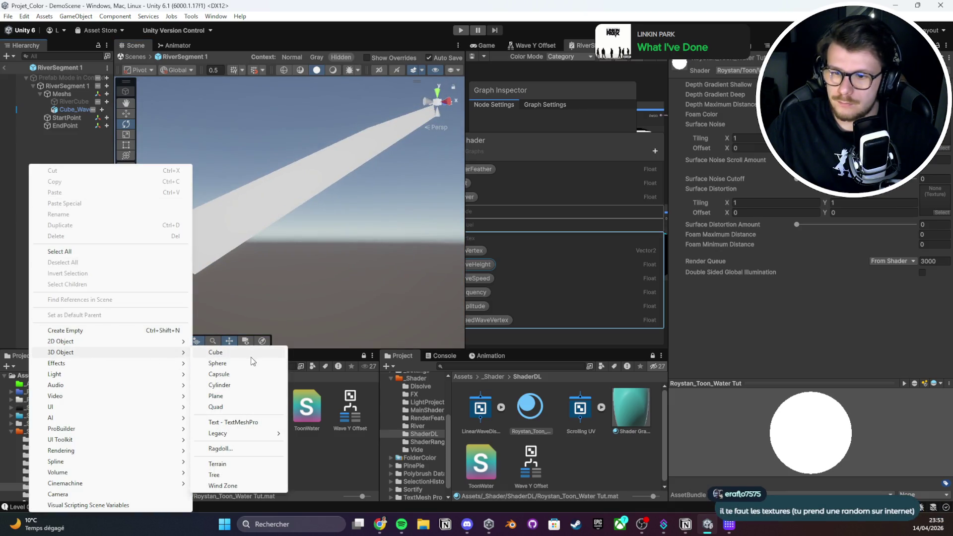
left_click(218, 396)
key("f")
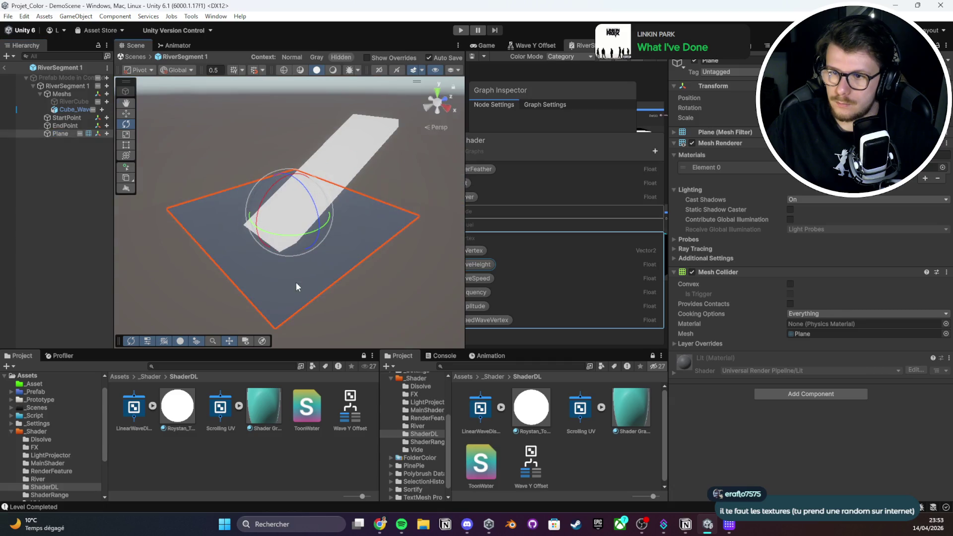
left_click_drag(180, 407, 266, 298)
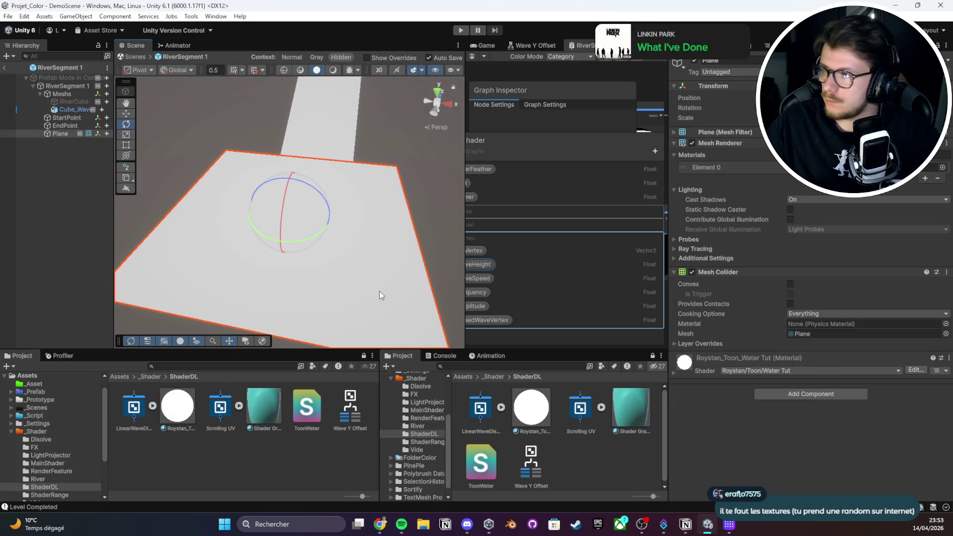
left_click(306, 410)
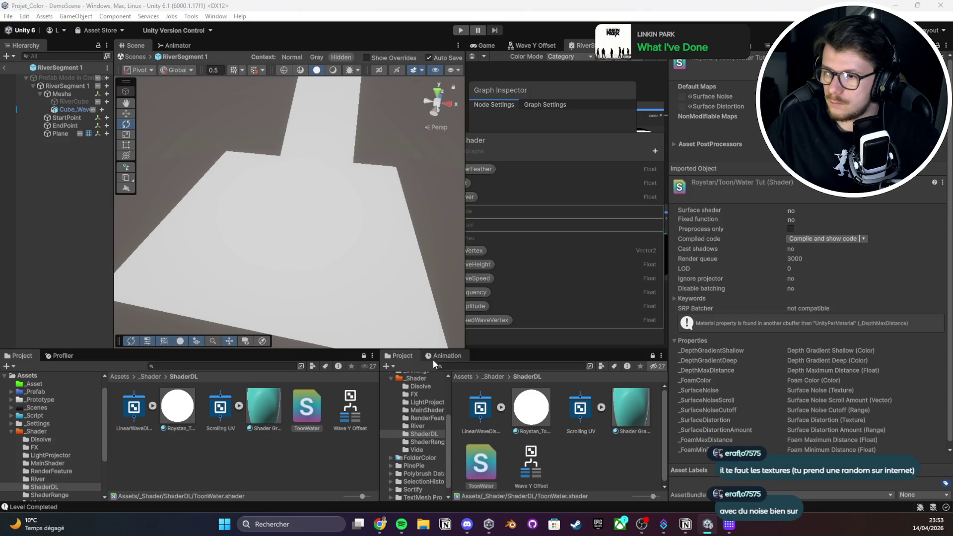
Clear the Console log
key("ctrl+shift+c")
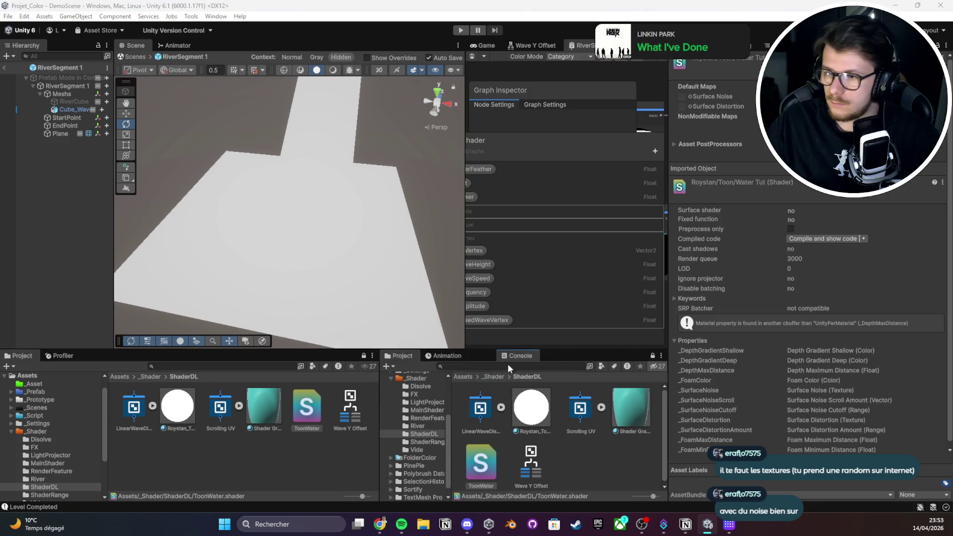
left_click(449, 357)
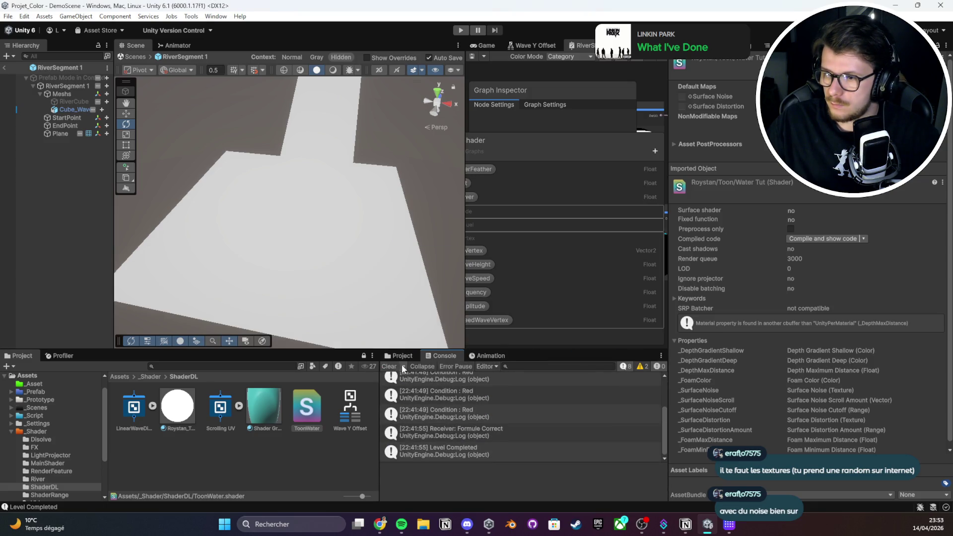
left_click(390, 367)
Set the toon water material's distortion amount to 0.35 and foam distances to 1.18, then request its deletion
left_click(183, 414)
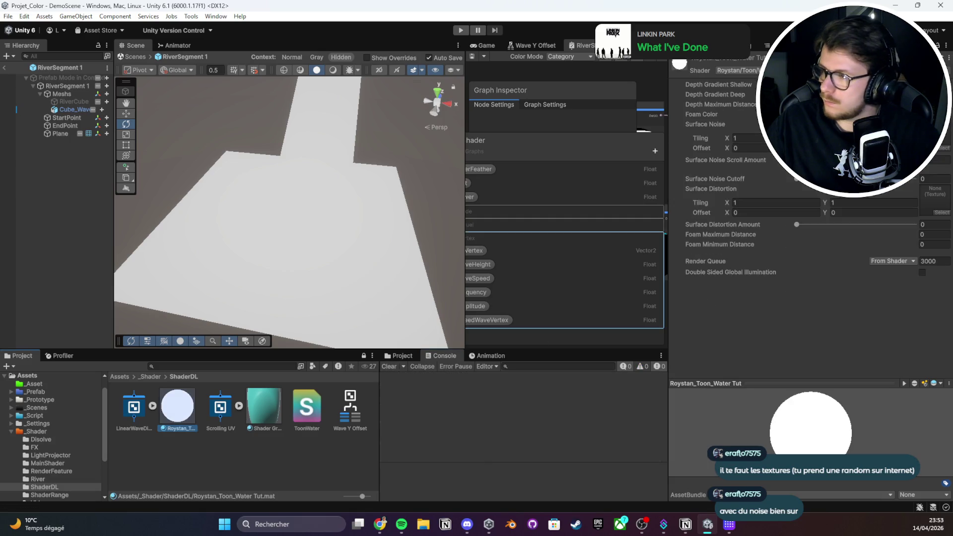
mouse_move(824, 226)
left_mouse_down()
mouse_move(877, 224)
mouse_move(838, 224)
left_mouse_up()
left_click_drag(735, 235, 770, 240)
type(".456")
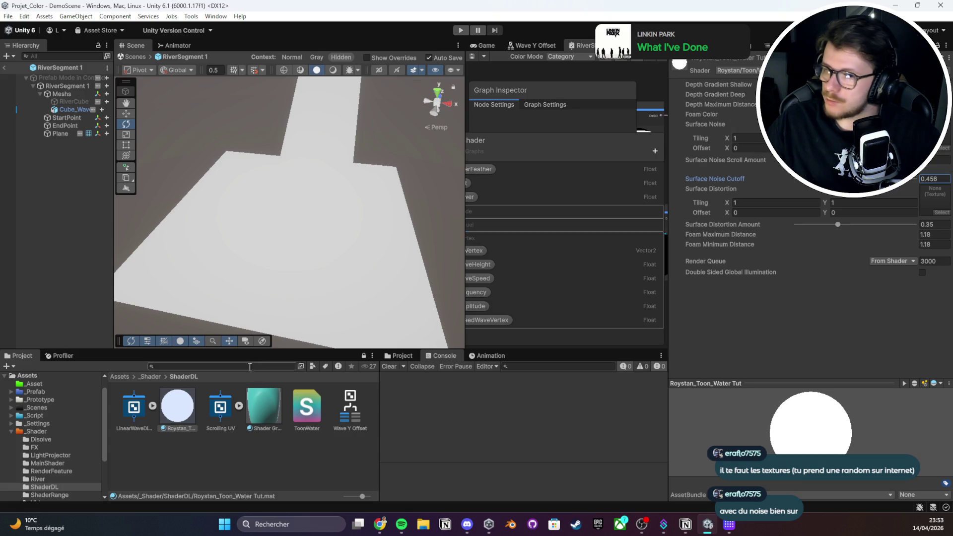
left_click(322, 247)
left_click(177, 407)
key("Delete")
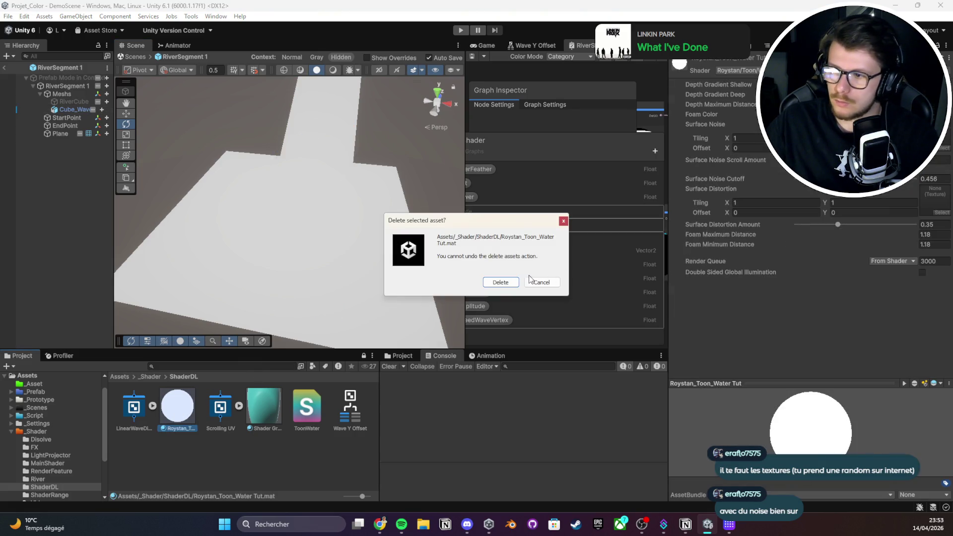
Delete the Roystan_Toon_Water Tut material and the ToonWater shader
left_click(519, 281)
left_click(261, 412)
key("Delete")
left_click(499, 278)
Apply the River material to the river strip and plane, then delete the test plane
left_click_drag(242, 426, 293, 267)
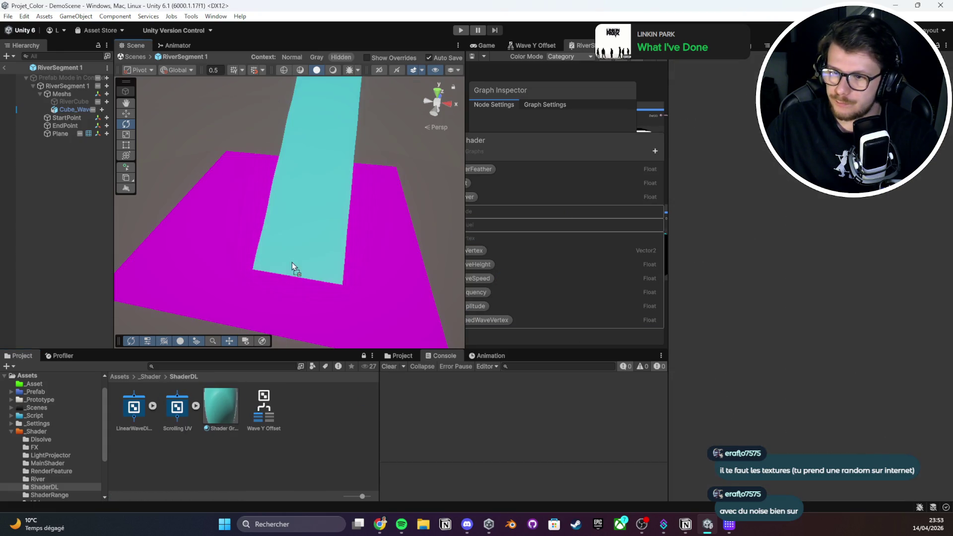
left_click_drag(221, 412, 262, 326)
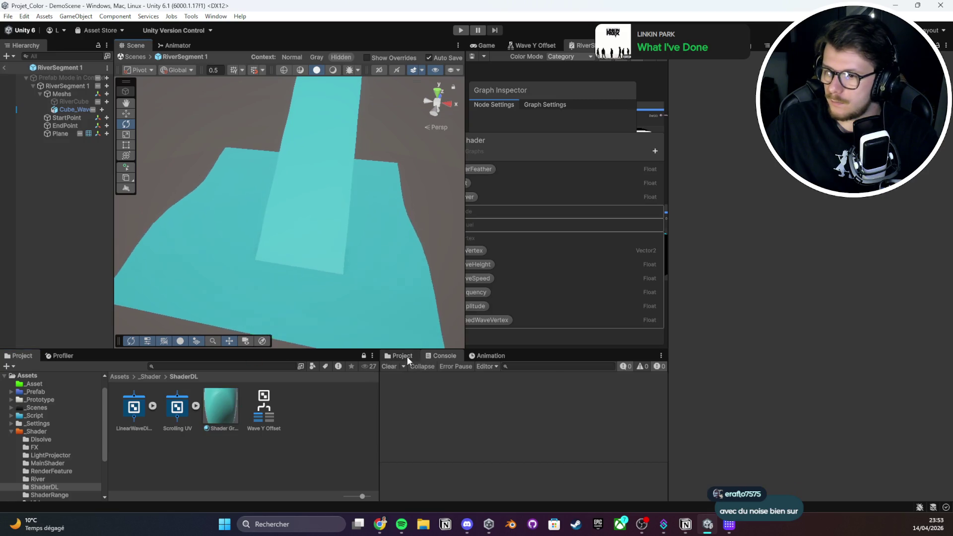
left_click(151, 376)
double_click(348, 404)
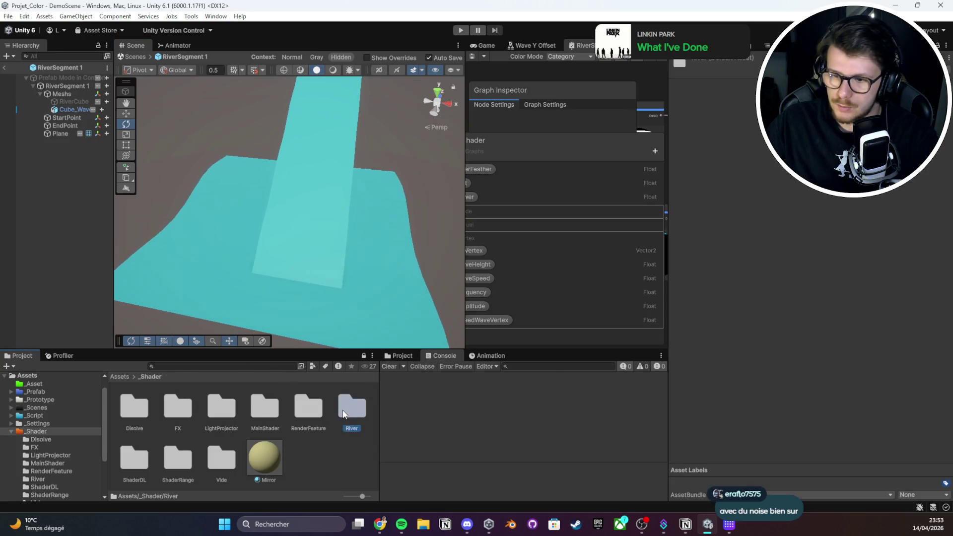
mouse_move(132, 403)
left_mouse_down()
mouse_move(187, 290)
mouse_move(323, 228)
mouse_move(202, 278)
left_mouse_up()
left_click(201, 278)
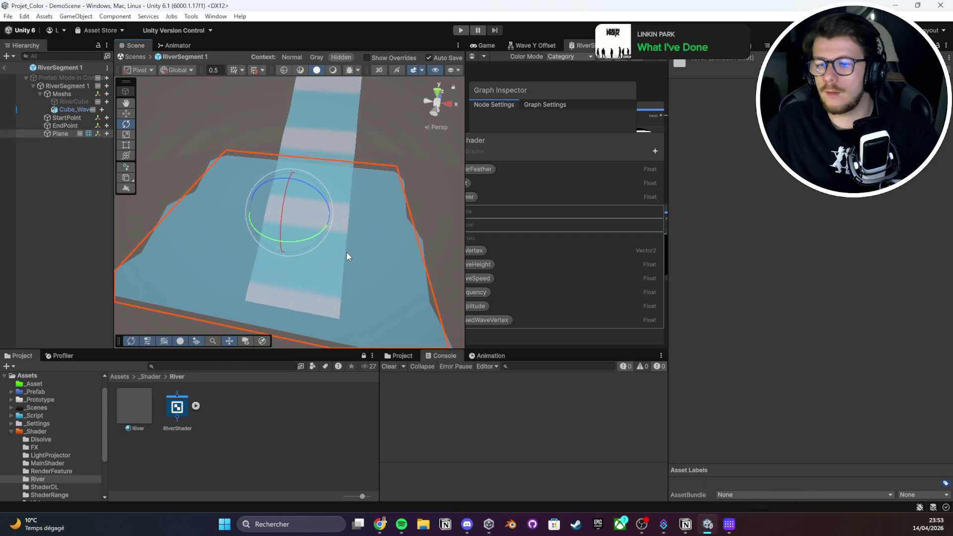
key("Delete")
left_click_drag(387, 260, 346, 231)
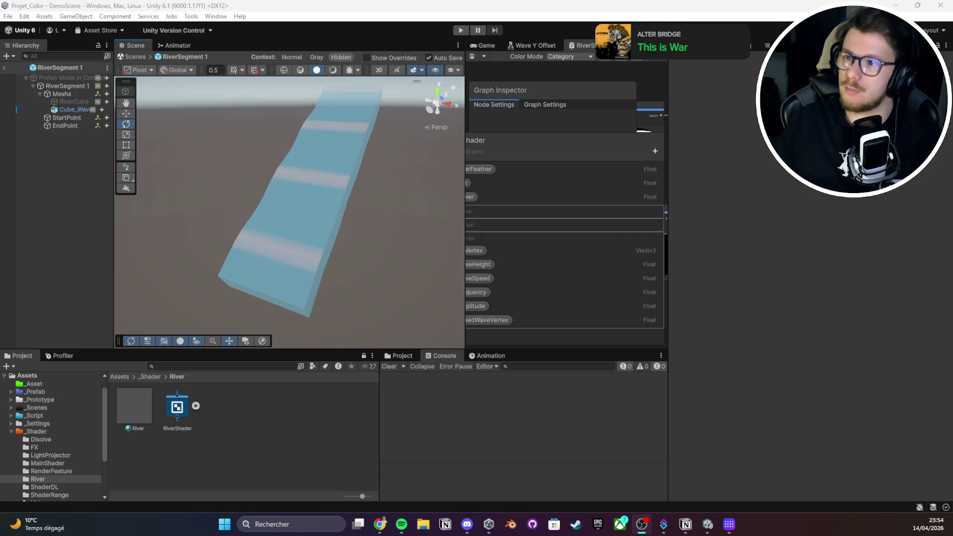
Widen the RiverShader graph window beside the Scene view and maximize it
mouse_move(463, 149)
left_mouse_down()
mouse_move(386, 164)
mouse_move(400, 171)
mouse_move(392, 178)
left_mouse_up()
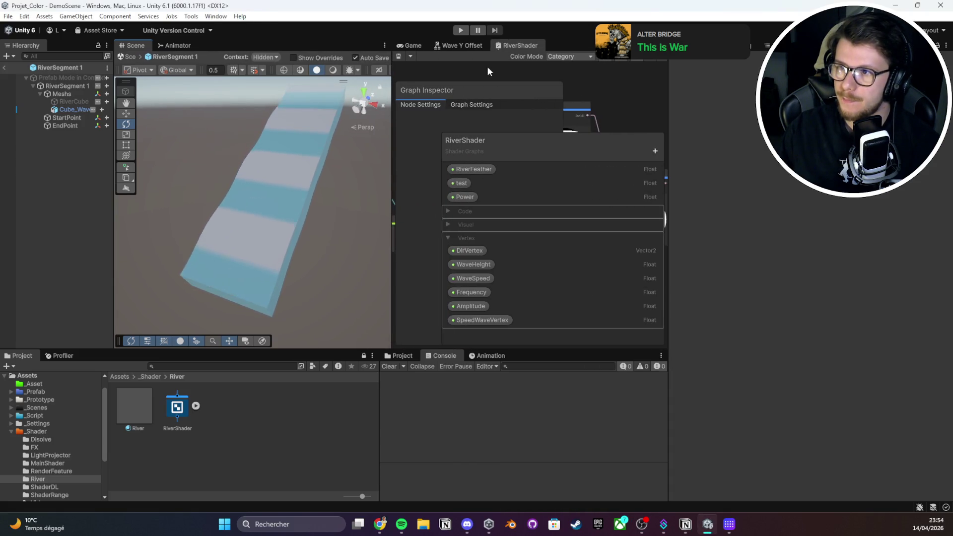
double_click(532, 49)
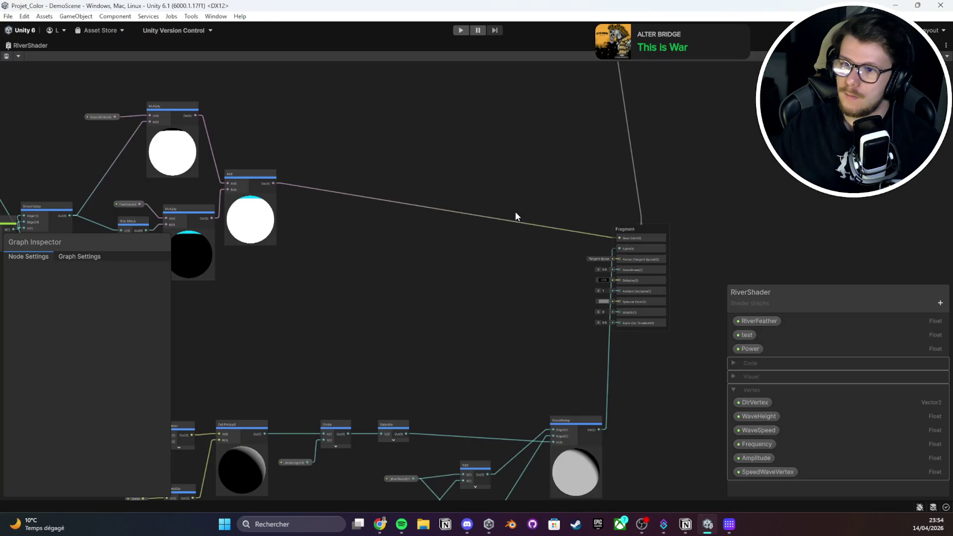
Add a Custom Function node via the 'custom' search, then delete it again
right_click(414, 287)
left_click(473, 292)
type("custom")
left_click(473, 293)
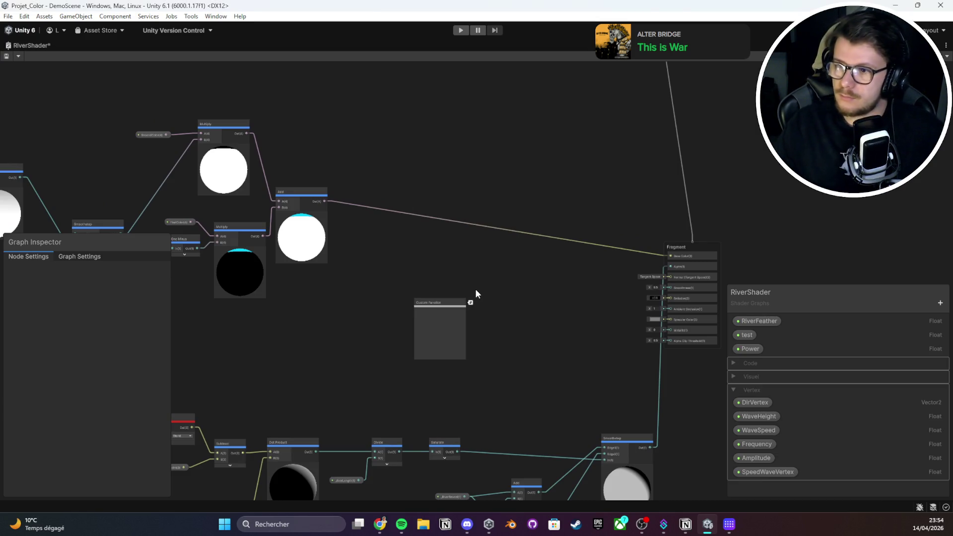
left_click(447, 306)
scroll(446, 312, "up", 1)
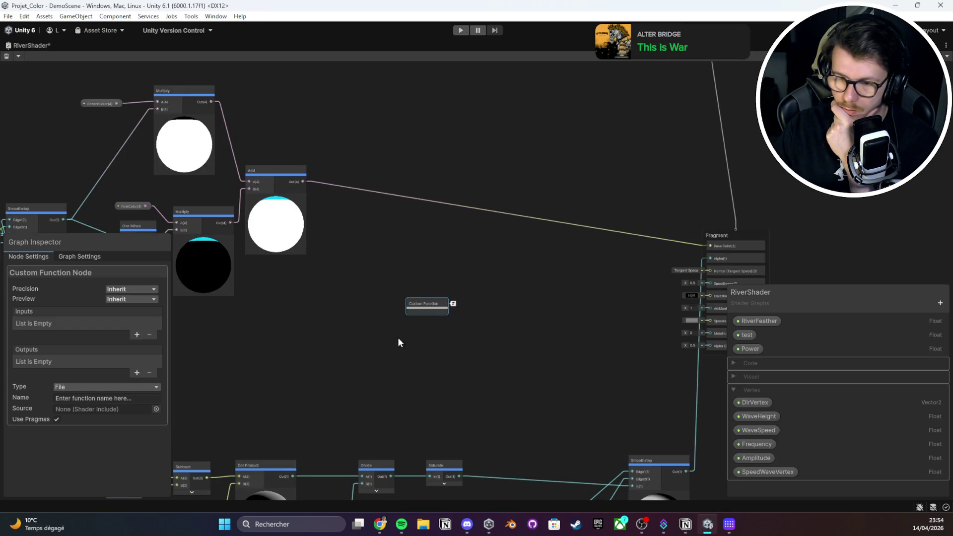
scroll(548, 321, "up", 4)
left_click(508, 253)
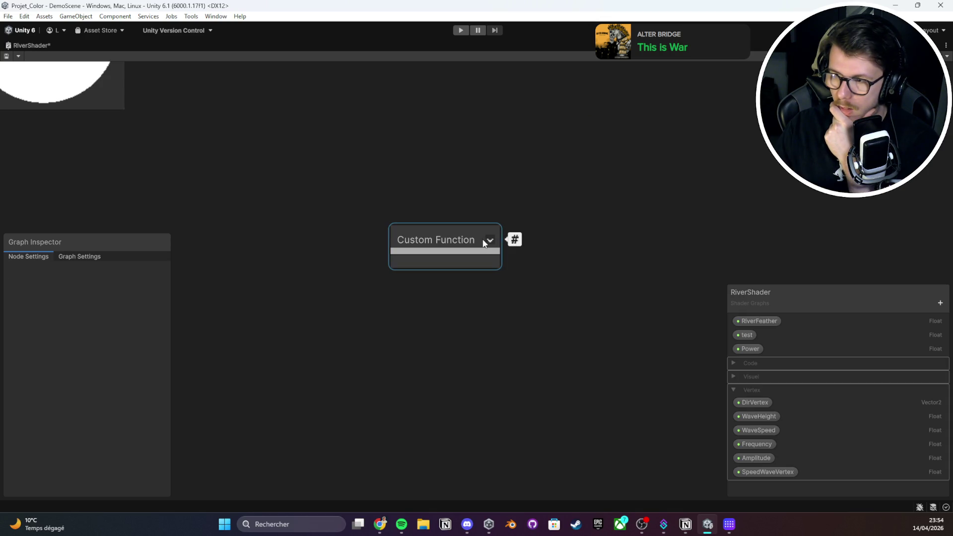
left_click(451, 239)
key("Delete")
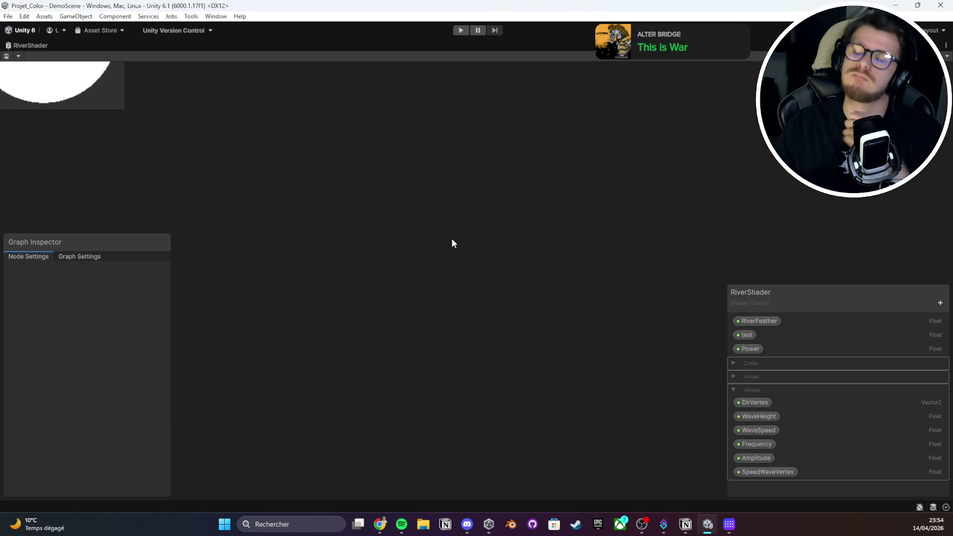
Delete the link feeding the Fragment output and restore the normal editor layout
key("a")
scroll(447, 232, "up", 2)
scroll(529, 312, "down", 5)
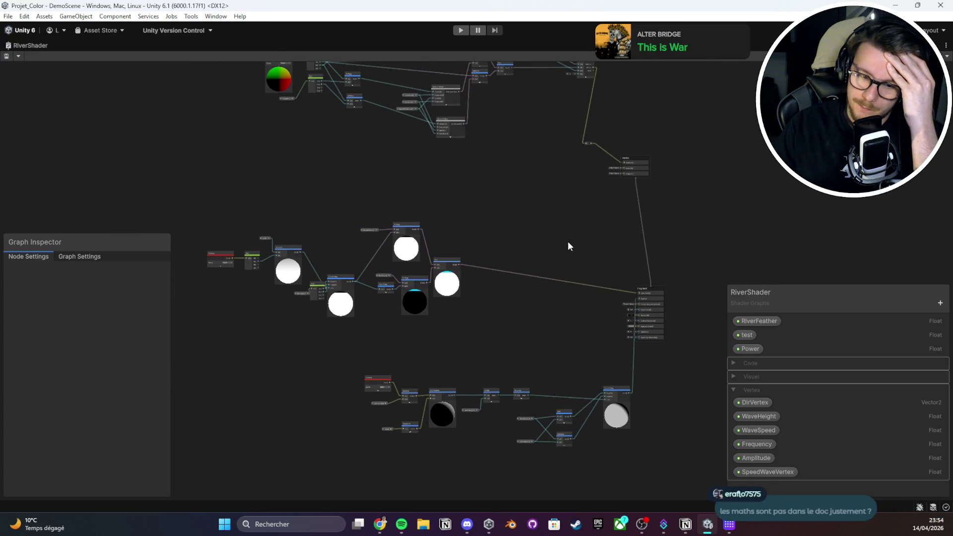
left_click(564, 279)
key("Delete")
double_click(16, 48)
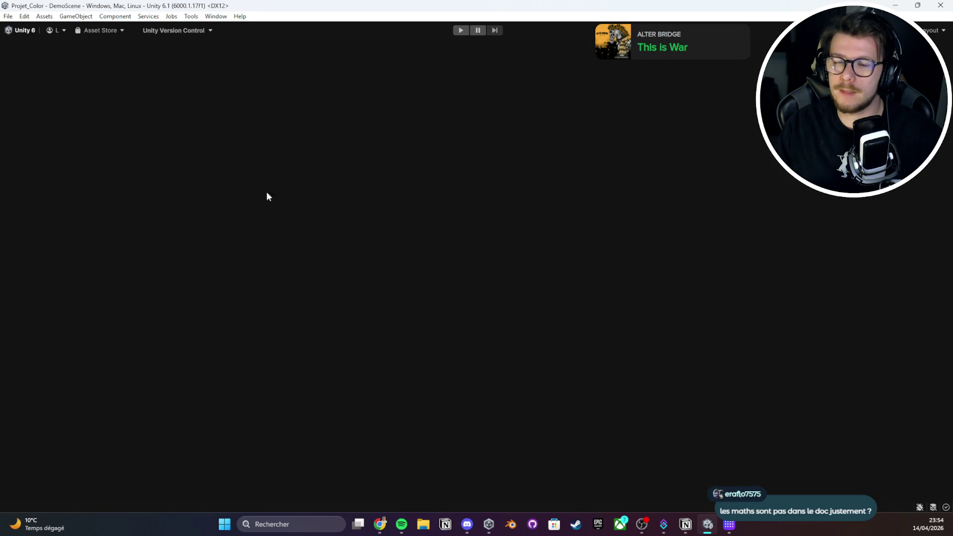
Enter Play mode in the Game view and walk past the blue cylinder, shooting cyan paint
mouse_move(323, 239)
left_mouse_down()
mouse_move(293, 174)
mouse_move(283, 247)
mouse_move(318, 209)
left_mouse_up()
left_click(412, 45)
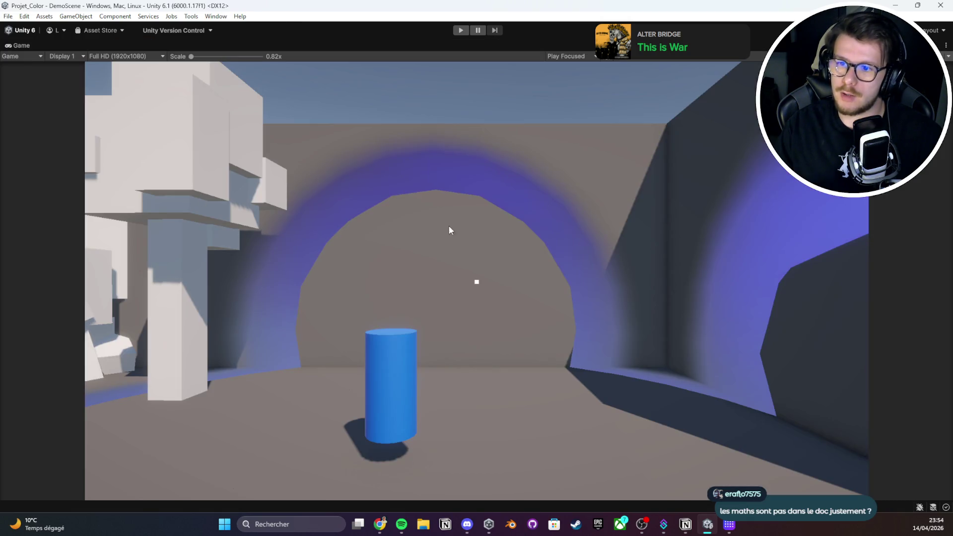
left_click(462, 31)
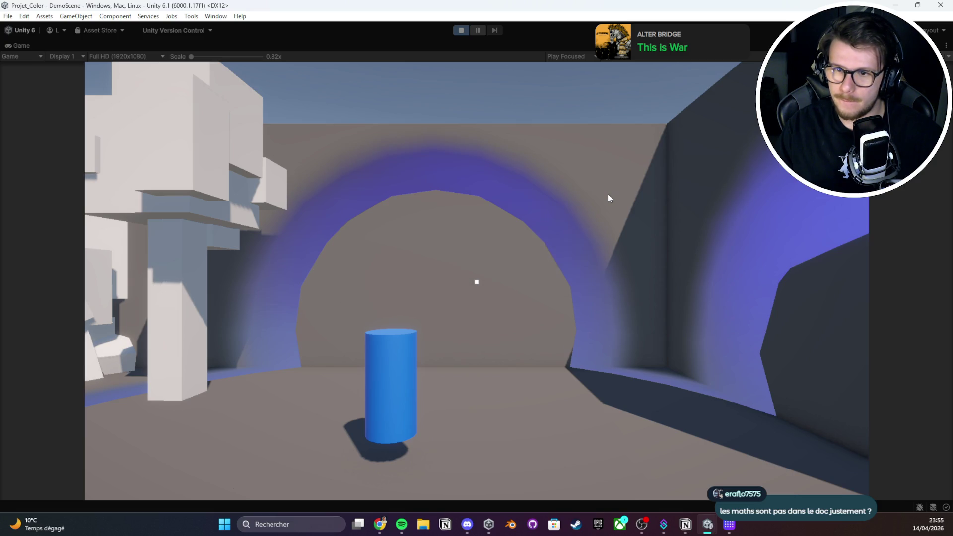
key("w")
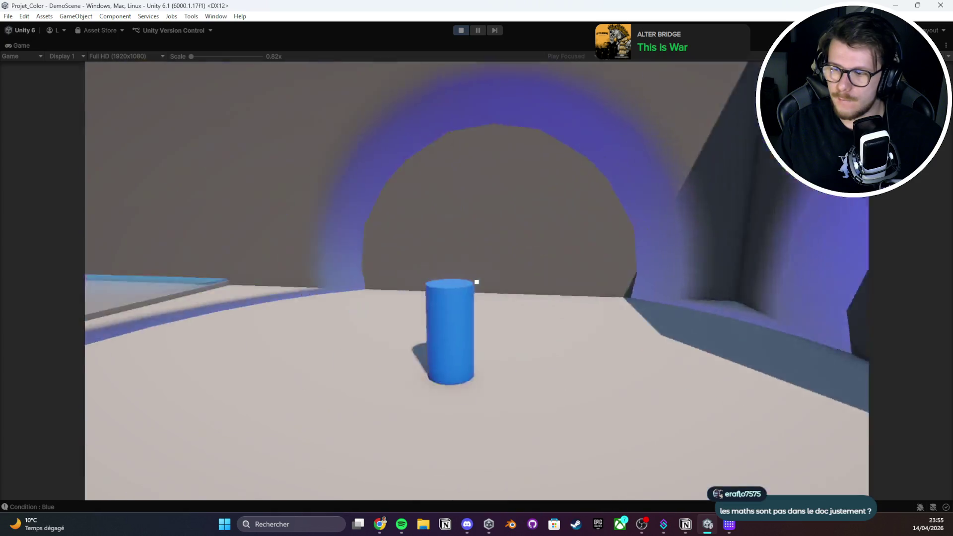
key("w")
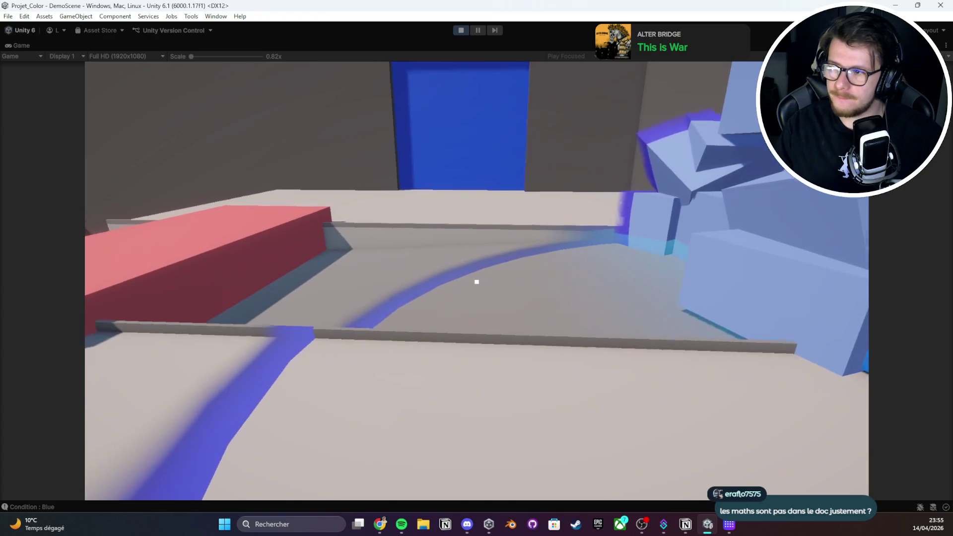
left_click(476, 282)
Walk past the red block, then stop Play mode and restore the full editor layout
key("w")
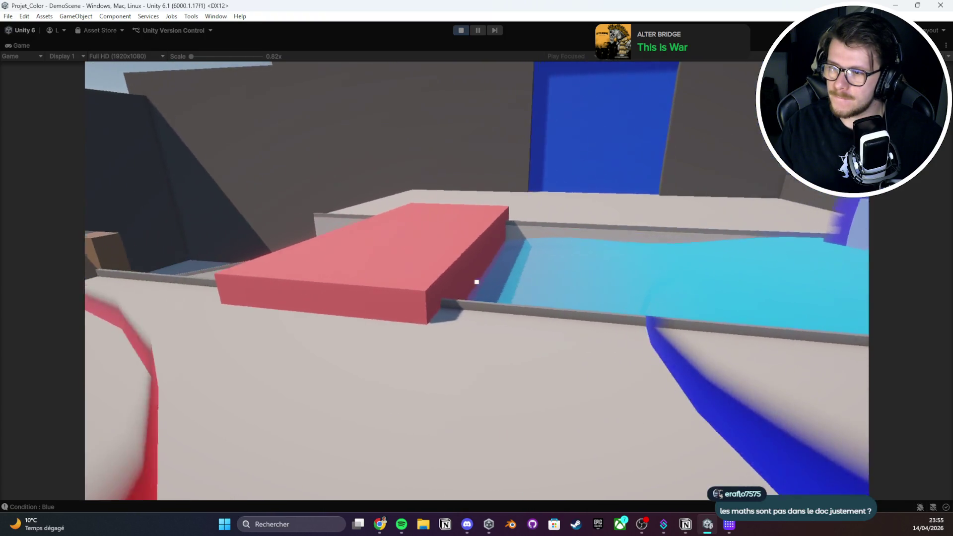
key("w")
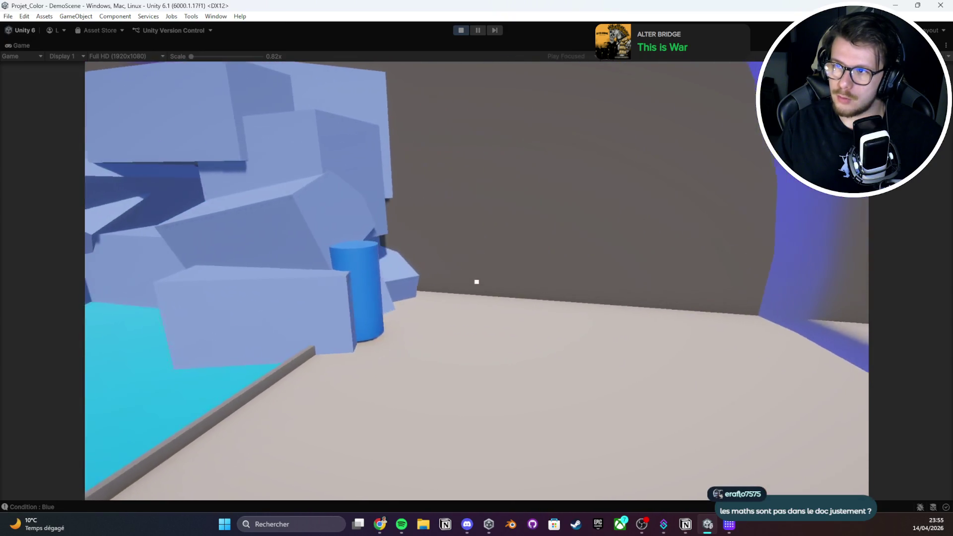
key("Escape")
left_click(462, 31)
double_click(24, 46)
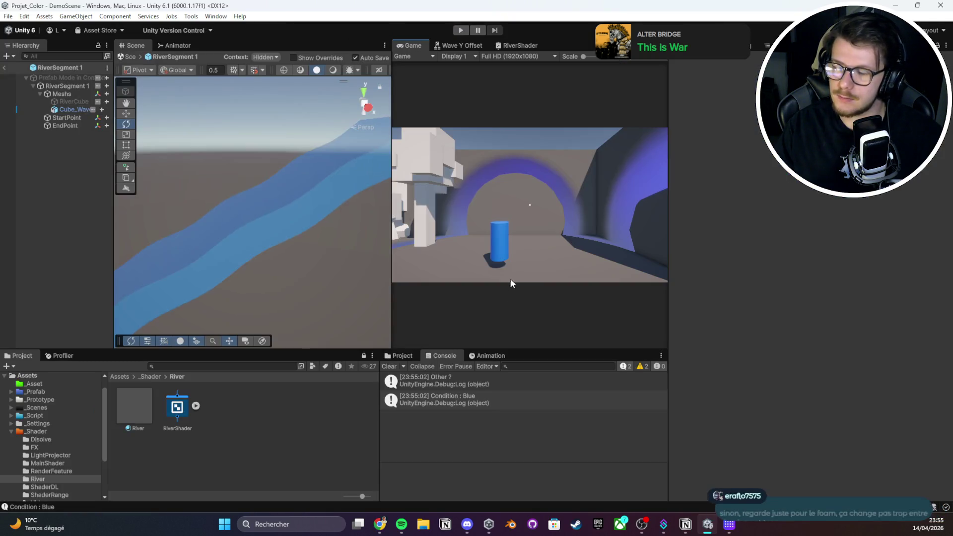
Connect the Smoothstep output to Base Color in the maximized RiverShader graph
double_click(529, 44)
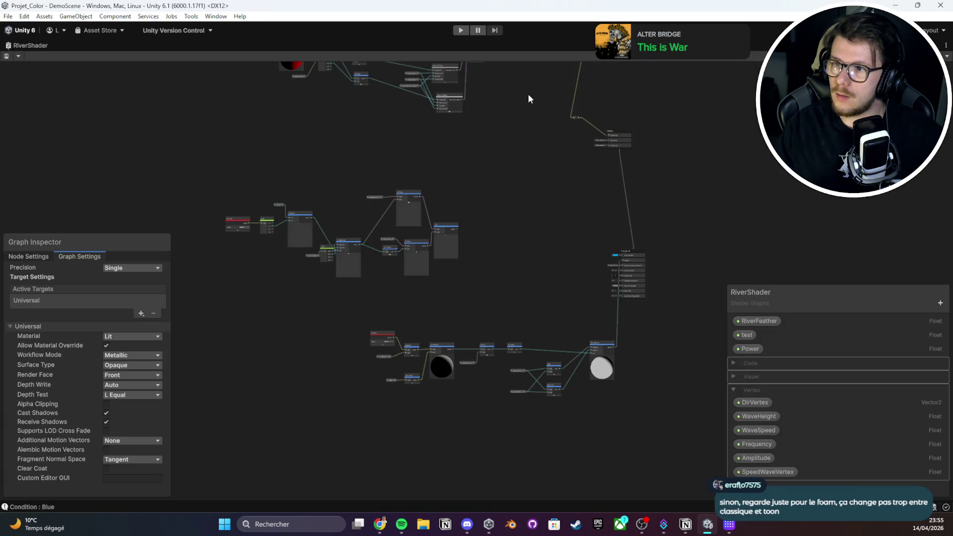
scroll(552, 354, "up", 5)
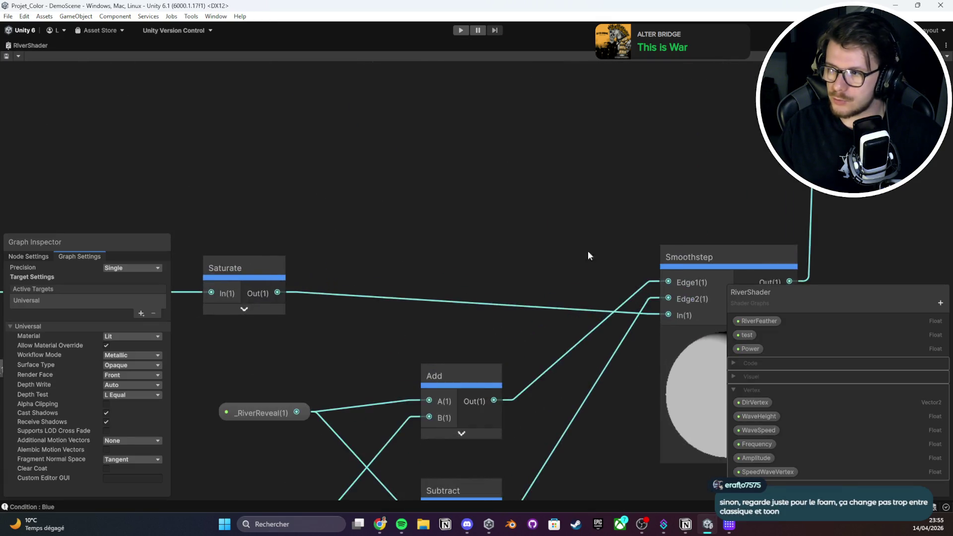
scroll(588, 251, "down", 2)
scroll(338, 256, "down", 5)
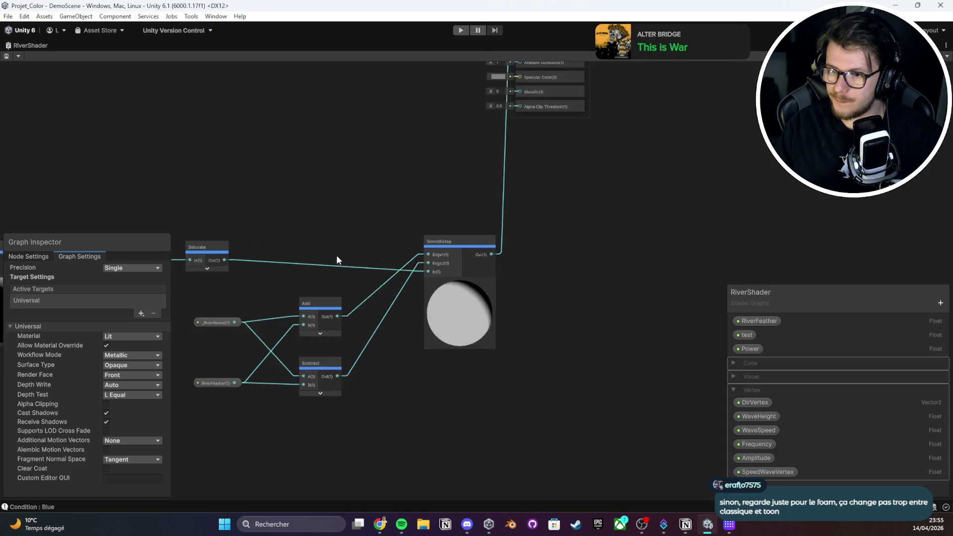
left_click_drag(566, 332, 535, 361)
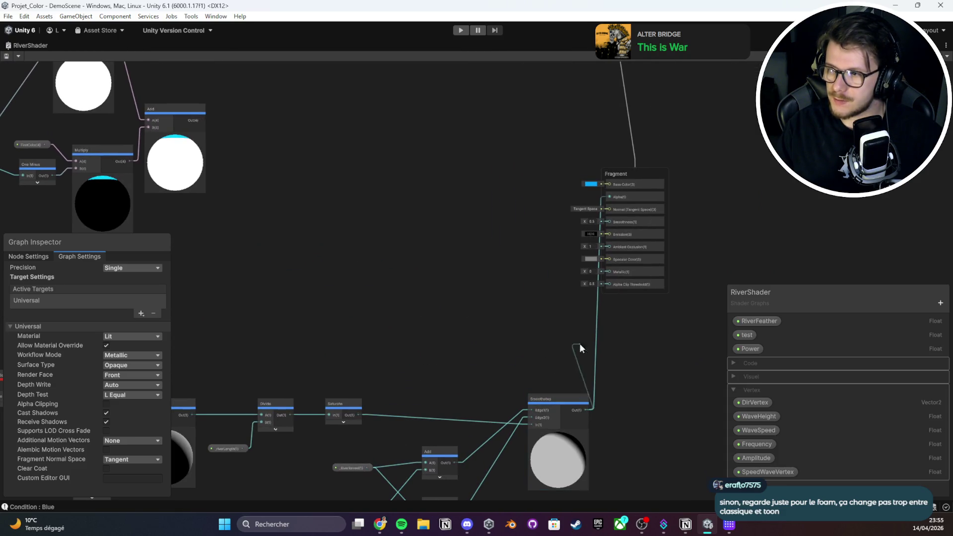
left_click_drag(602, 189, 602, 187)
double_click(33, 43)
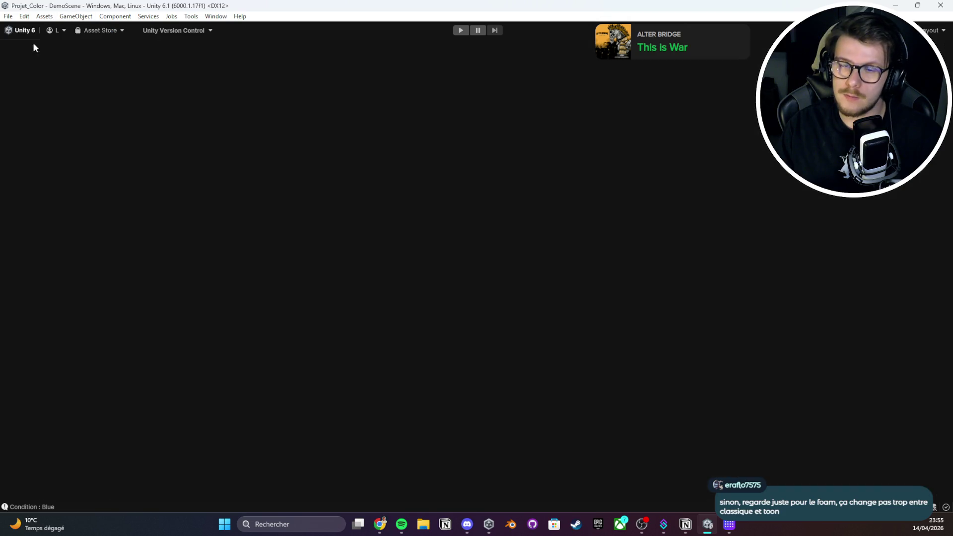
Play-test the river, walking around the cylinder and box pile, then stop the game
left_click(454, 31)
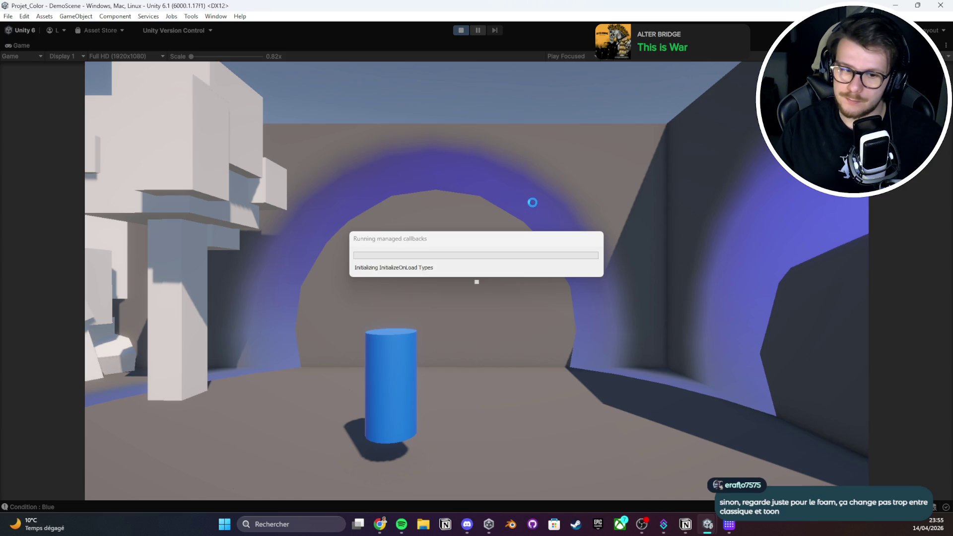
key("w")
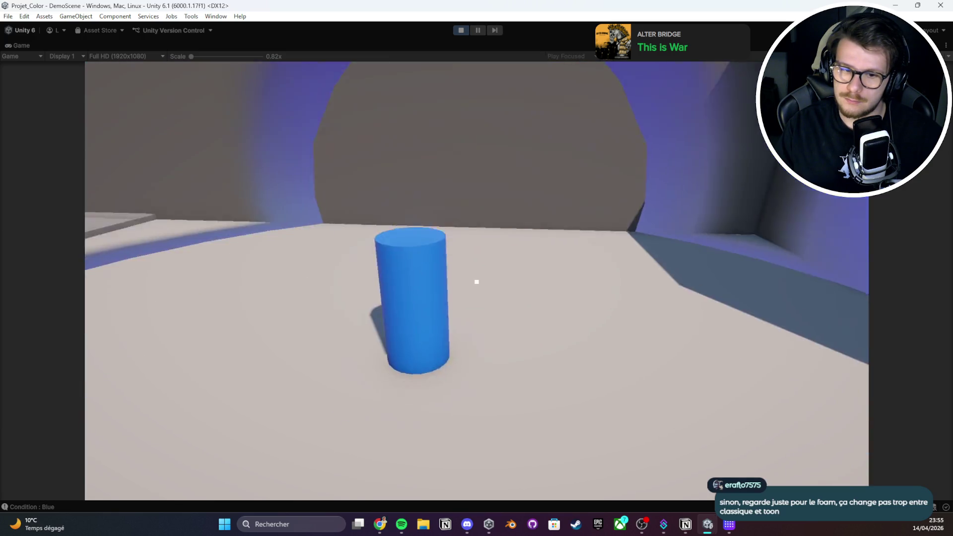
key("w")
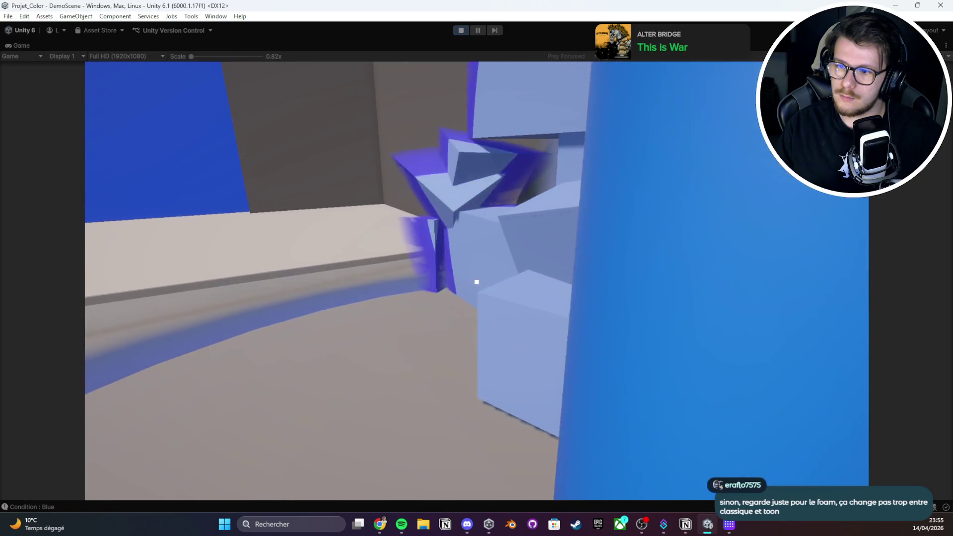
key("s")
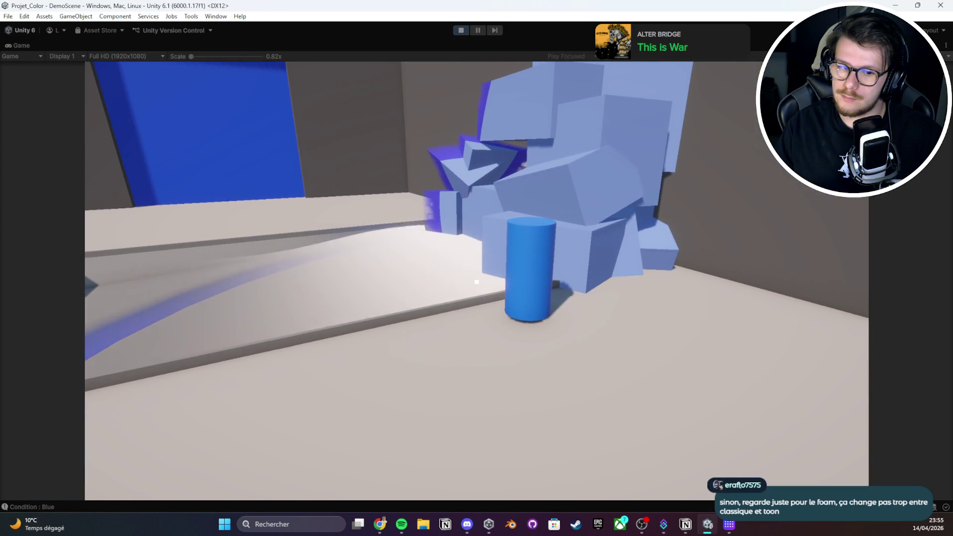
key("a")
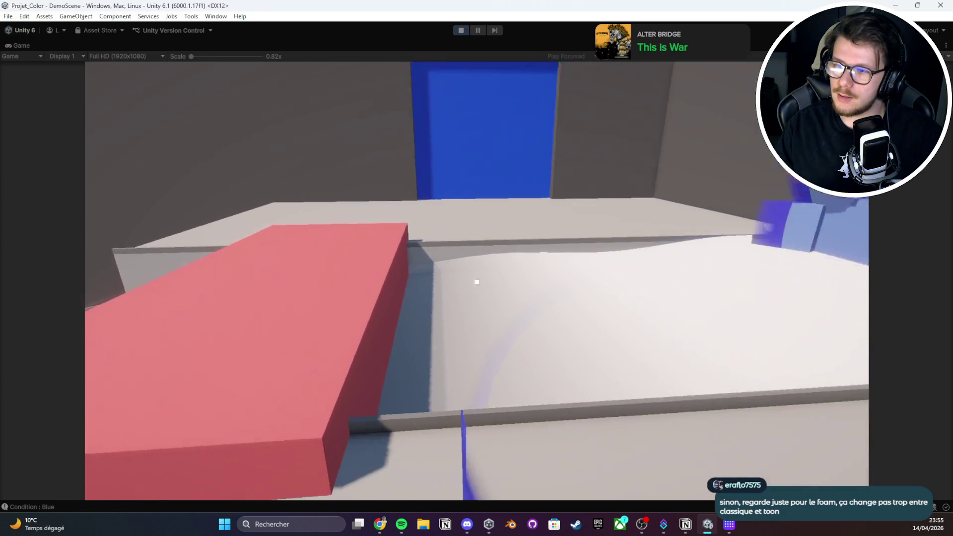
key("Escape")
key("ctrl+p")
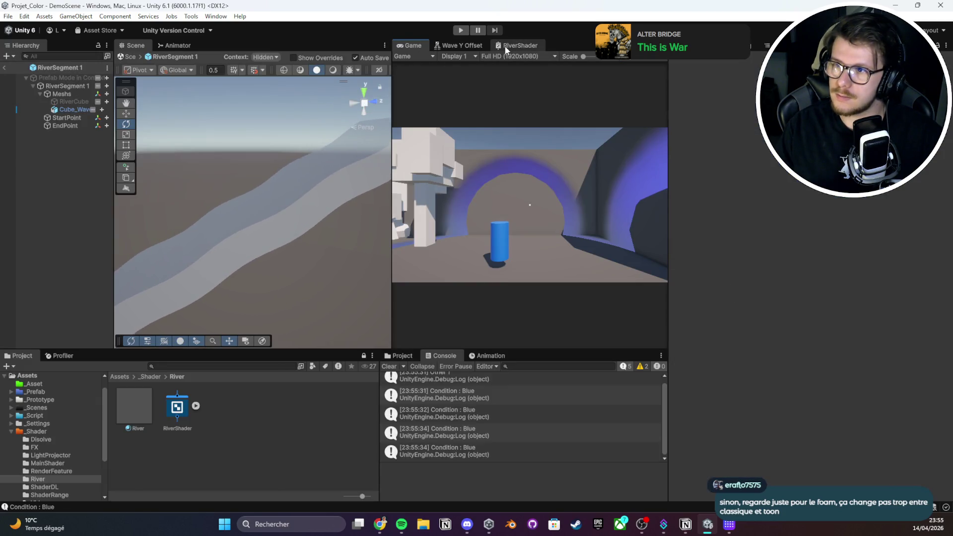
Move Smoothstep left and add a reroute point on its Base Color wire
double_click(505, 46)
scroll(511, 294, "up", 5)
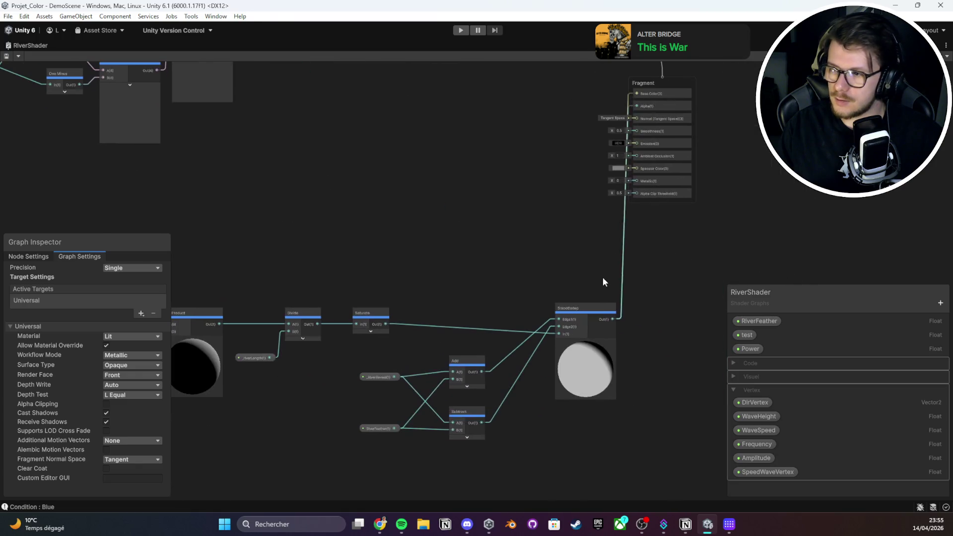
left_click_drag(587, 309, 533, 304)
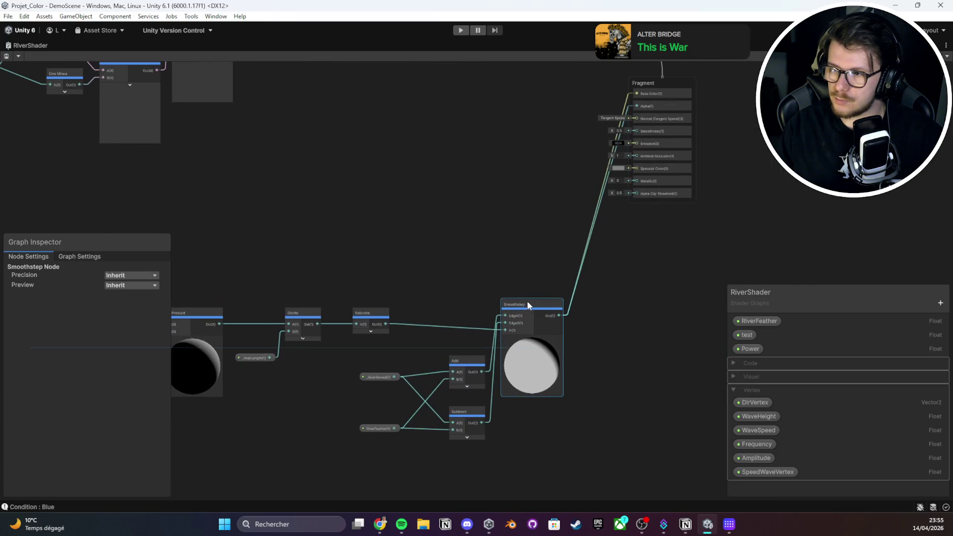
double_click(607, 174)
mouse_move(606, 174)
left_mouse_down()
mouse_move(406, 112)
mouse_move(354, 179)
left_mouse_up()
scroll(370, 214, "down", 2)
mouse_move(331, 265)
left_mouse_down()
mouse_move(385, 234)
mouse_move(472, 245)
left_mouse_up()
Insert a One Minus node via the 'one' search and start the game with Ctrl+P
type("one")
key("Return")
scroll(409, 235, "up", 2)
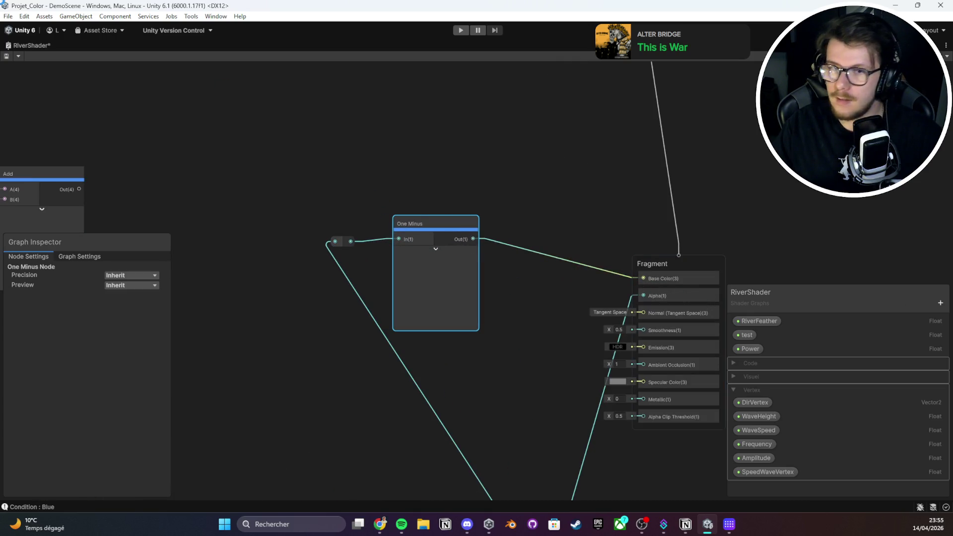
key("ctrl+p")
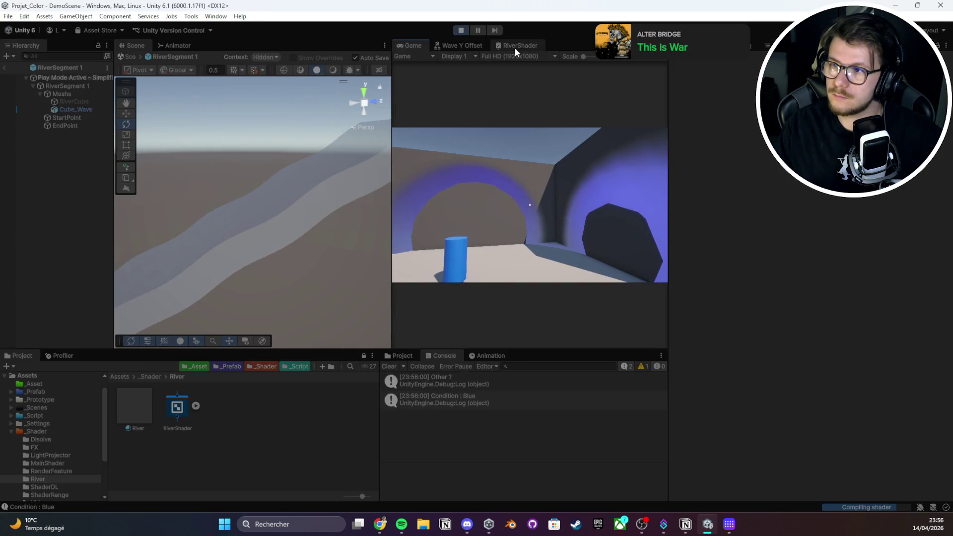
Walk through the running game to view the inverted river on the floor, then stop
left_click(515, 45)
key("shift+space")
key("shift+space")
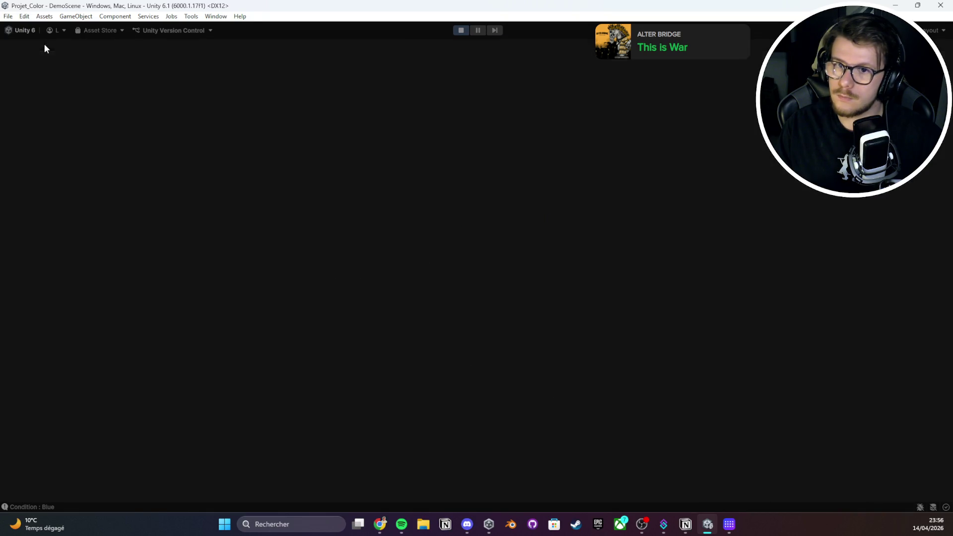
double_click(421, 43)
left_click(532, 156)
key("w")
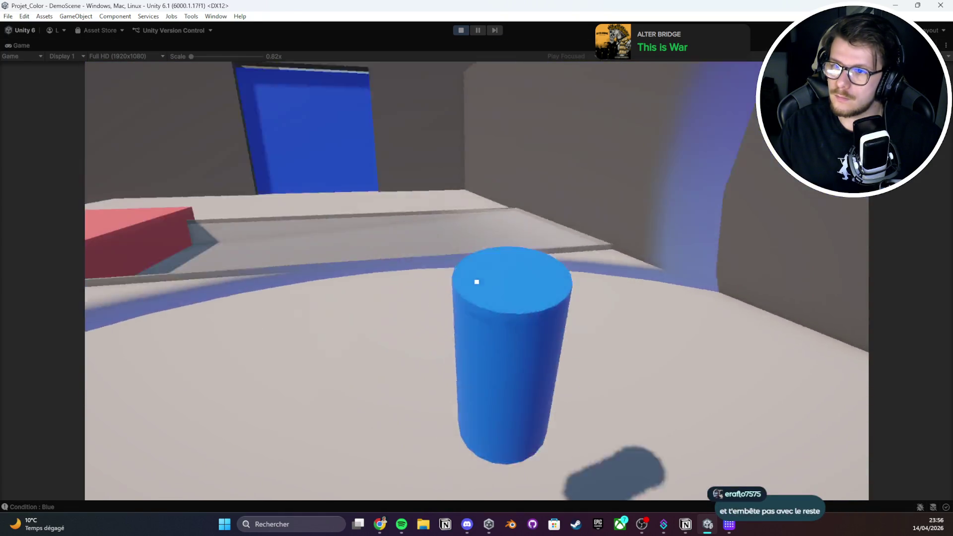
key("w")
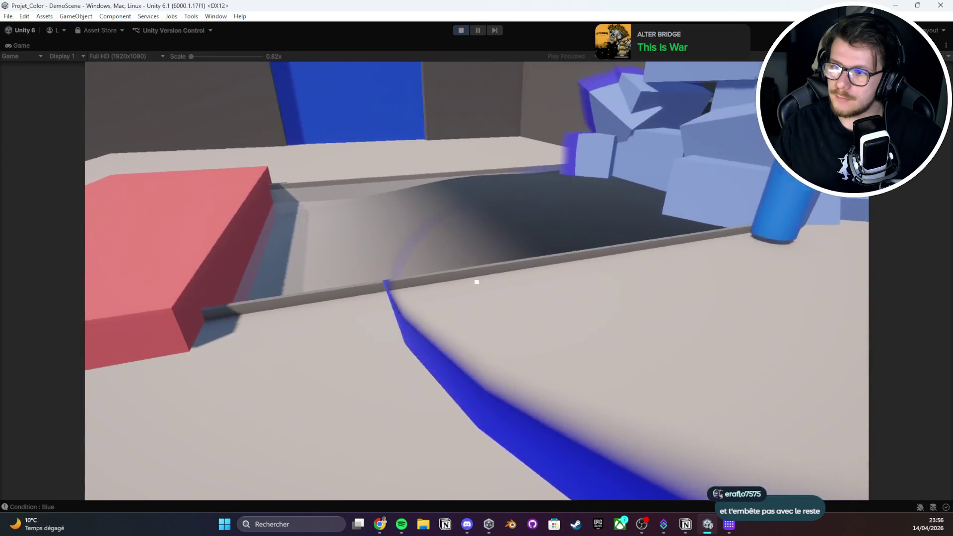
key("Escape")
left_click(459, 28)
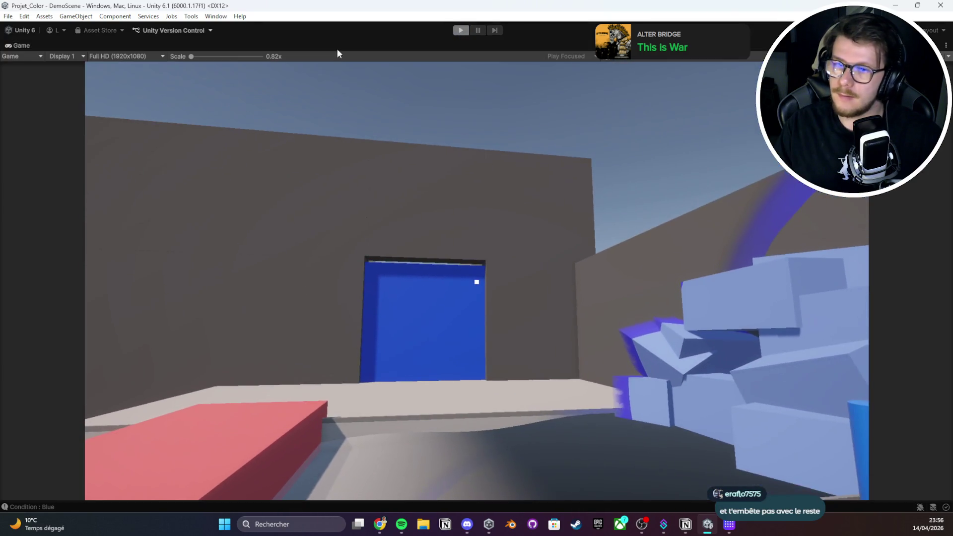
Maximize the RiverShader graph and zoom around its node network
double_click(513, 45)
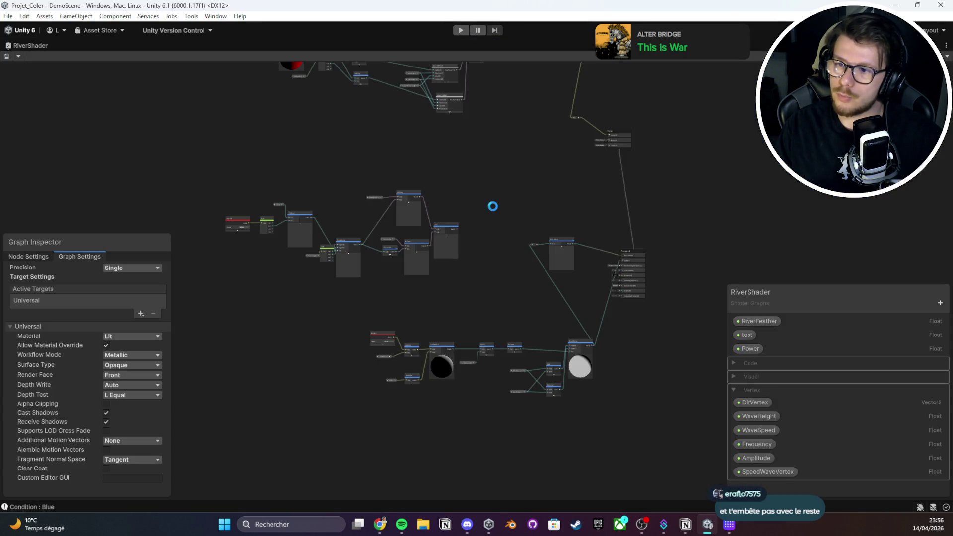
scroll(473, 230, "up", 1)
scroll(522, 296, "up", 4)
scroll(546, 238, "down", 3)
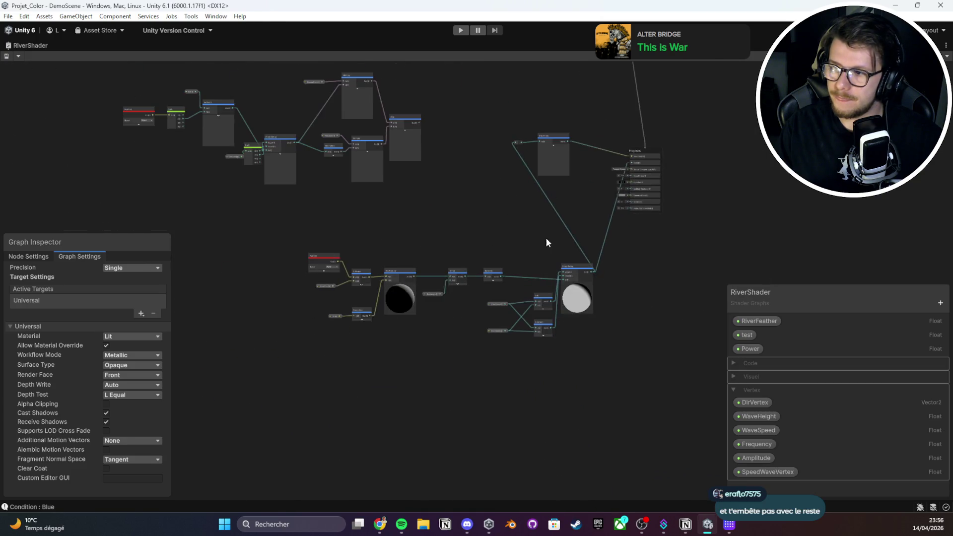
Rearrange the graph by moving the lower nodes, reroute point and One Minus node down-left
left_click_drag(318, 254, 213, 306)
left_click(529, 222)
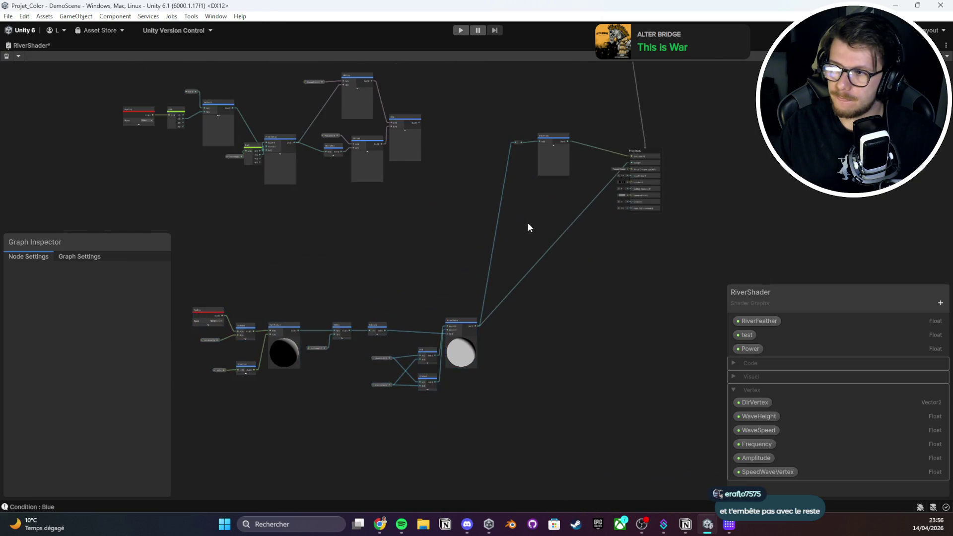
scroll(529, 222, "up", 3)
mouse_move(561, 155)
left_mouse_down()
mouse_move(452, 238)
mouse_move(517, 251)
left_mouse_up()
left_click_drag(515, 129, 357, 245)
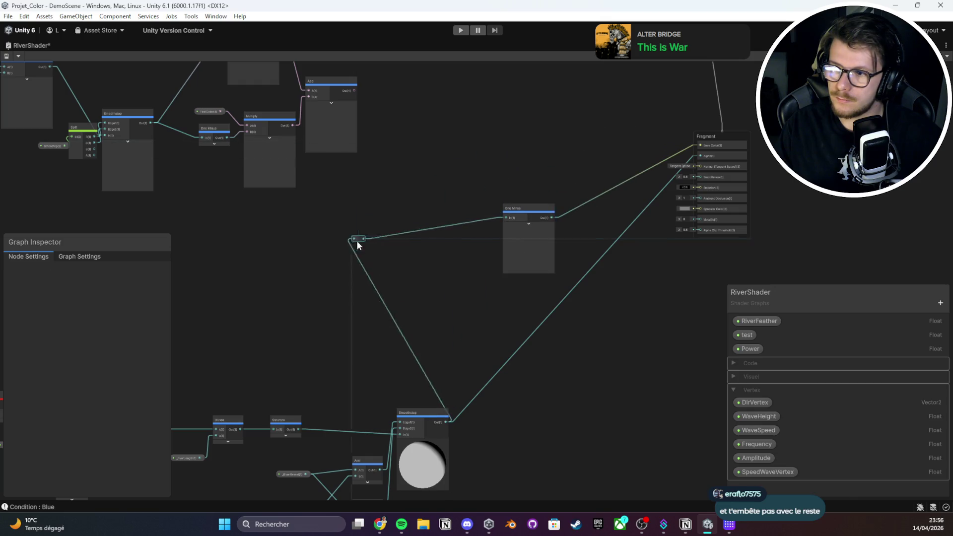
left_click_drag(529, 245, 347, 276)
scroll(397, 266, "up", 3)
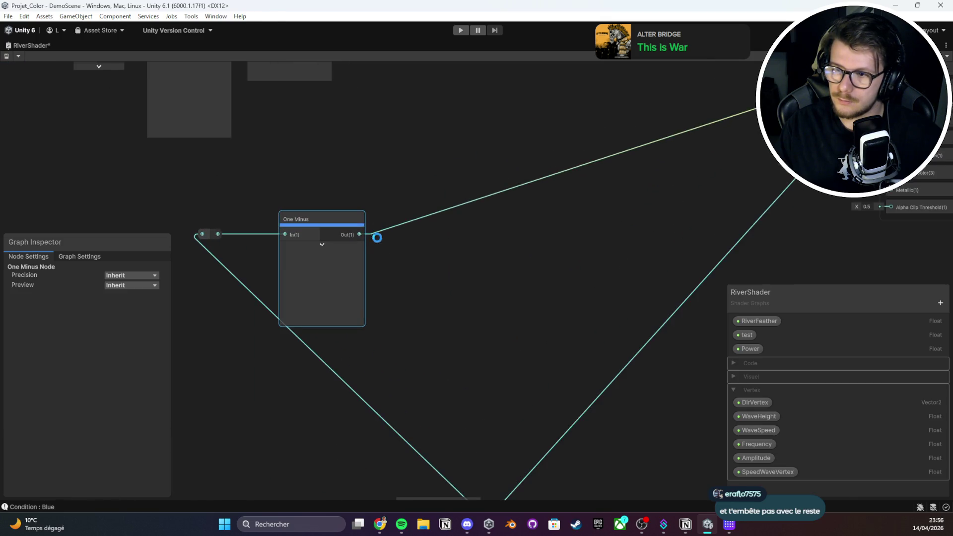
Try a Power node off the One Minus output, then delete it
left_click_drag(392, 198, 414, 180)
type("power")
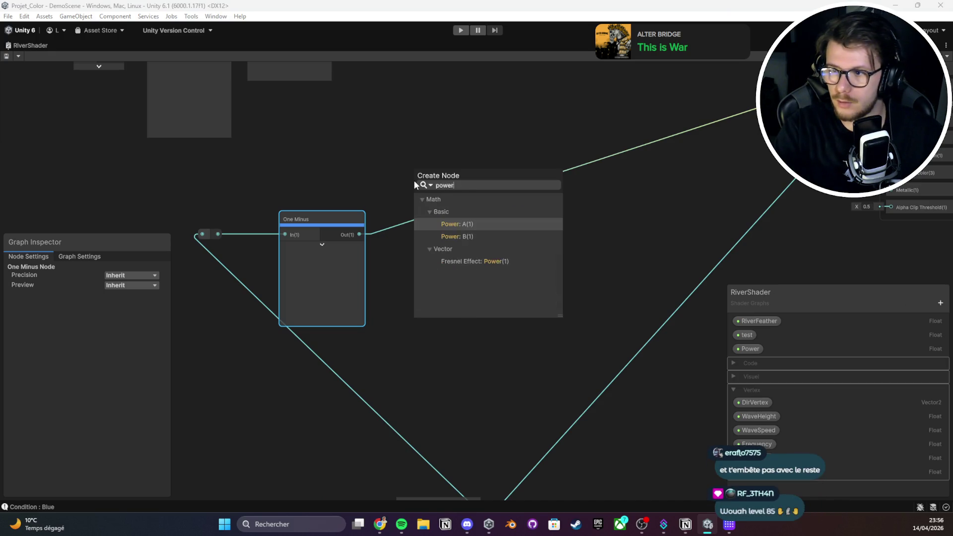
key("Return")
scroll(492, 260, "up", 3)
scroll(499, 252, "down", 5)
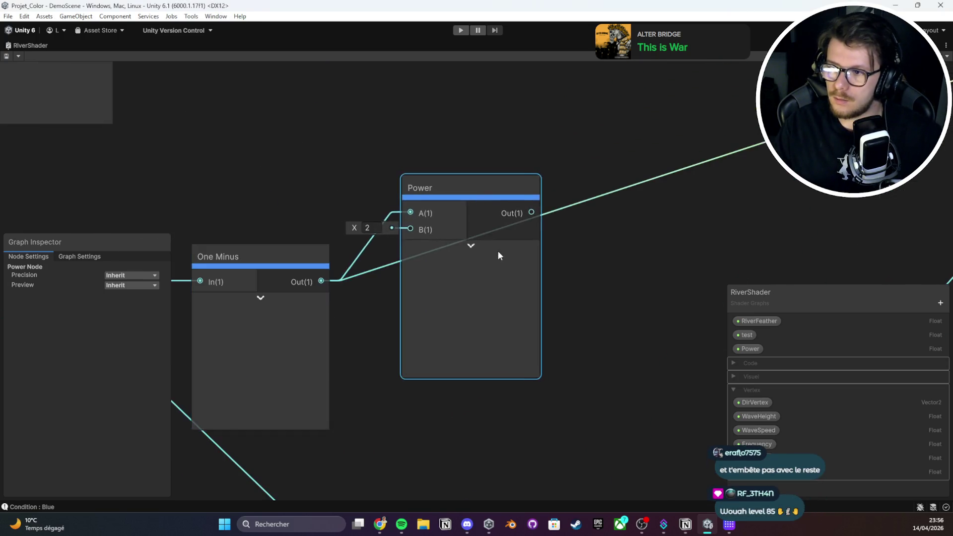
key("Delete")
Create a Smoothstep node wired from the One Minus output into its In input
left_click_drag(423, 257, 452, 226)
type("smoo")
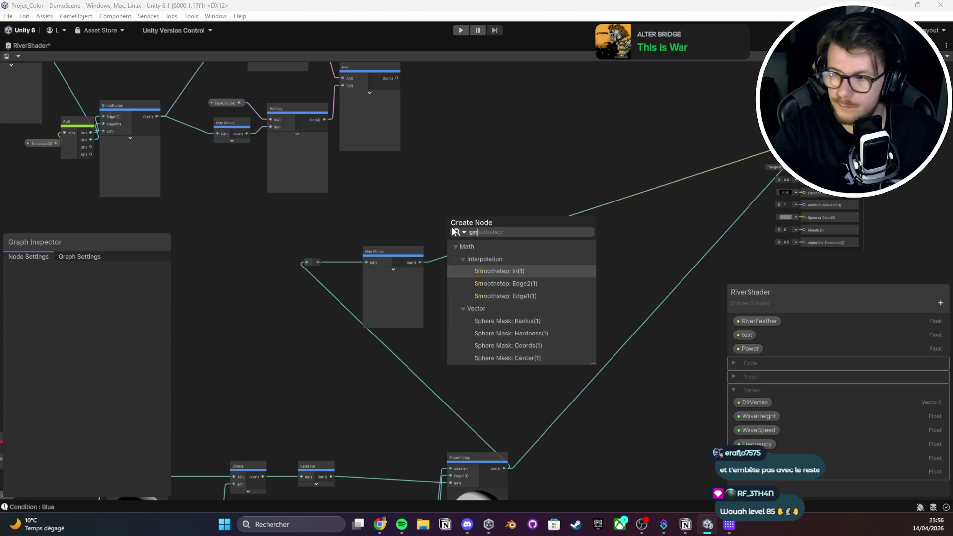
key("Return")
scroll(459, 228, "up", 3)
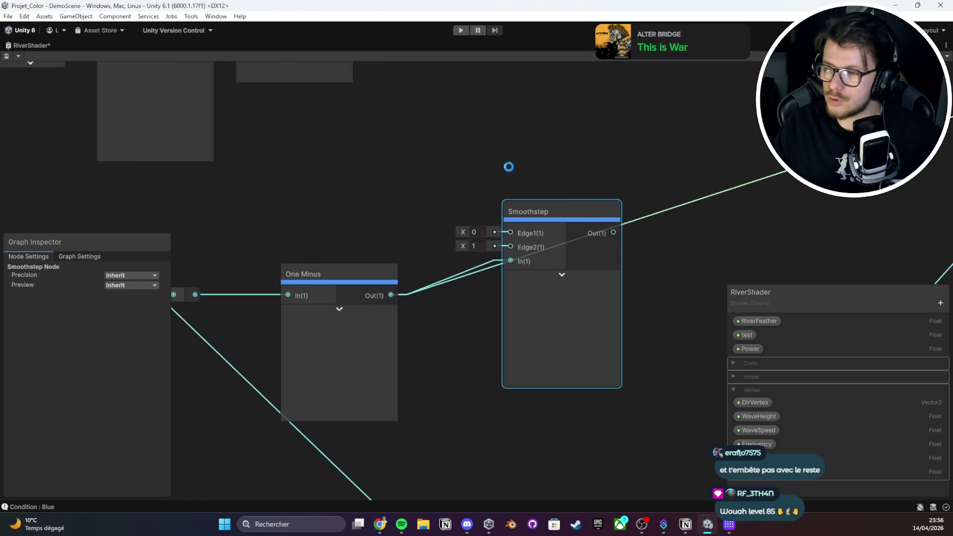
left_click(734, 390)
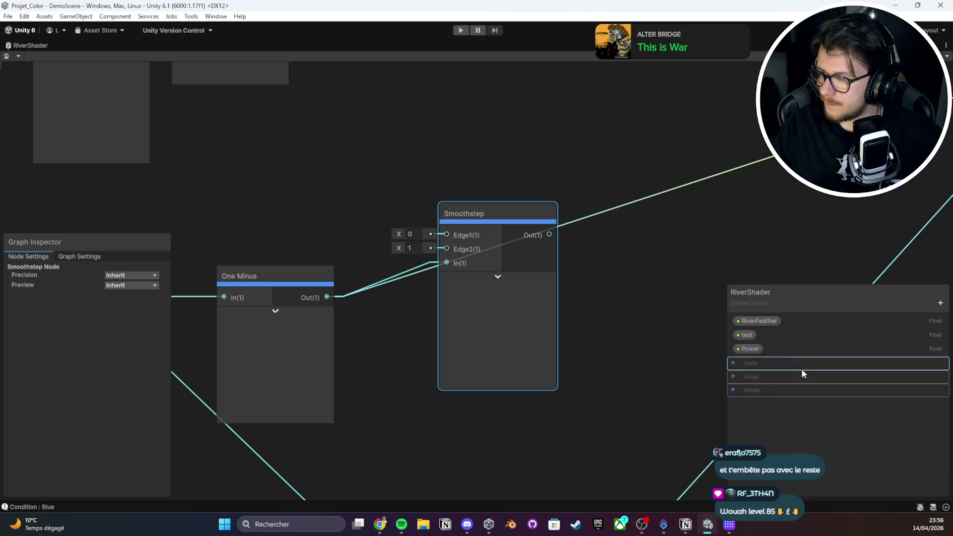
Add a Float property named SmoothStep_Arrive inside the Visuel group
left_click(939, 303)
left_click(888, 323)
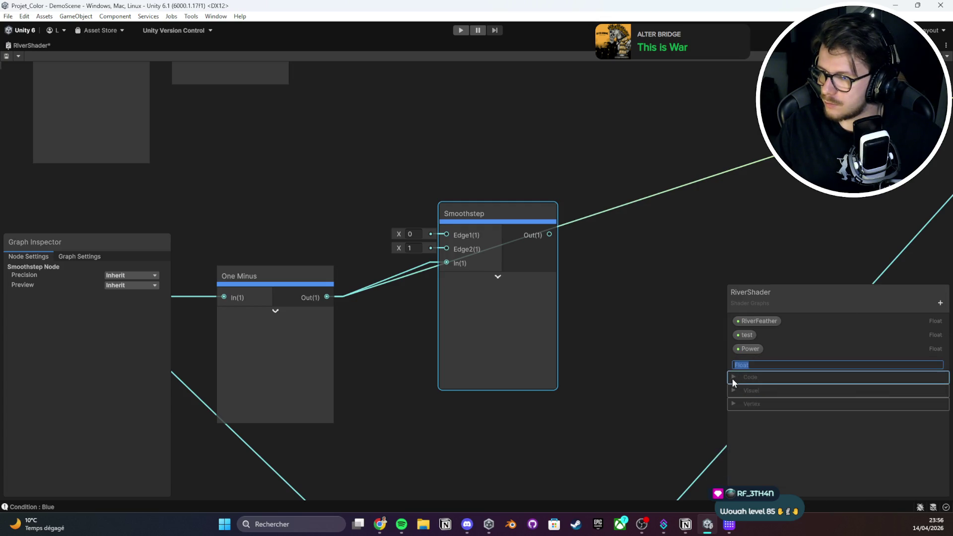
left_click(734, 391)
mouse_move(748, 363)
left_mouse_down()
mouse_move(751, 473)
mouse_move(758, 353)
mouse_move(763, 462)
left_mouse_up()
left_click(764, 465)
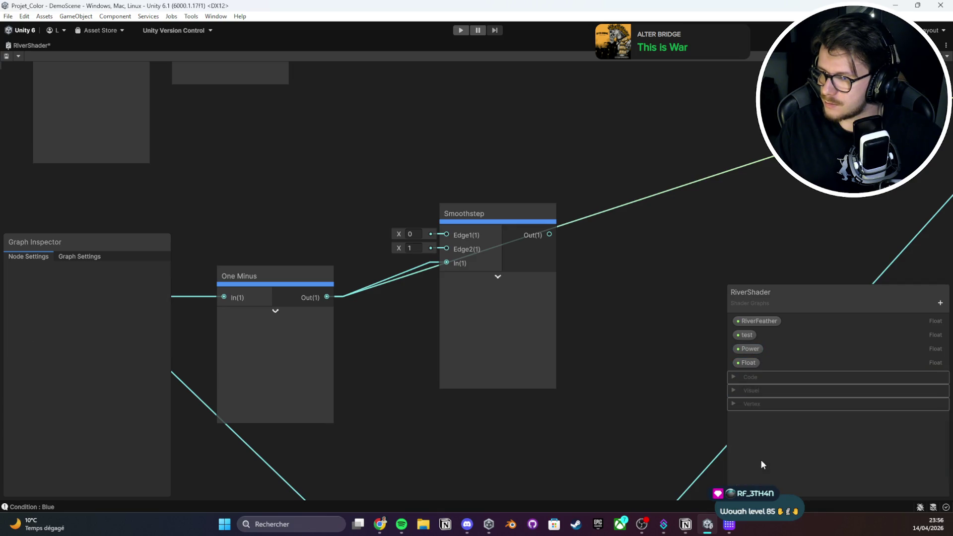
left_click(745, 363)
double_click(748, 363)
type("SmoothStep_")
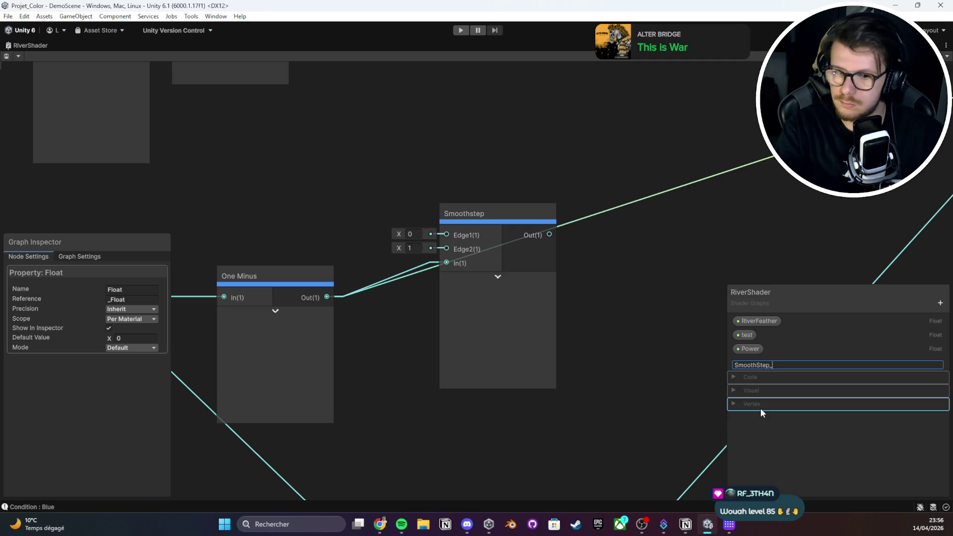
type("Arrive")
key("Return")
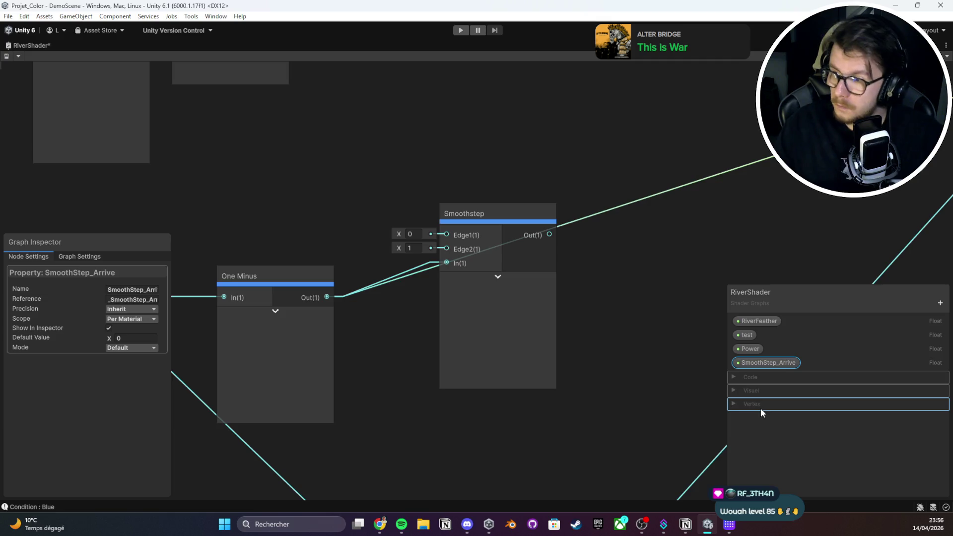
Delete the SmoothStep_Arrive property from the Blackboard
left_click(770, 372)
left_click(766, 364)
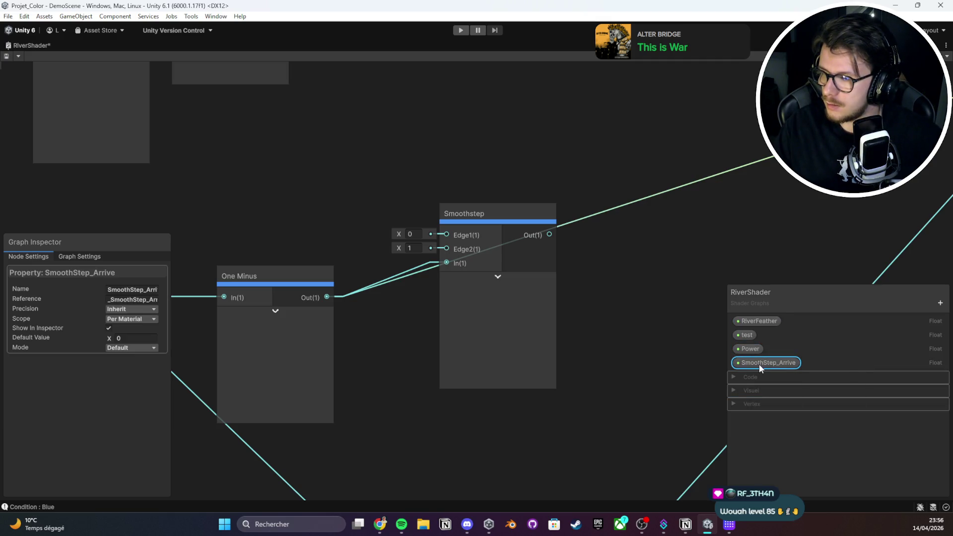
right_click(761, 366)
left_click(791, 387)
Add a Vector 2 property named Smoothstep_Test
left_click(940, 303)
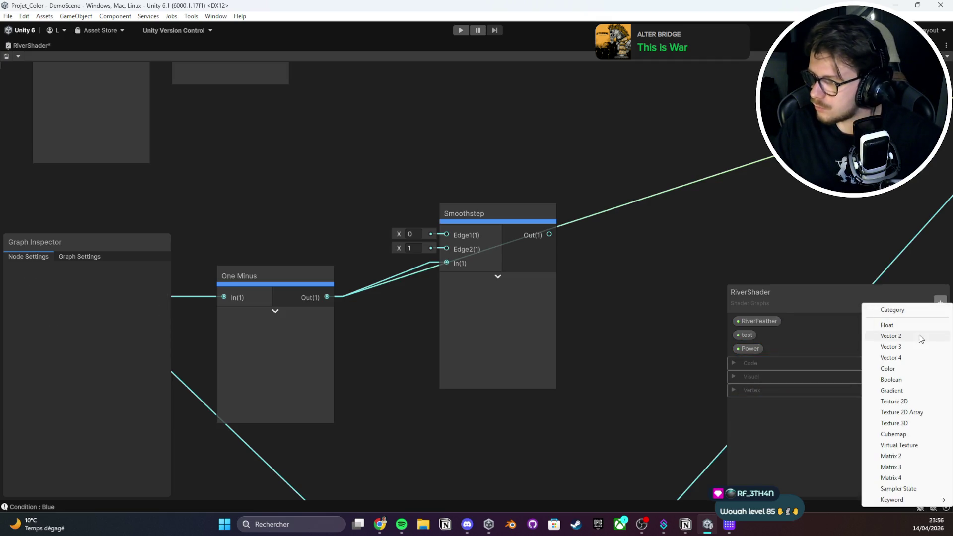
left_click(905, 335)
type("Smoothstep_Te")
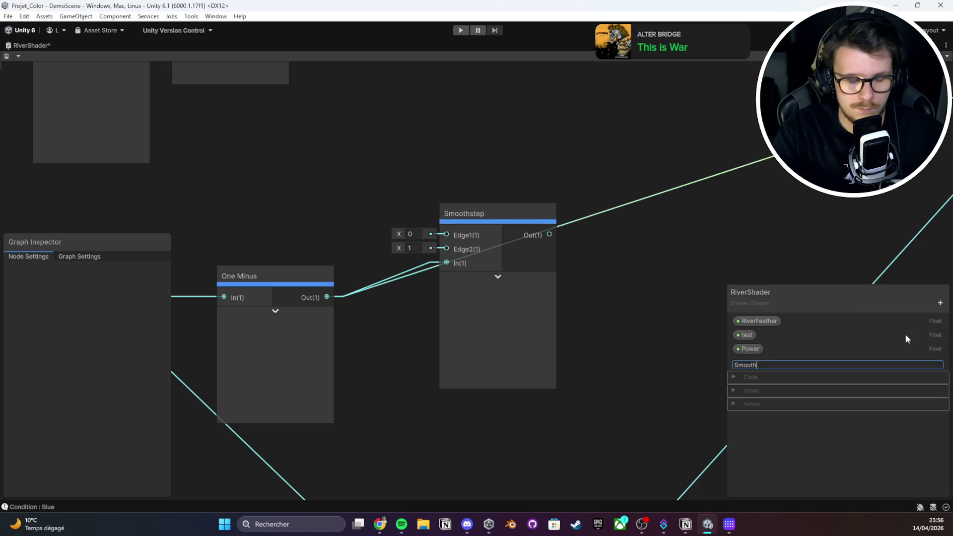
type("st")
key("Return")
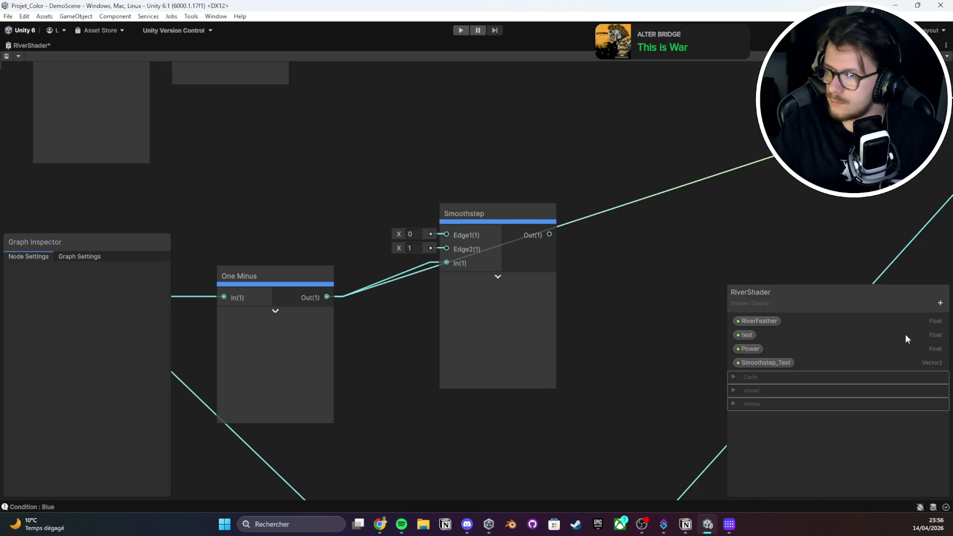
left_click(783, 366)
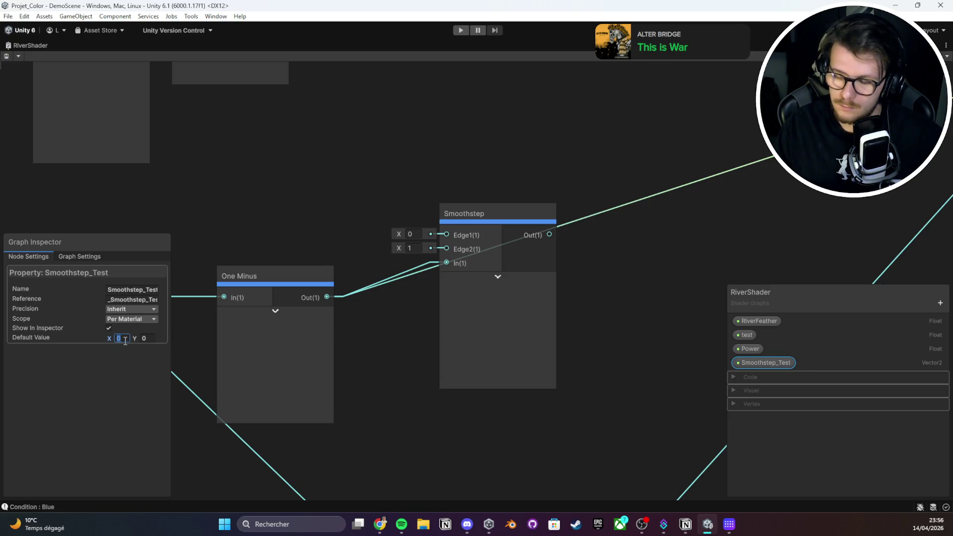
Place Smoothstep_Test, split it, and wire R and G into Smoothstep's Edge1 and Edge2
left_click_drag(766, 363, 336, 236)
left_click_drag(410, 243, 412, 189)
type("split")
key("Return")
mouse_move(342, 241)
left_mouse_down()
mouse_move(291, 221)
mouse_move(230, 223)
left_mouse_up()
mouse_move(435, 181)
left_mouse_down()
mouse_move(368, 182)
mouse_move(446, 235)
left_mouse_up()
mouse_move(397, 206)
left_mouse_down()
mouse_move(447, 249)
mouse_move(660, 198)
mouse_move(690, 177)
left_mouse_up()
Return the shader graph window to the normal editor layout
scroll(477, 233, "down", 3)
left_click(18, 56)
left_click(35, 45)
double_click(36, 45)
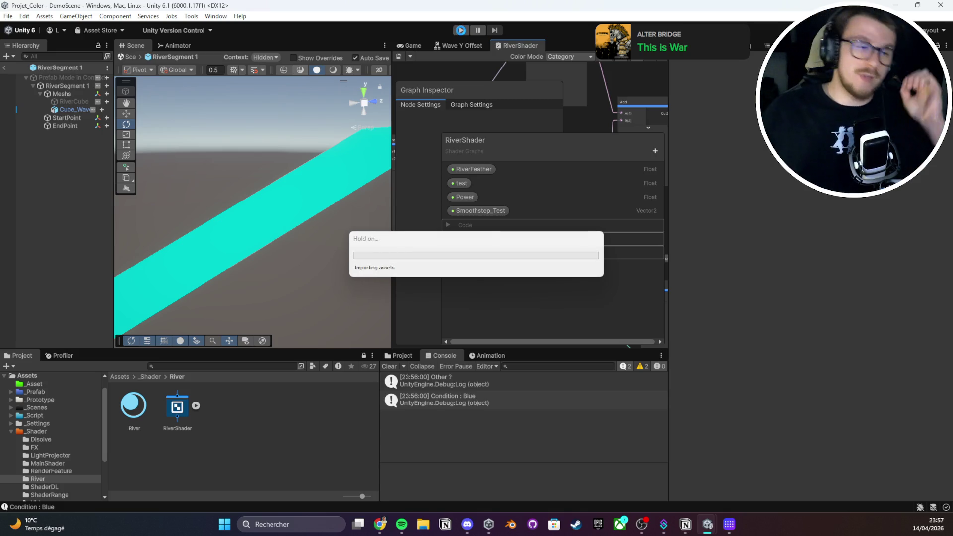
Enter play mode and walk the player through the level in the maximized Game view
left_click(467, 32)
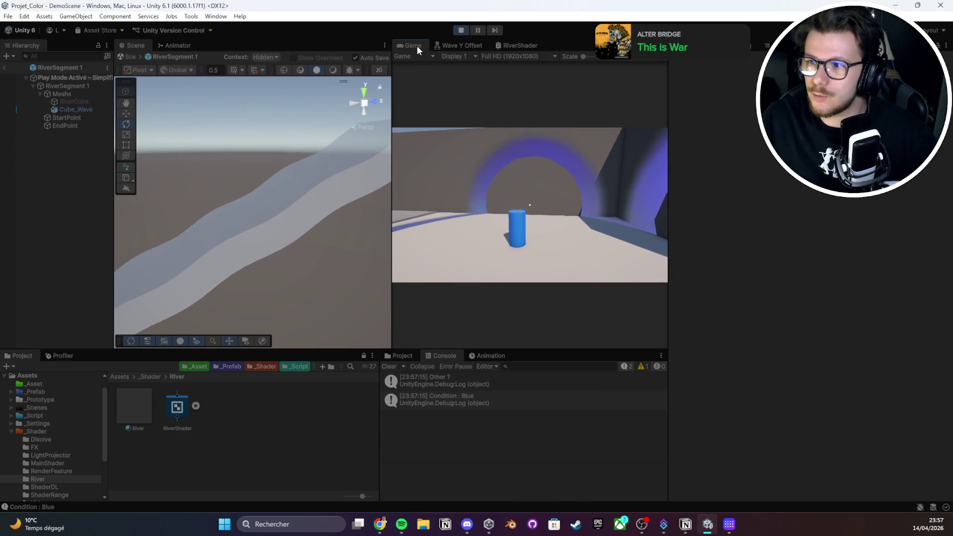
double_click(415, 45)
key("w")
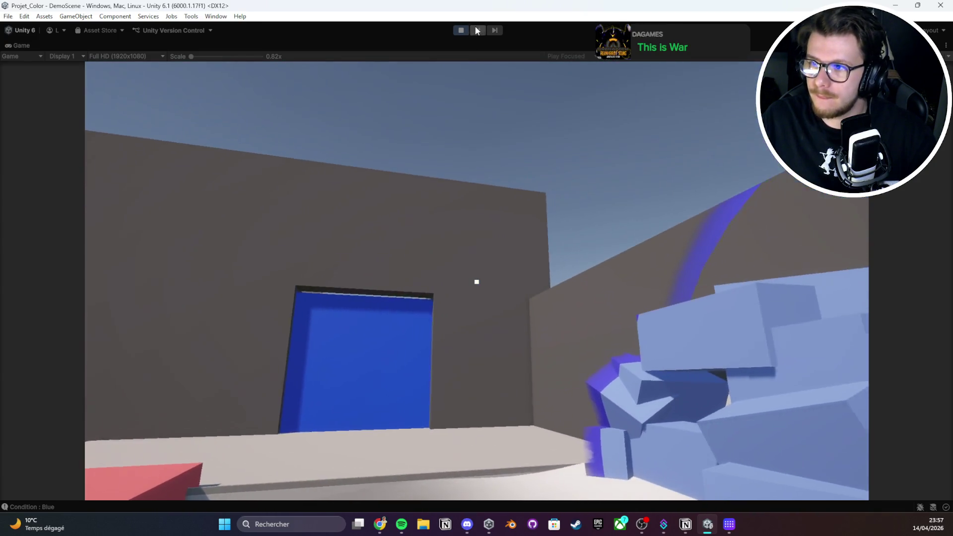
double_click(68, 48)
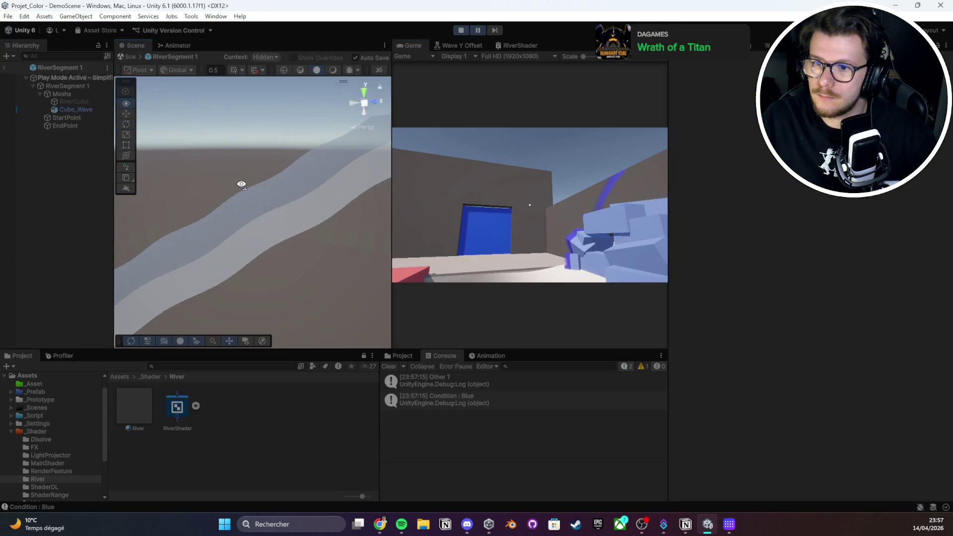
Orbit the scene around the river while pausing and resuming, then stop play mode
left_click_drag(245, 181, 93, 108)
left_click(124, 60)
mouse_move(262, 207)
left_mouse_down()
mouse_move(153, 287)
mouse_move(193, 327)
mouse_move(227, 292)
left_mouse_up()
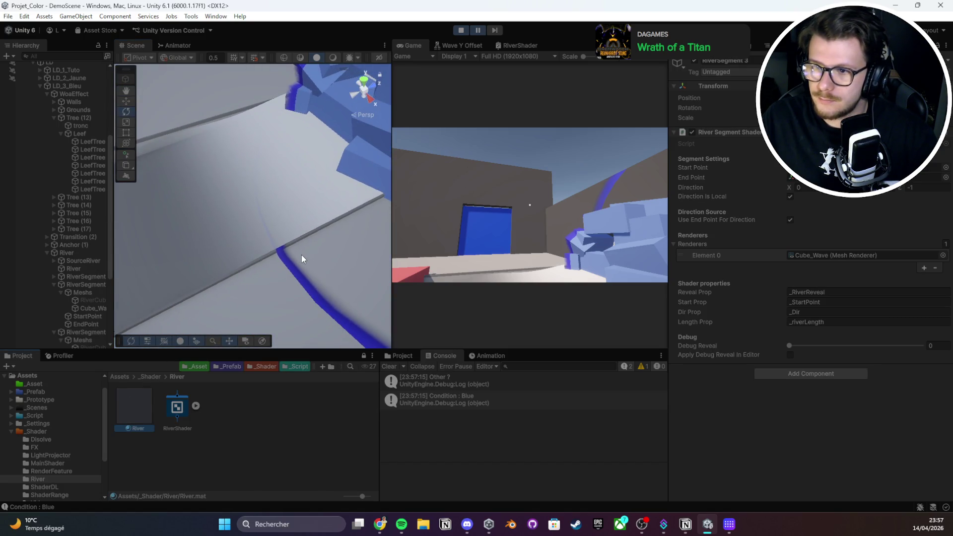
mouse_move(286, 220)
left_mouse_down()
mouse_move(255, 187)
mouse_move(533, 5)
left_mouse_up()
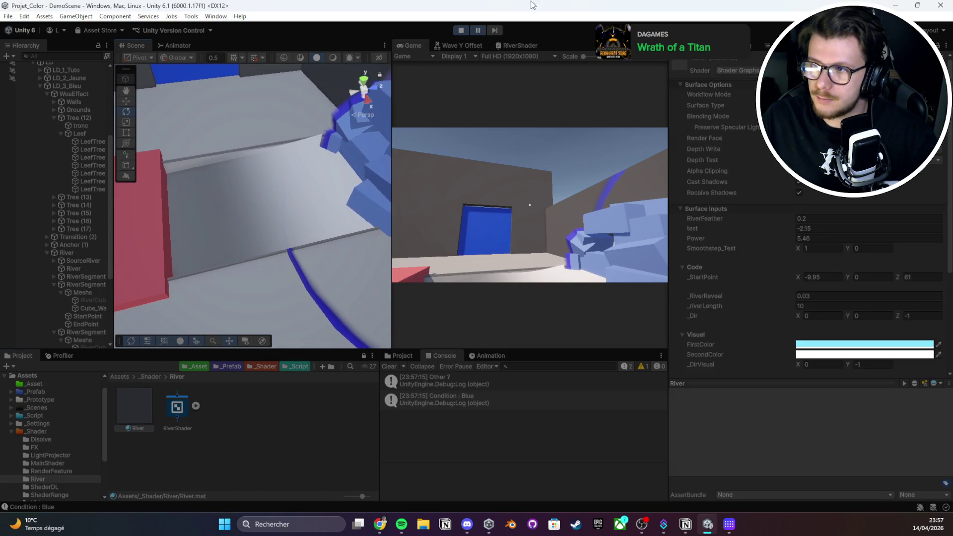
left_click(484, 29)
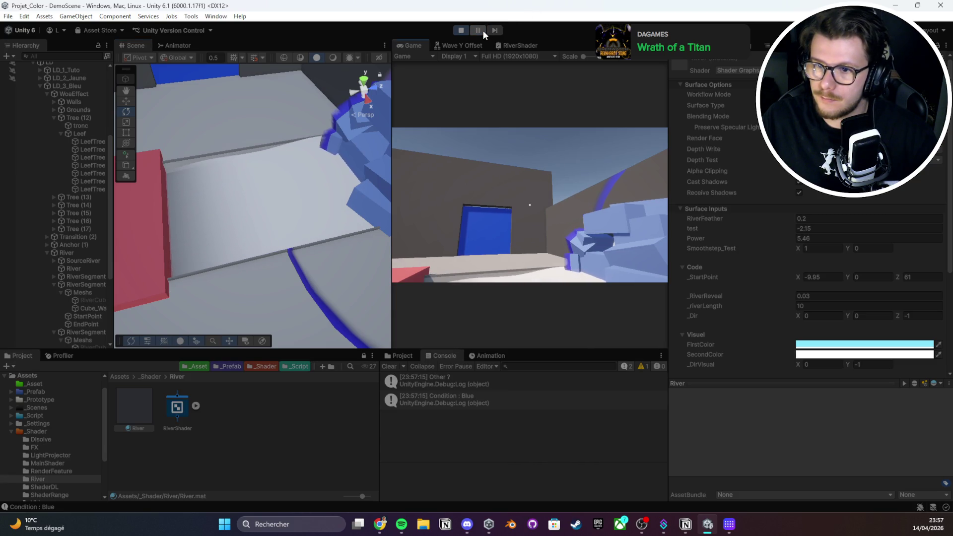
left_click(483, 30)
scroll(763, 277, "down", 4)
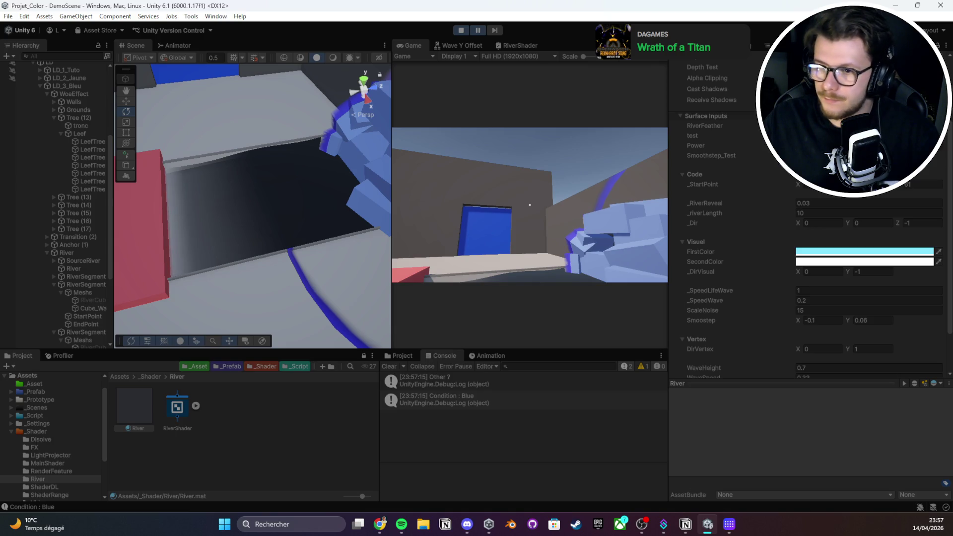
mouse_move(301, 231)
left_mouse_down()
mouse_move(288, 210)
mouse_move(328, 212)
mouse_move(215, 187)
mouse_move(206, 172)
left_mouse_up()
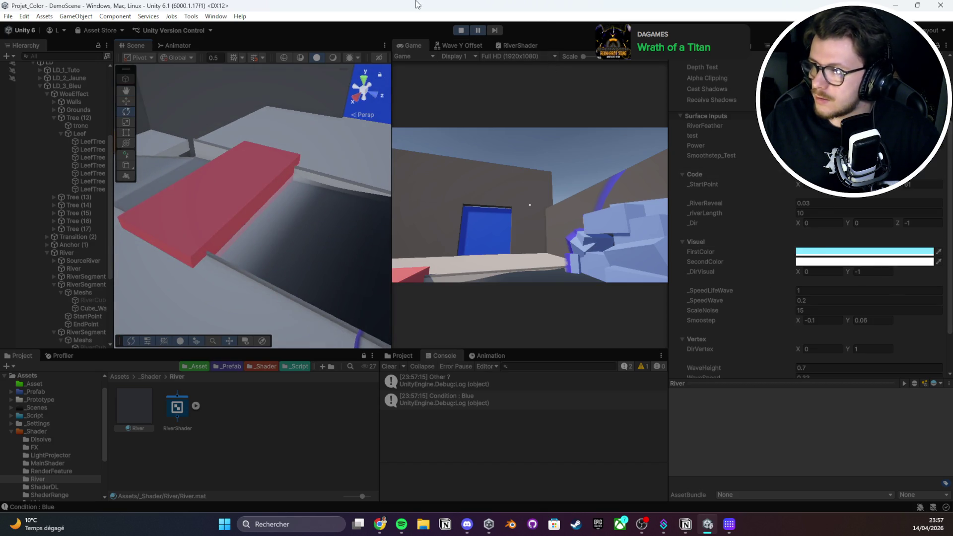
left_click(461, 30)
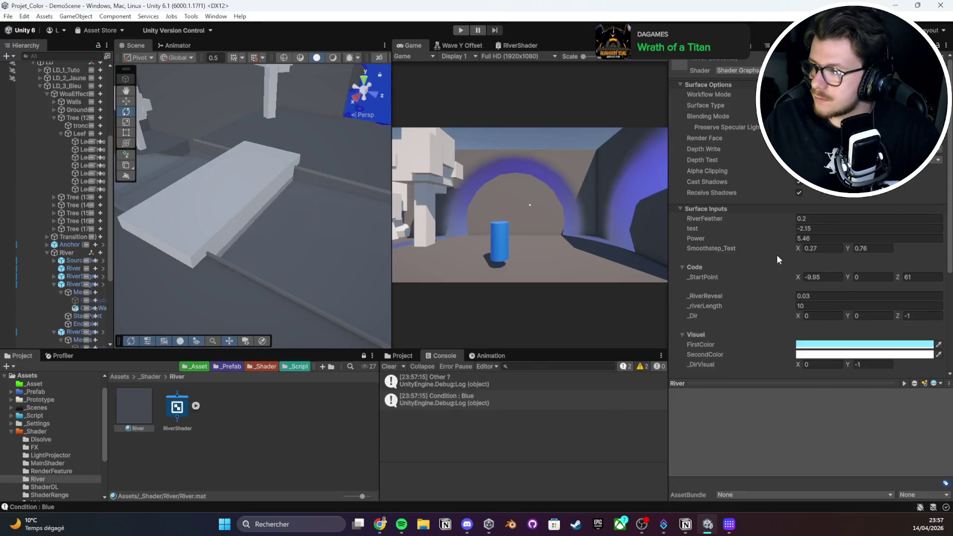
Maximize the RiverShader graph and shift the bottom node cluster left to make room
double_click(537, 46)
scroll(392, 200, "up", 4)
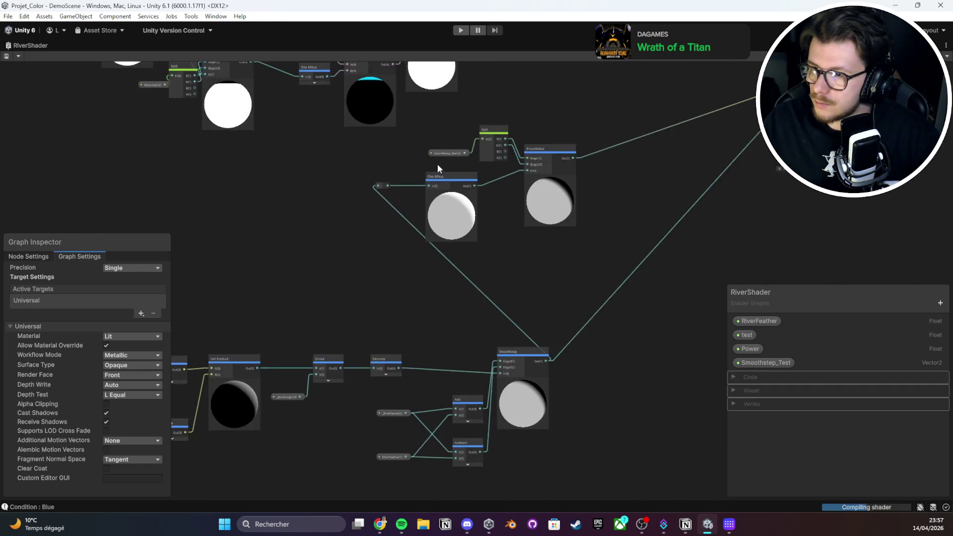
scroll(438, 168, "up", 3)
left_click_drag(618, 98, 261, 277)
scroll(397, 226, "up", 3)
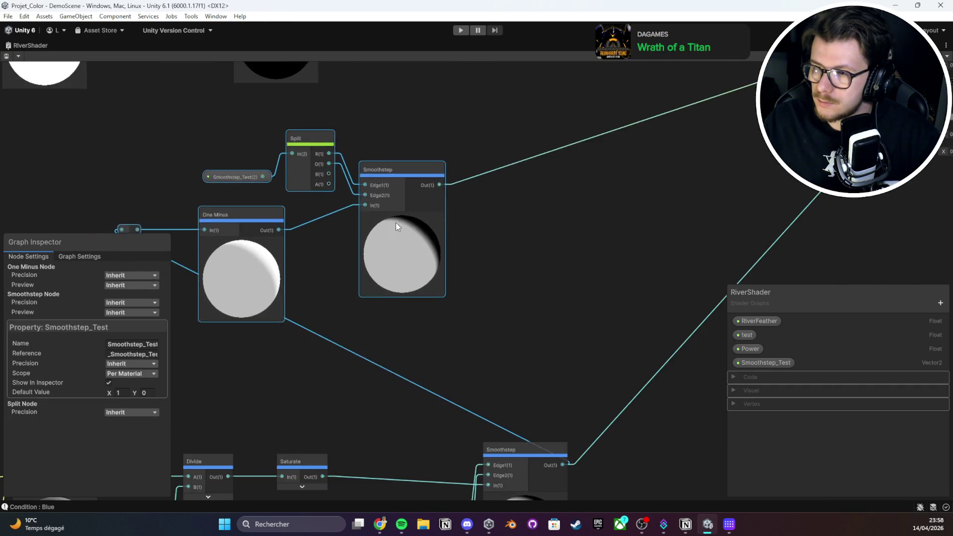
scroll(395, 223, "down", 1)
left_click(325, 396)
scroll(571, 225, "down", 6)
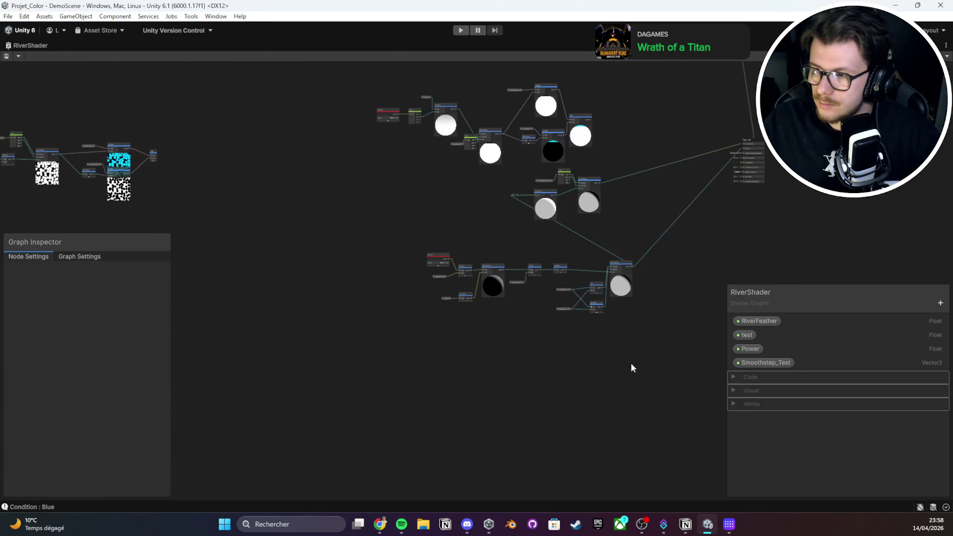
left_click_drag(633, 368, 385, 238)
left_click_drag(434, 259, 303, 273)
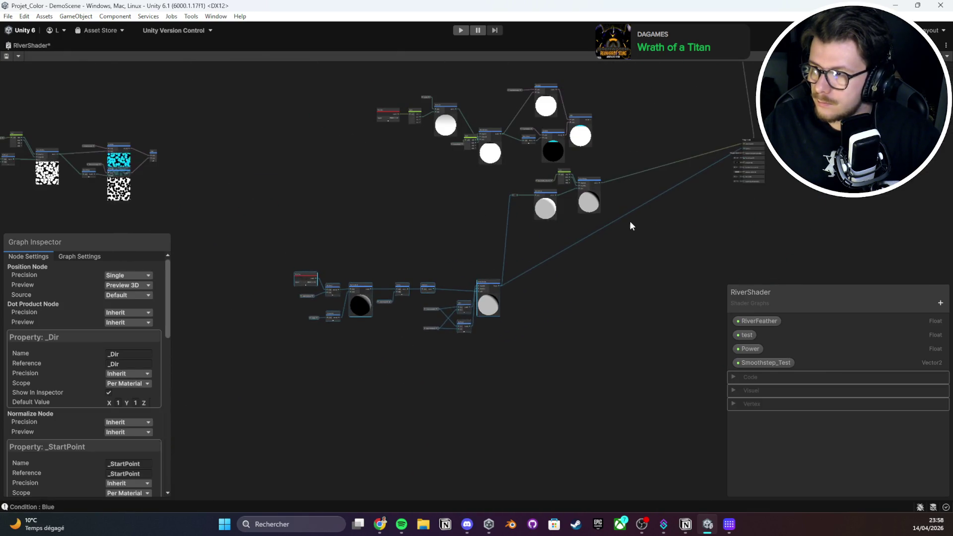
scroll(631, 222, "up", 2)
left_click(615, 238)
left_click_drag(695, 189, 699, 205)
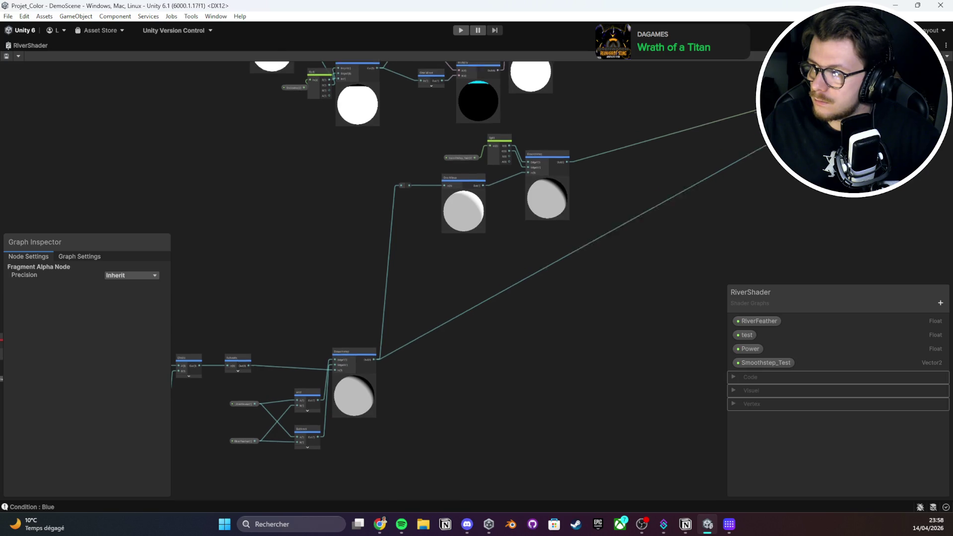
left_click(700, 205)
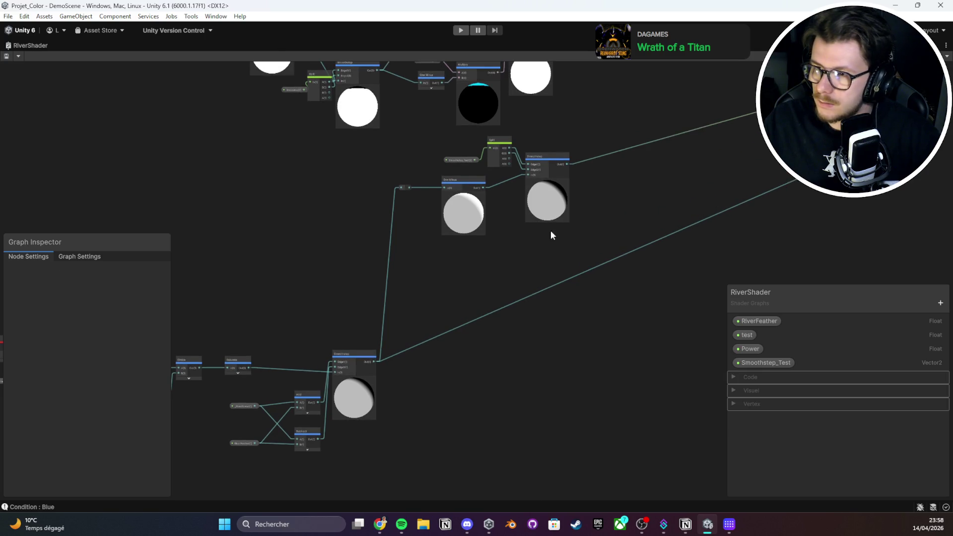
scroll(551, 234, "up", 2)
Add a Multiply node and a SecondColor property node to the graph
right_click(620, 204)
left_click(640, 210)
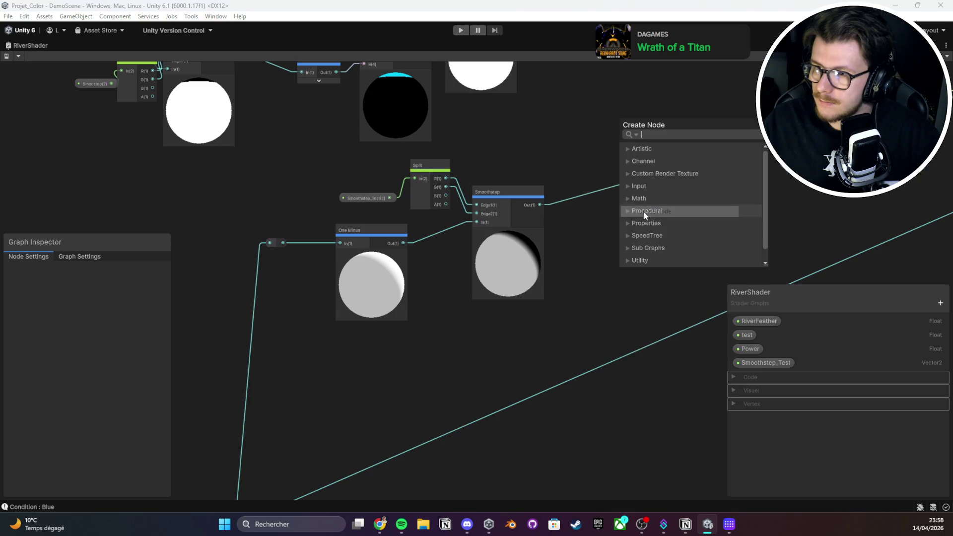
type("multiply")
key("Return")
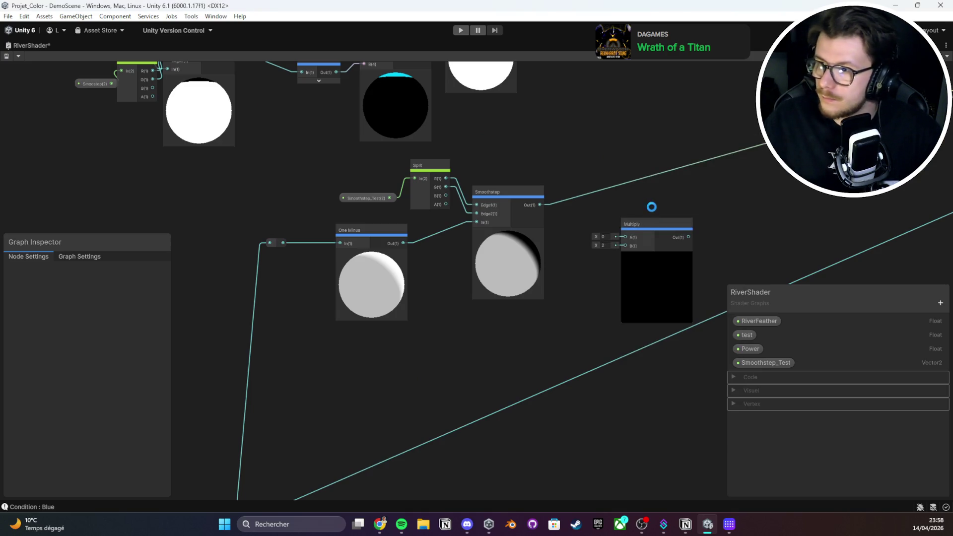
scroll(652, 207, "up", 3)
right_click(467, 188)
left_click(499, 192)
type("f")
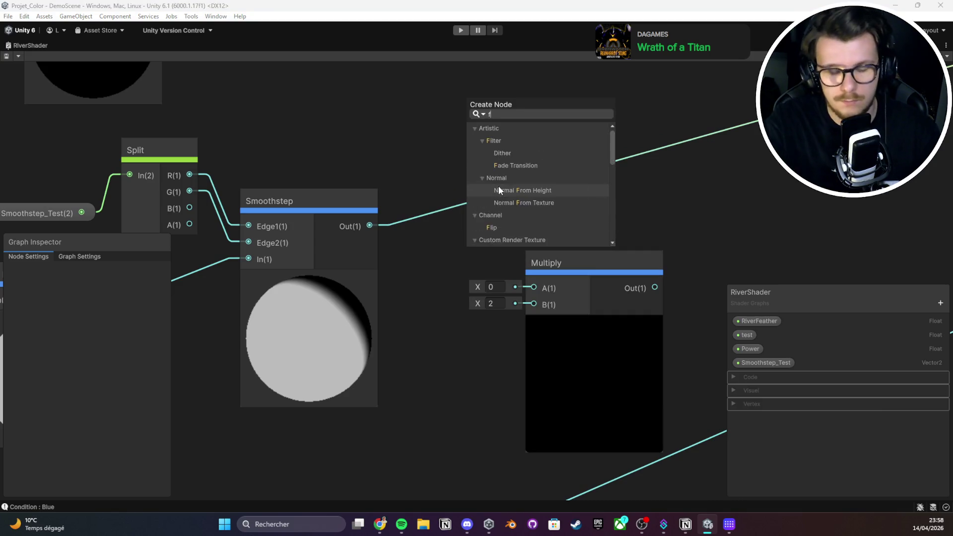
key("BackSpace")
type("seco")
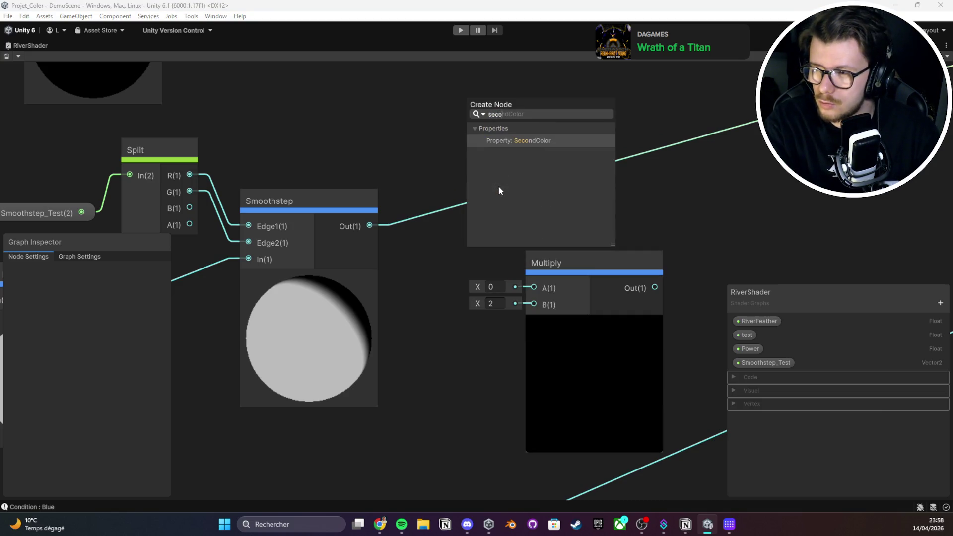
key("Return")
Multiply SecondColor by the Smoothstep output and feed the result into Base Color
left_click_drag(550, 209, 521, 282)
mouse_move(369, 226)
left_mouse_down()
mouse_move(421, 234)
mouse_move(534, 304)
left_mouse_up()
scroll(546, 317, "down", 3)
left_click_drag(394, 307, 750, 125)
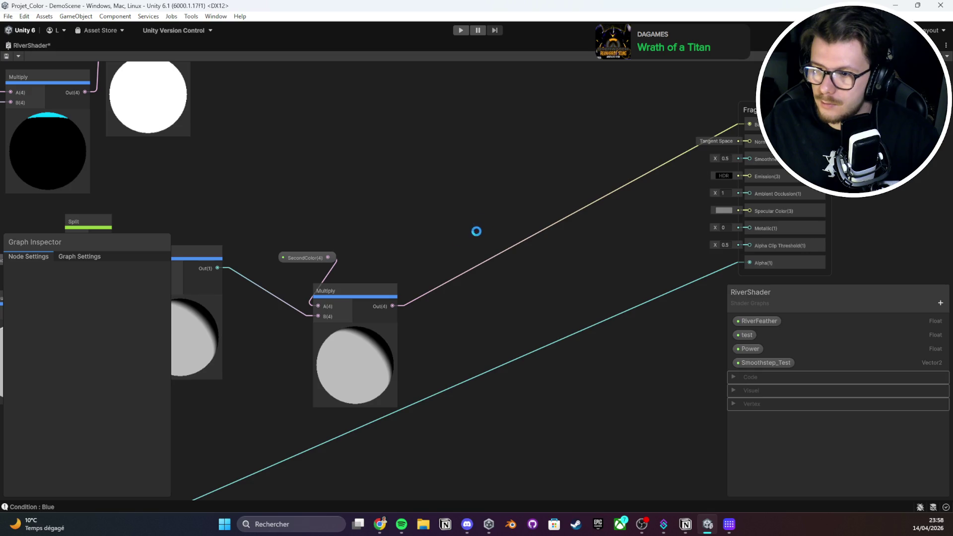
Create an Add node off the Multiply output with FirstColor wired into its A input
left_click_drag(315, 259, 271, 261)
left_click_drag(393, 306, 372, 171)
type("one")
key("BackSpace")
key("BackSpace")
key("BackSpace")
type("add")
key("Return")
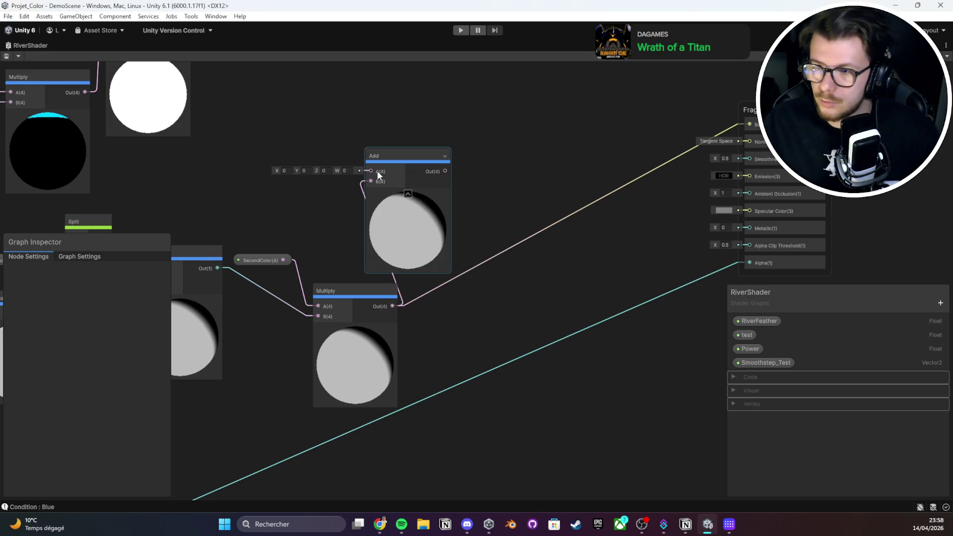
left_click_drag(393, 156, 490, 126)
right_click(423, 132)
left_click(430, 137)
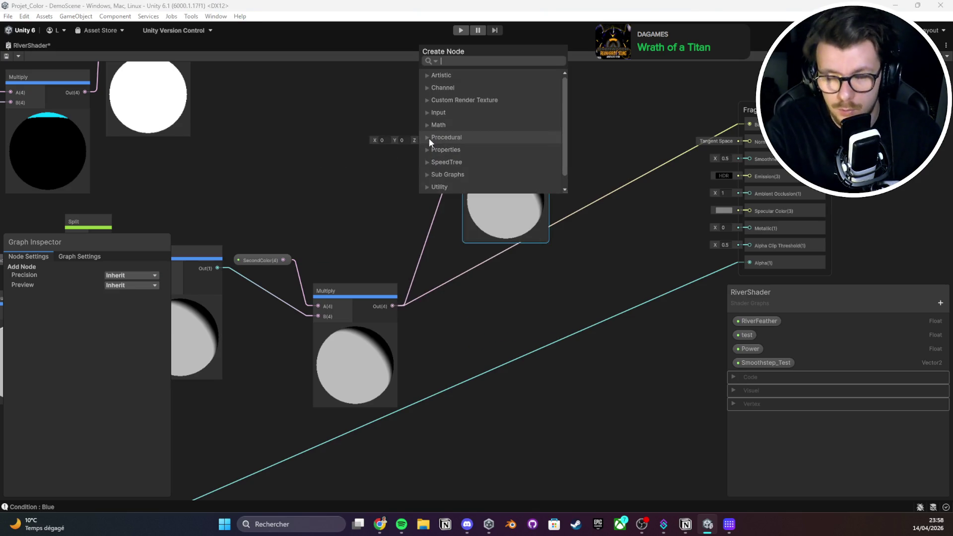
left_click(430, 141)
left_click(430, 138)
mouse_move(429, 140)
left_mouse_down()
mouse_move(376, 139)
mouse_move(361, 127)
mouse_move(410, 132)
mouse_move(415, 121)
left_mouse_up()
key("ctrl+s")
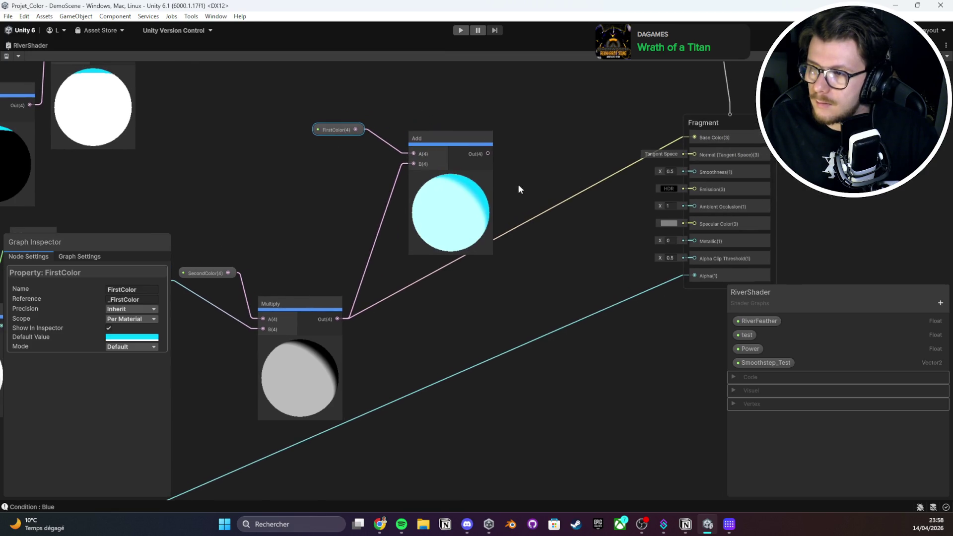
Reposition Add and FirstColor, link Smoothstep into Add B, and undo a stray link
mouse_move(596, 217)
left_mouse_down()
mouse_move(486, 200)
mouse_move(598, 202)
left_mouse_up()
left_click_drag(500, 122, 349, 99)
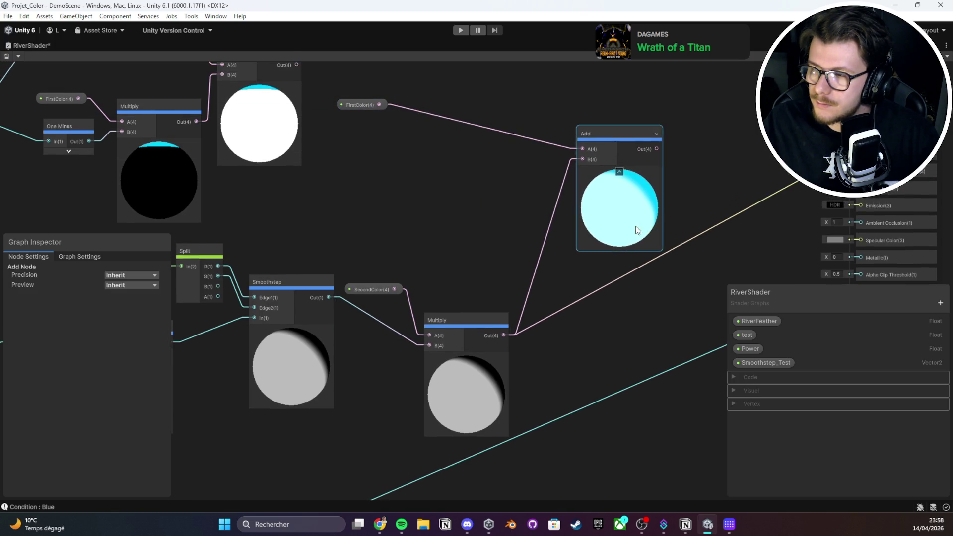
left_click_drag(636, 225, 487, 204)
left_click(471, 305)
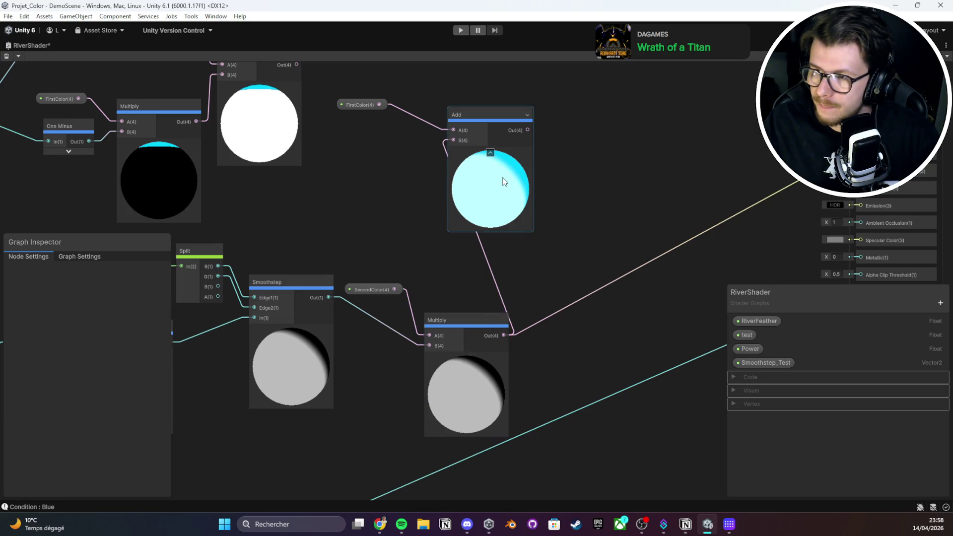
mouse_move(329, 296)
left_mouse_down()
mouse_move(423, 303)
mouse_move(333, 295)
mouse_move(453, 140)
left_mouse_up()
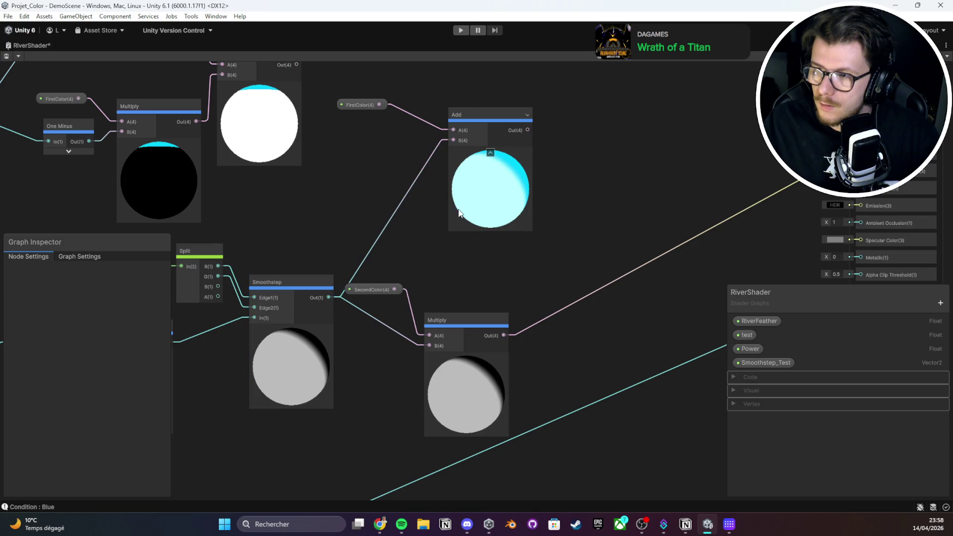
left_click_drag(458, 327, 552, 303)
mouse_move(531, 132)
left_mouse_down()
mouse_move(516, 148)
mouse_move(522, 316)
left_mouse_up()
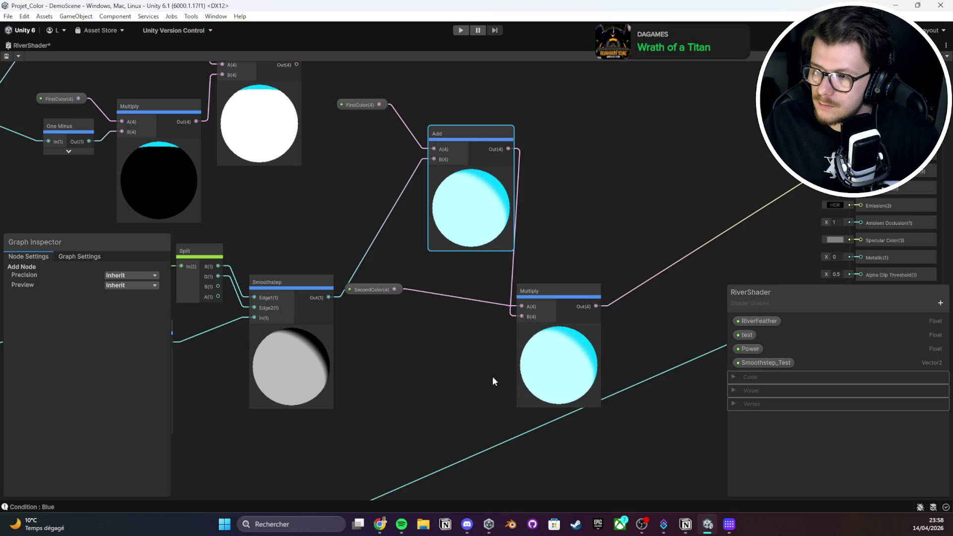
key("ctrl+z")
key("ctrl+z")
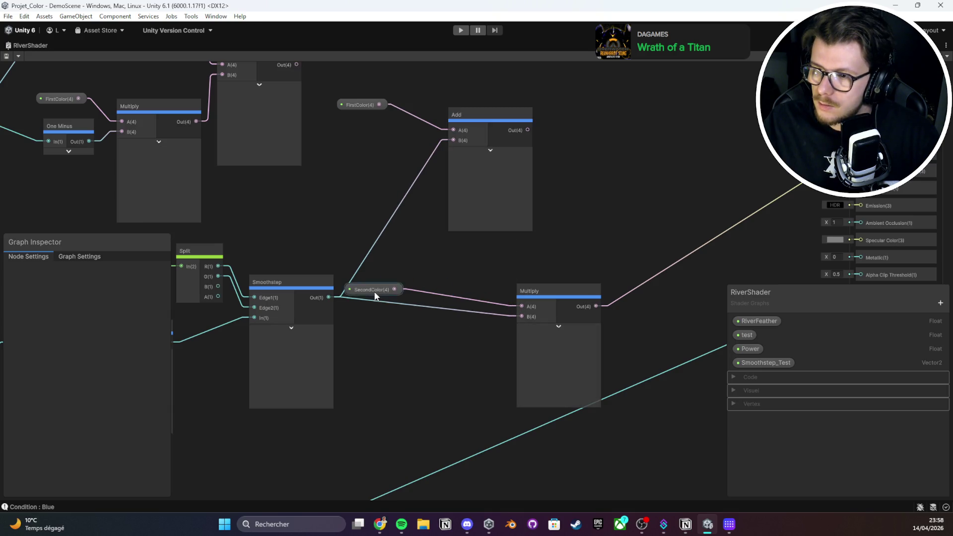
Delete the Smoothstep wire going into the Add node's B input
left_click(376, 296)
left_click(498, 176)
left_click_drag(499, 176, 385, 216)
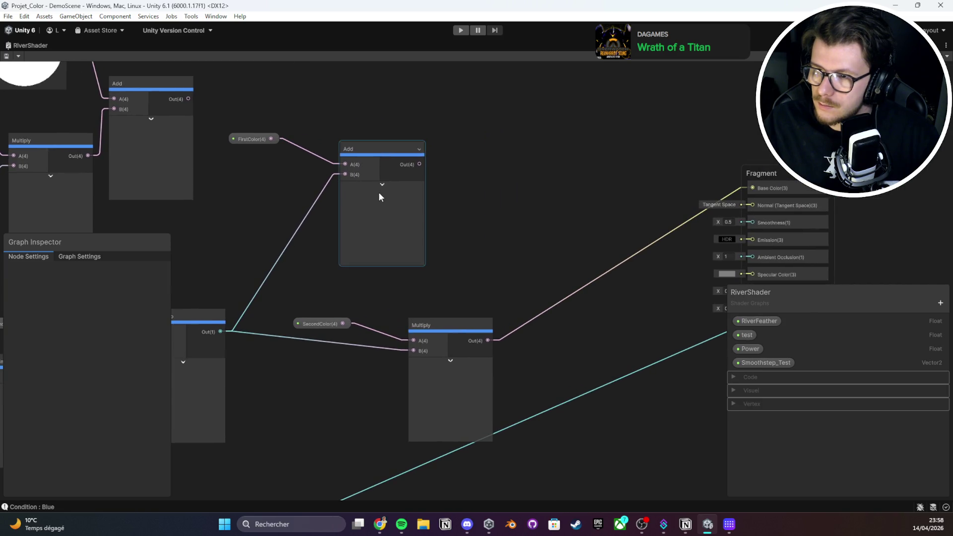
left_click(435, 266)
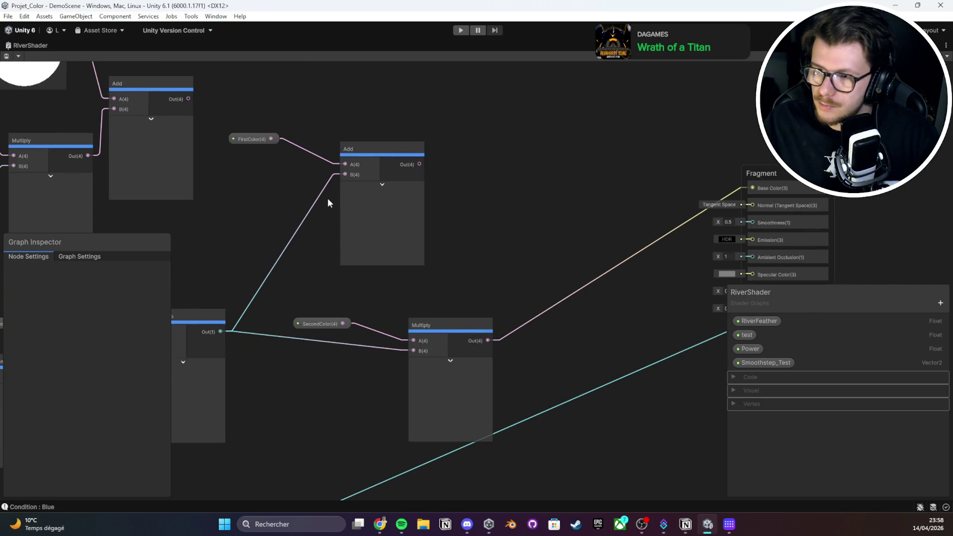
left_click(312, 199)
key("Delete")
Tidy the nodes and connect the SecondColor Multiply output into Add B
left_click_drag(380, 206, 429, 203)
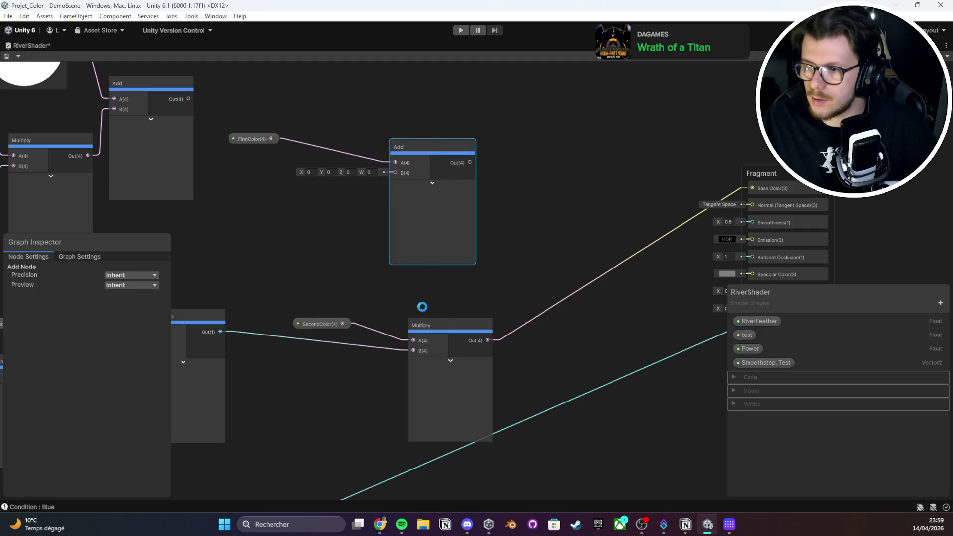
mouse_move(431, 361)
left_mouse_down()
mouse_move(320, 379)
mouse_move(341, 375)
left_mouse_up()
mouse_move(308, 324)
left_mouse_down()
mouse_move(267, 315)
mouse_move(277, 314)
left_mouse_up()
mouse_move(398, 354)
left_mouse_down()
mouse_move(406, 180)
mouse_move(395, 173)
left_mouse_up()
left_click(432, 218)
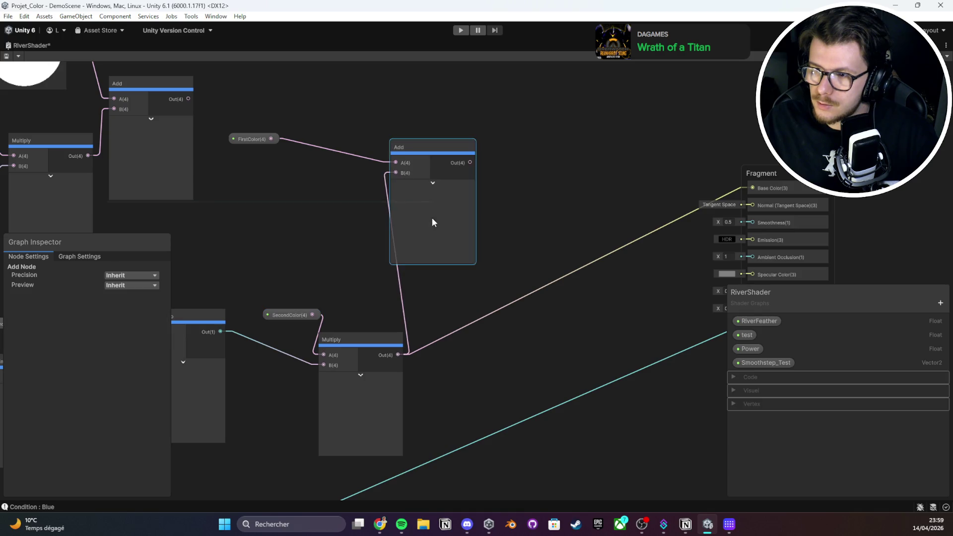
left_click_drag(432, 218, 462, 207)
left_click_drag(300, 314, 288, 313)
left_click(262, 163)
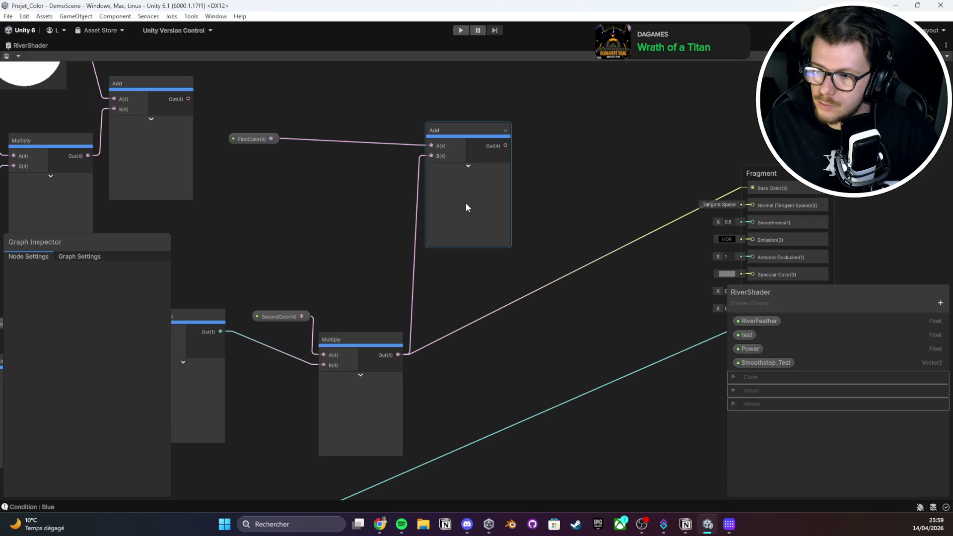
Add a One Minus node inverting the Smoothstep output, wired into Add B, and save
right_click(313, 250)
left_click(337, 260)
type("one")
key("Return")
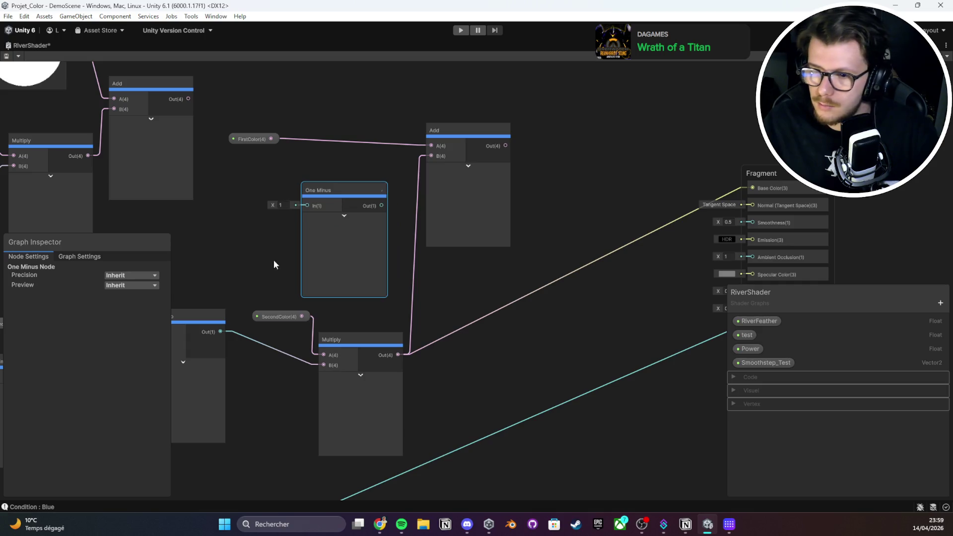
left_click_drag(219, 332, 307, 205)
left_click_drag(382, 205, 423, 162)
key("ctrl+s")
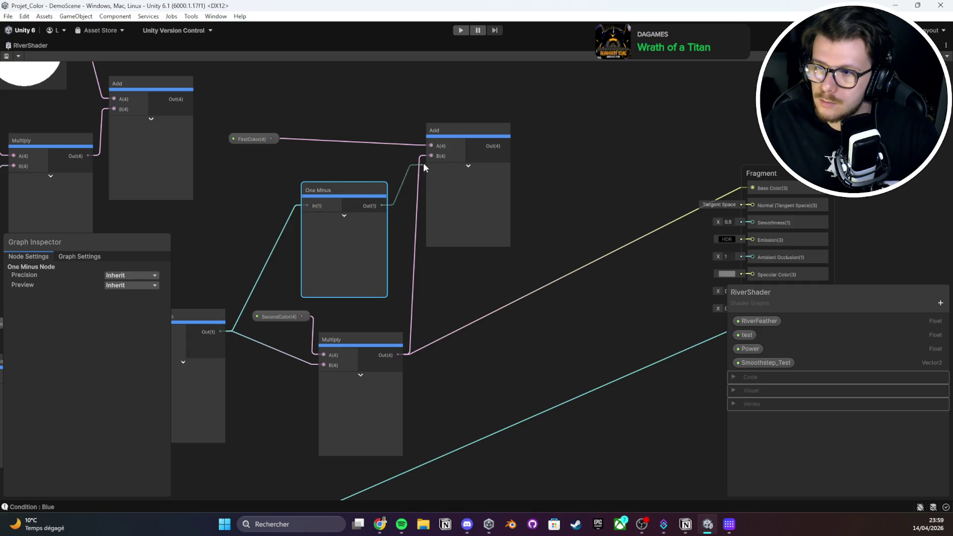
Show preview spheres on all nodes and duplicate the Multiply node beside the Add node
left_click(445, 167)
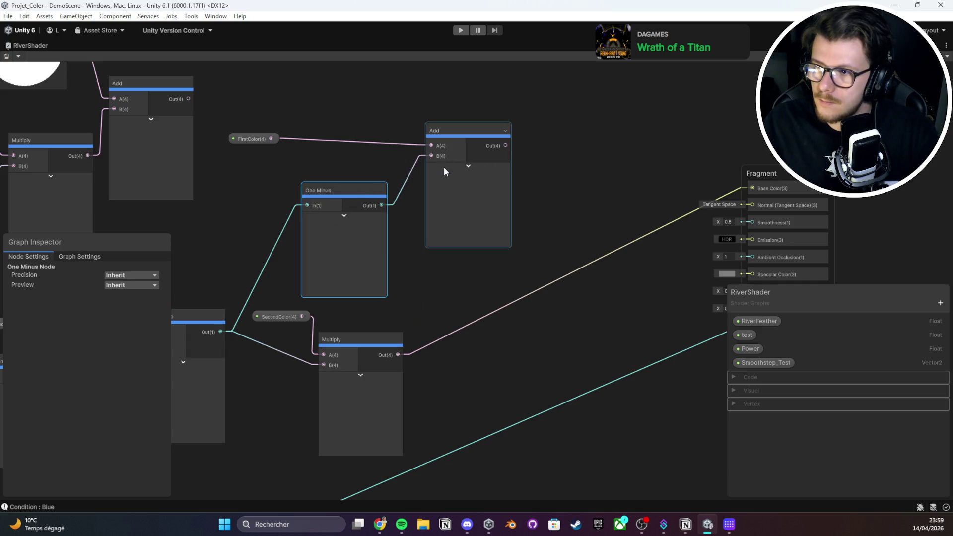
right_click(428, 145)
left_click(462, 187)
left_click(396, 371)
key("ctrl+d")
left_click_drag(428, 391, 389, 144)
mouse_move(327, 215)
left_mouse_down()
mouse_move(253, 197)
mouse_move(381, 166)
mouse_move(361, 168)
mouse_move(368, 155)
mouse_move(349, 167)
left_mouse_up()
Remove the stray duplicate of the FirstColor Multiply node and save the graph
key("ctrl+d")
left_click(460, 198)
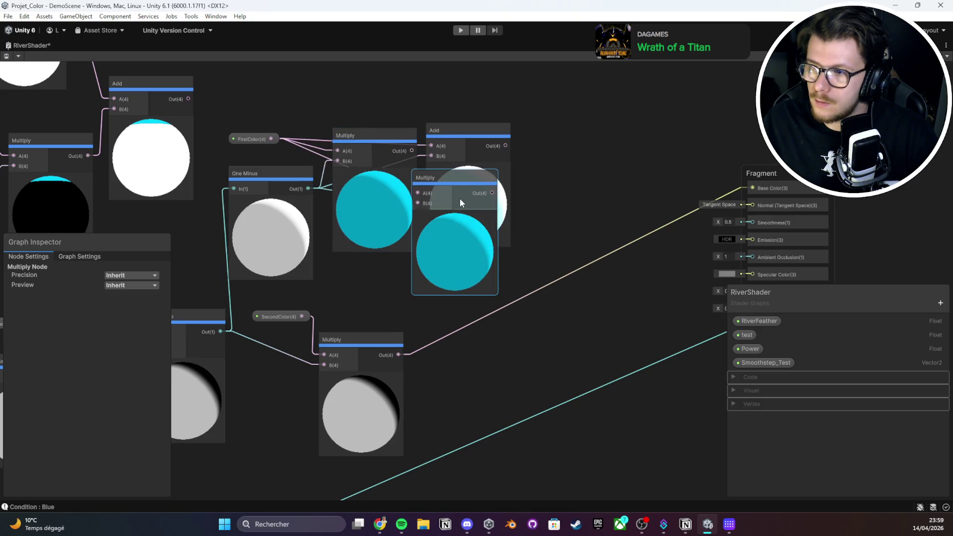
key("Delete")
key("ctrl+s")
Create a new Add node from the search and delete the original Add node
left_click_drag(439, 159, 432, 155)
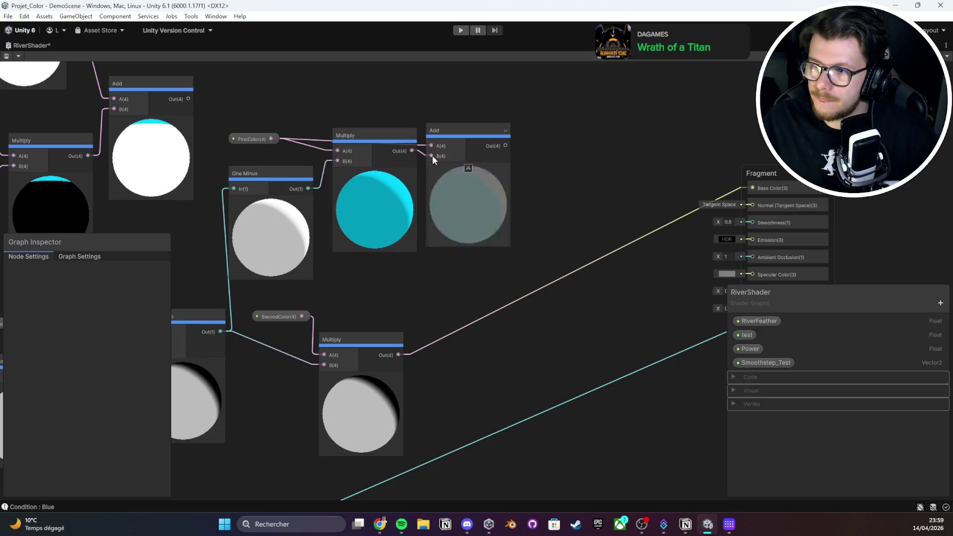
left_click_drag(505, 149, 558, 224)
type("ad")
scroll(596, 259, "down", 1)
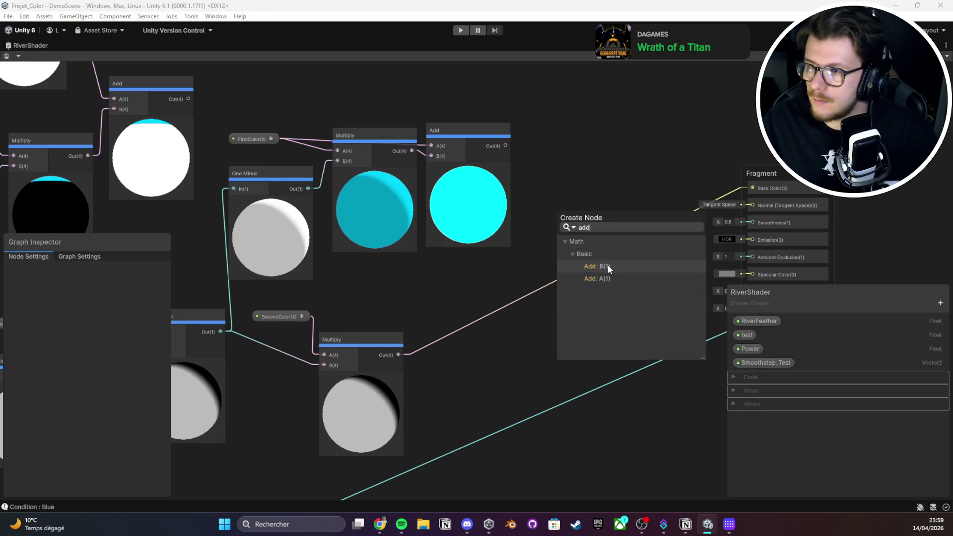
left_click(608, 265)
left_click_drag(361, 197, 363, 228)
left_click(474, 183)
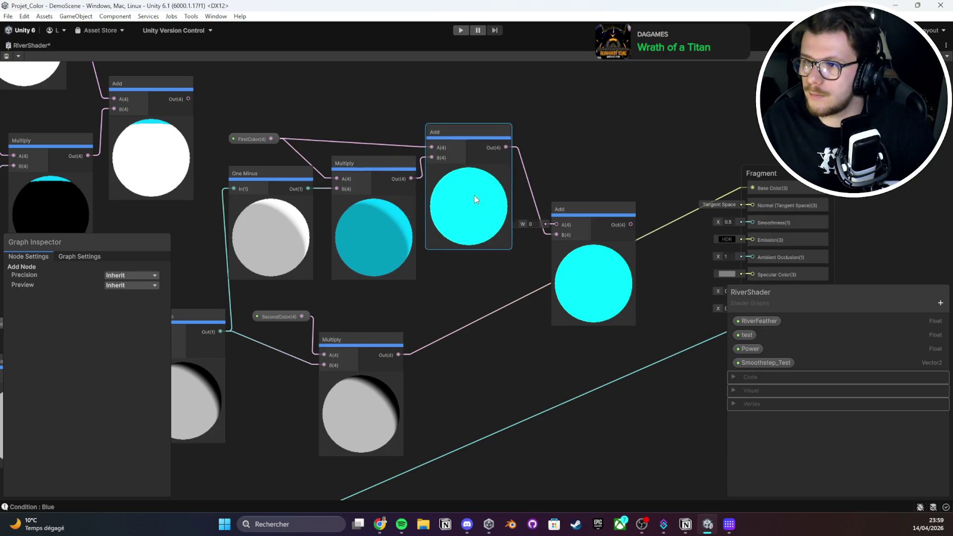
key("Delete")
Wire the FirstColor and SecondColor products into the new Add's A and B inputs, and its output into Base Color
left_click_drag(599, 270, 578, 249)
left_click_drag(411, 178, 439, 175)
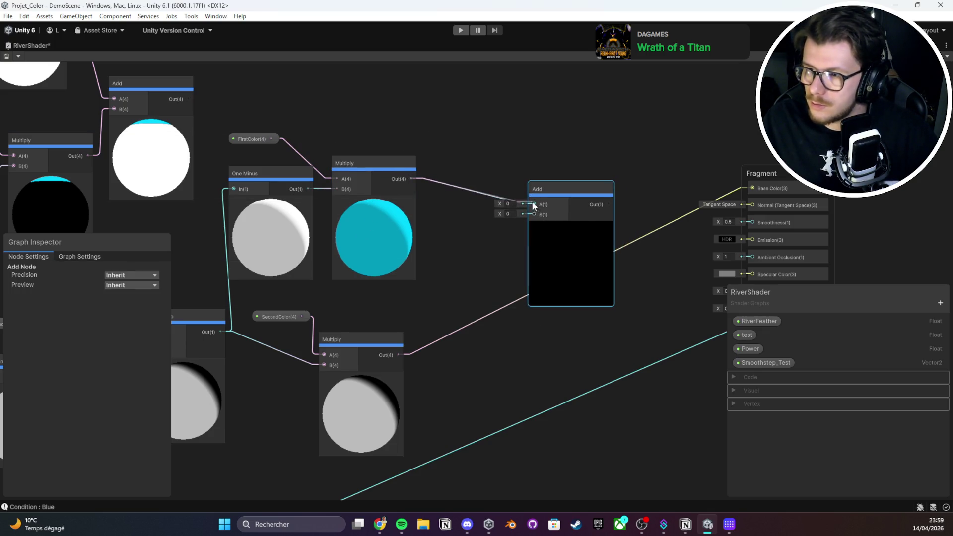
left_click_drag(534, 206, 534, 205)
left_click_drag(400, 354, 535, 215)
left_click_drag(609, 204, 738, 187)
left_click(699, 180)
double_click(42, 47)
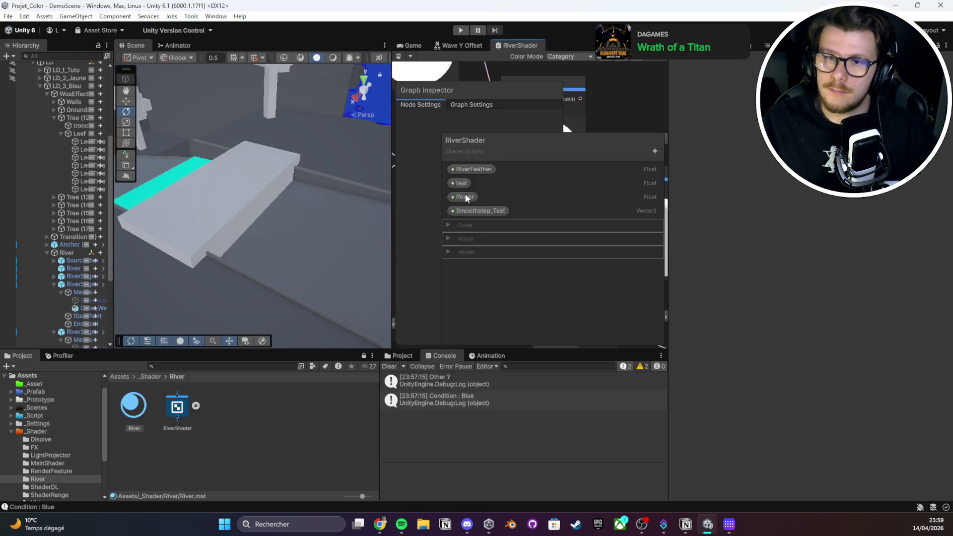
Show the running game in a maximized Game view and give it camera control
left_click(412, 45)
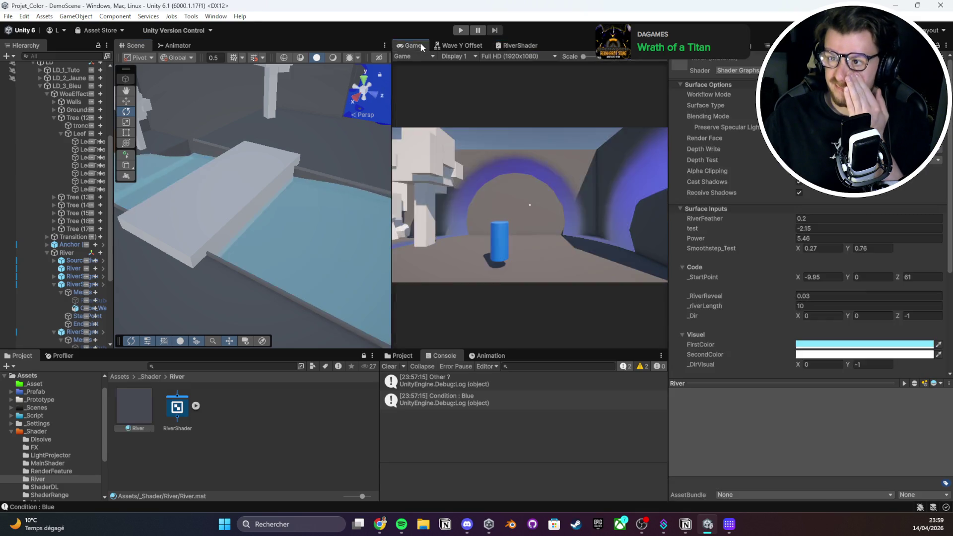
double_click(420, 44)
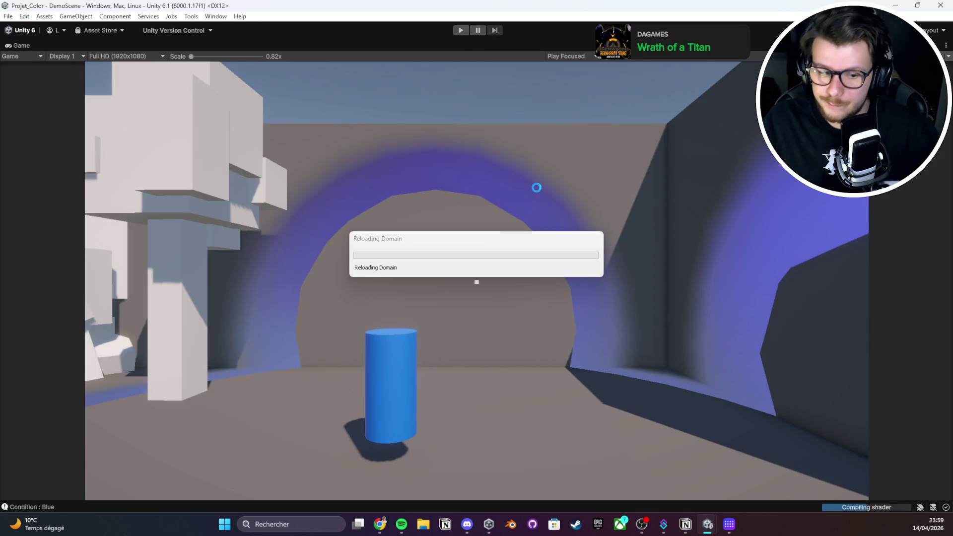
left_click(443, 226)
Walk forward through the arch toward the blocks and wall, then release input and stop the game
key("w")
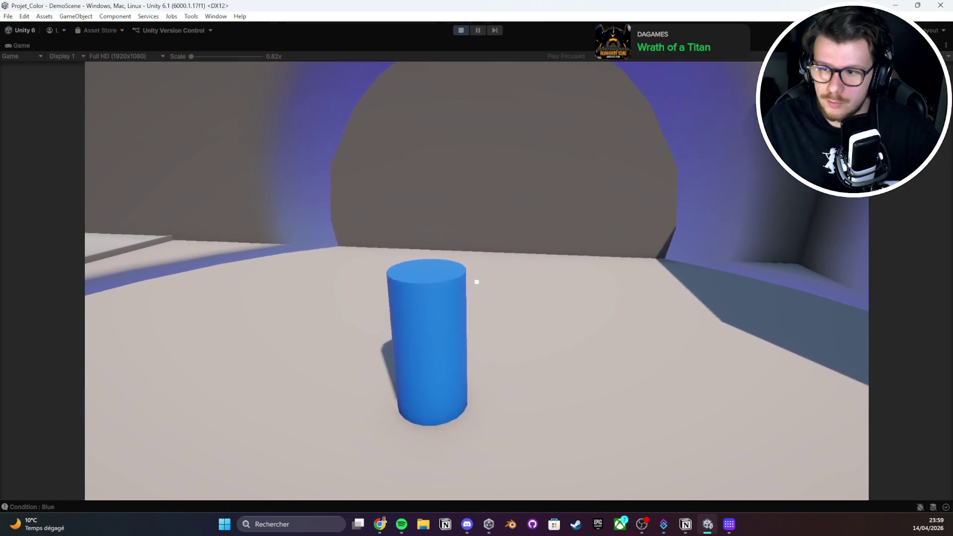
key("w")
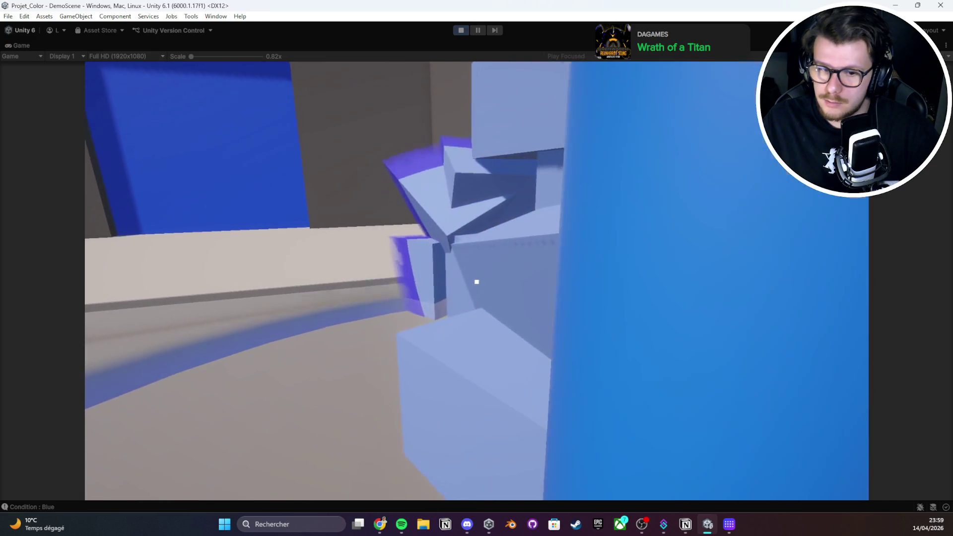
key("s")
key("w")
key("Escape")
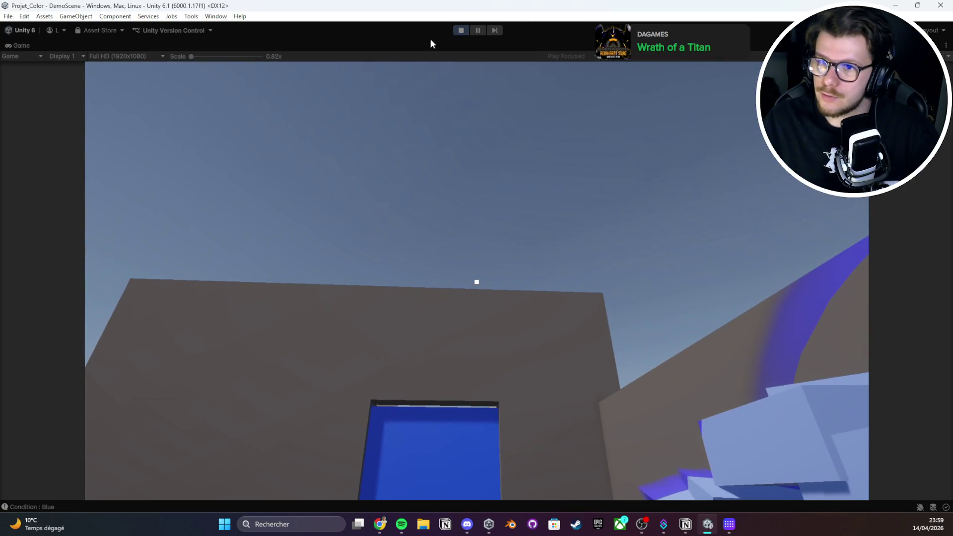
left_click(460, 32)
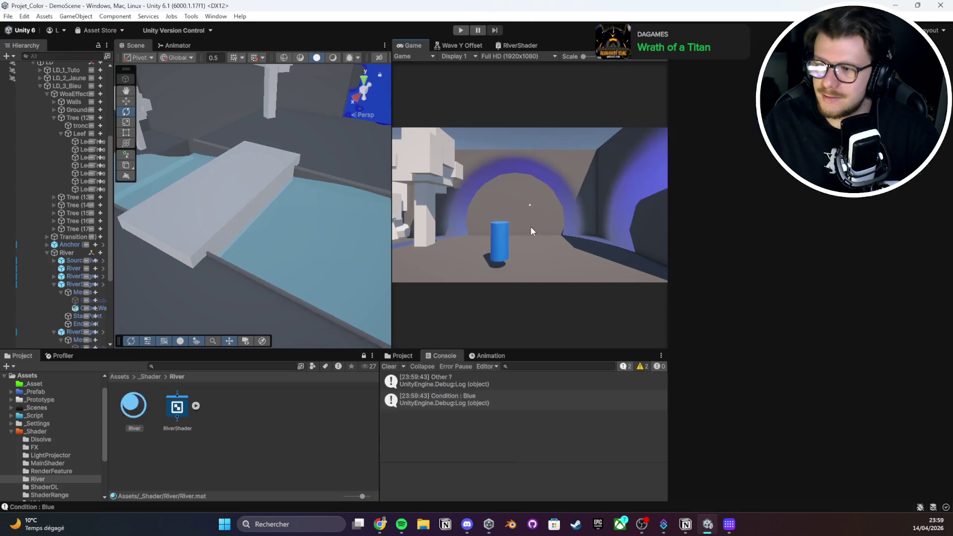
Zoom the Scene view, deselect the River material, then switch away and back to the browser
scroll(298, 223, "up", 5)
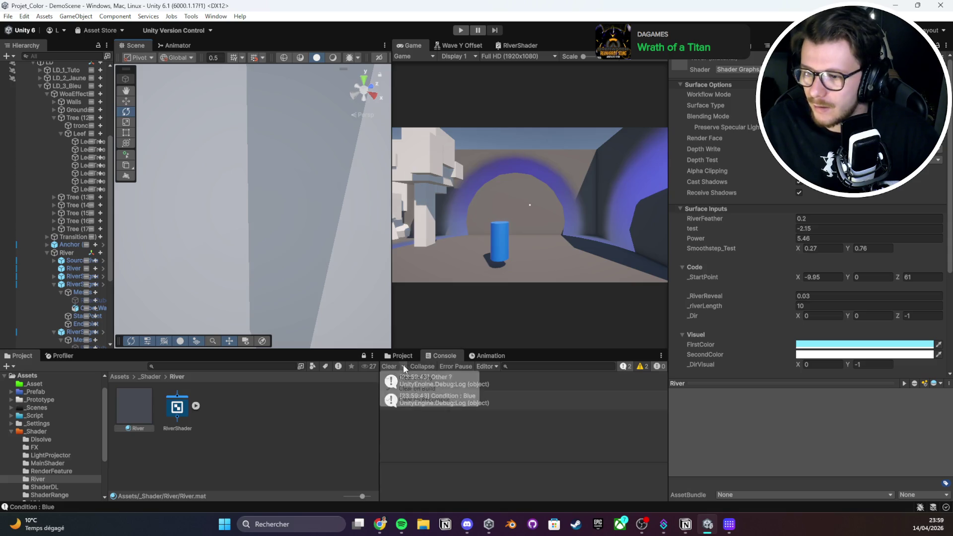
scroll(304, 242, "down", 5)
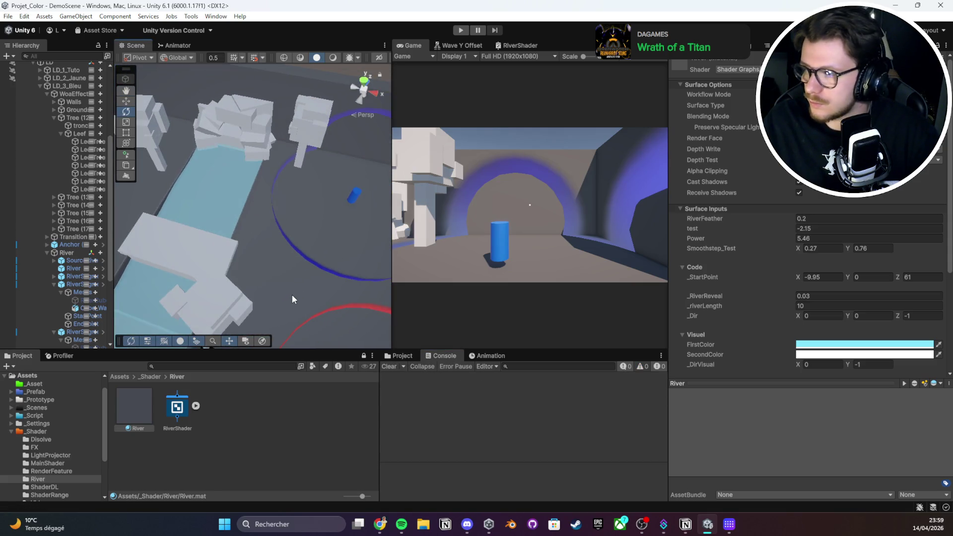
scroll(307, 236, "up", 1)
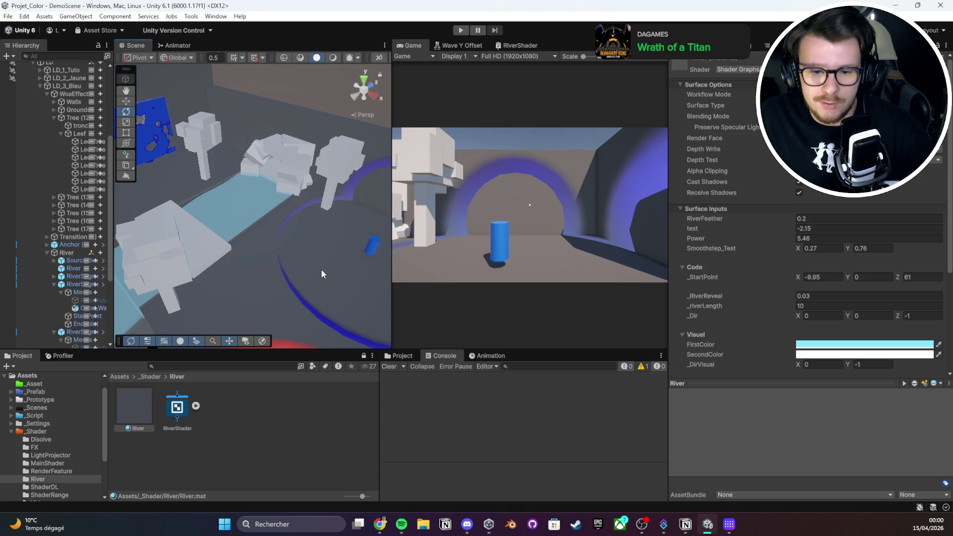
left_click(298, 395)
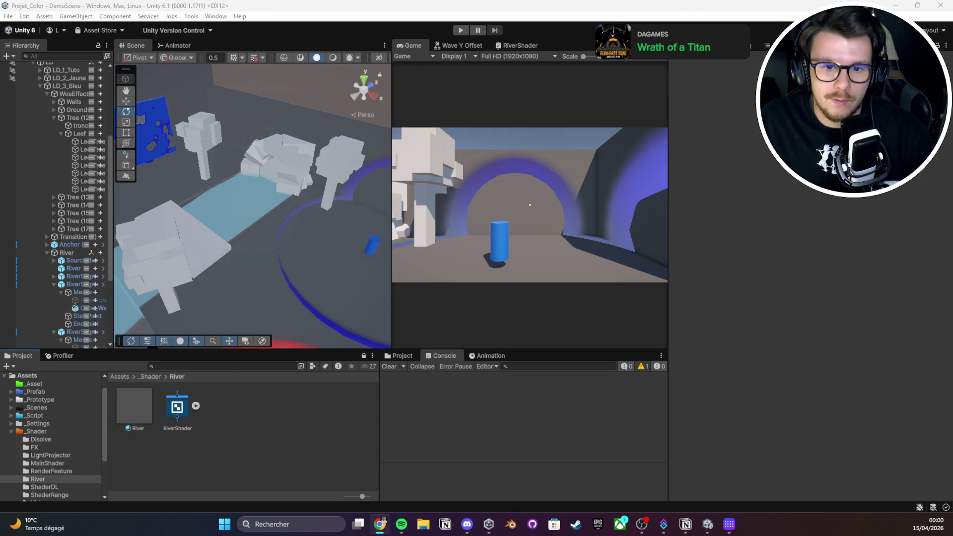
key("alt+Tab")
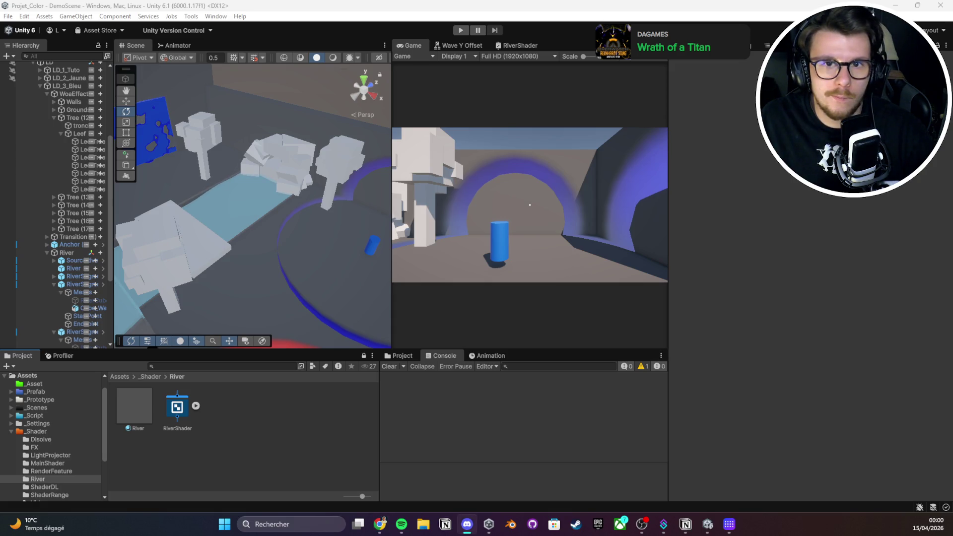
key("alt+Tab")
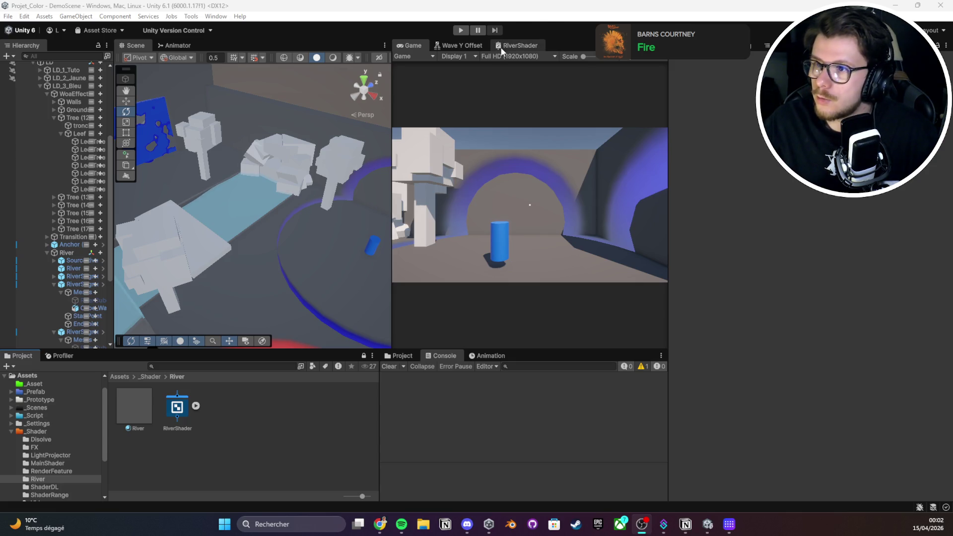
Bring the RiverShader graph window to the front
left_click(517, 46)
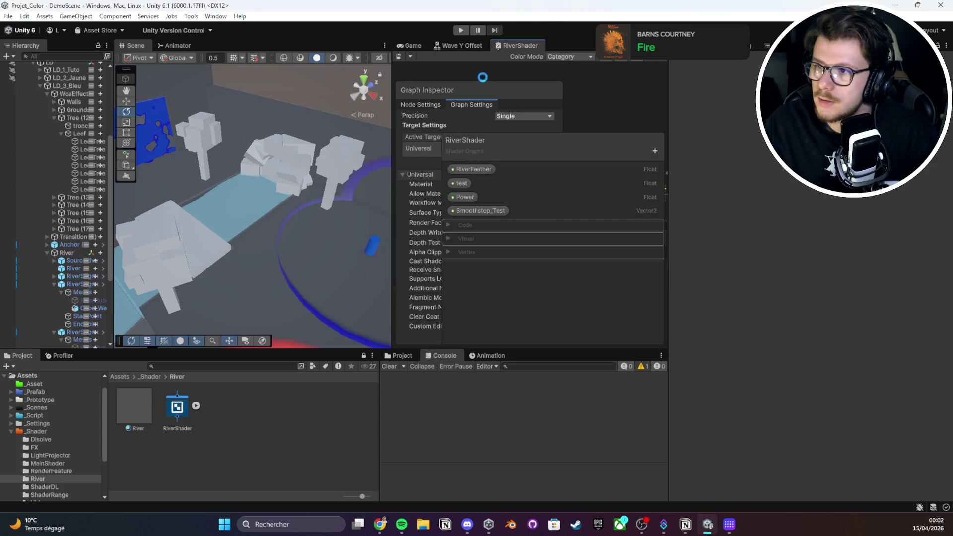
left_click(520, 54)
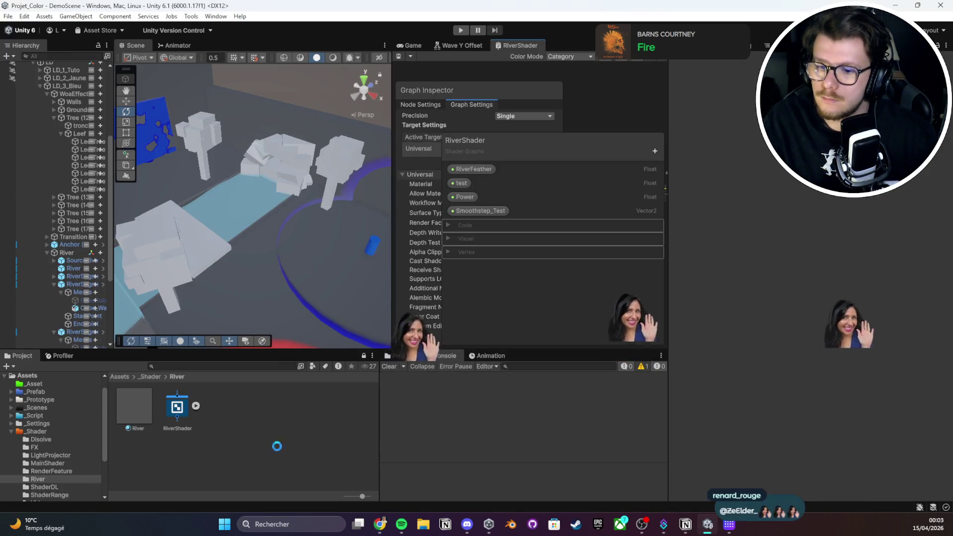
Use Show in Explorer on the Assets/_Shader/River folder
right_click(260, 157)
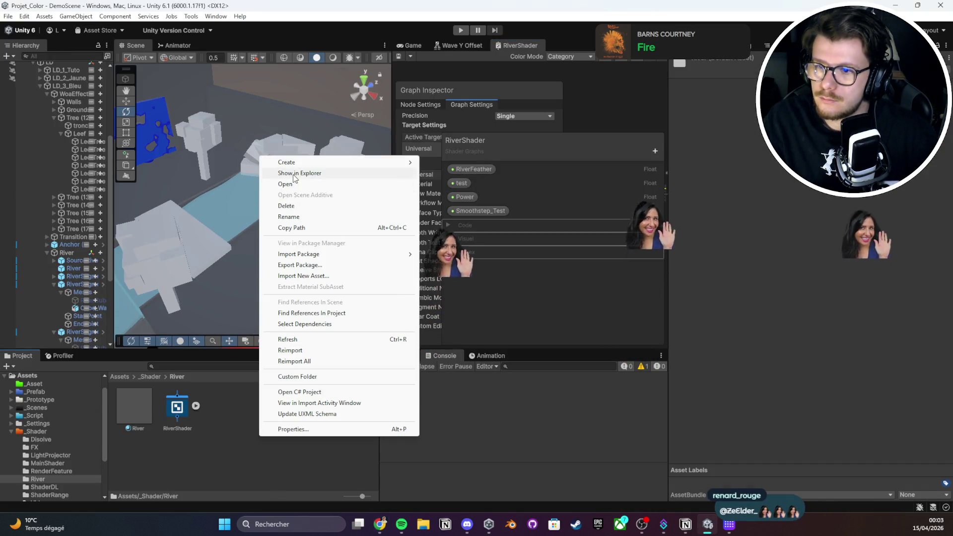
left_click(298, 175)
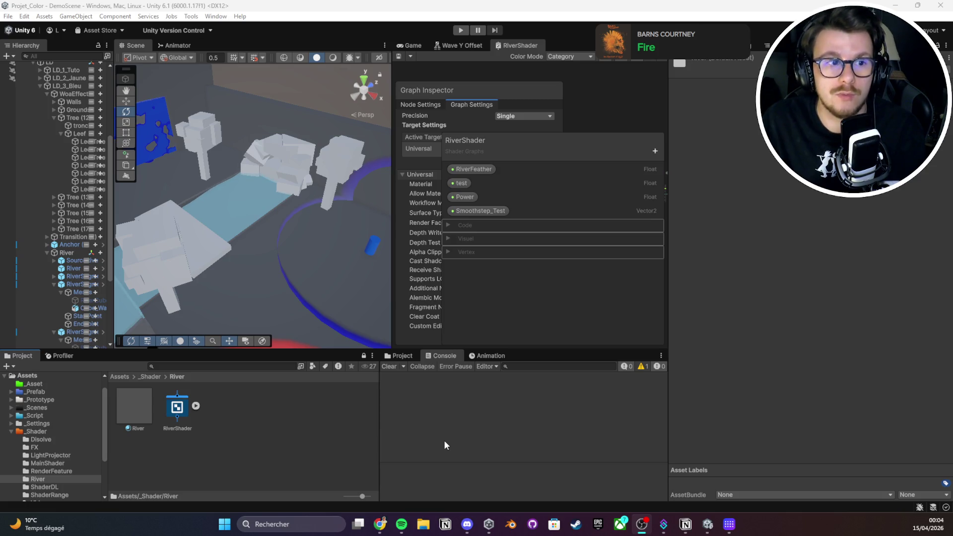
Widen the Project panel, then tilt, zoom and pan the Scene view toward the river
left_click_drag(380, 432, 390, 421)
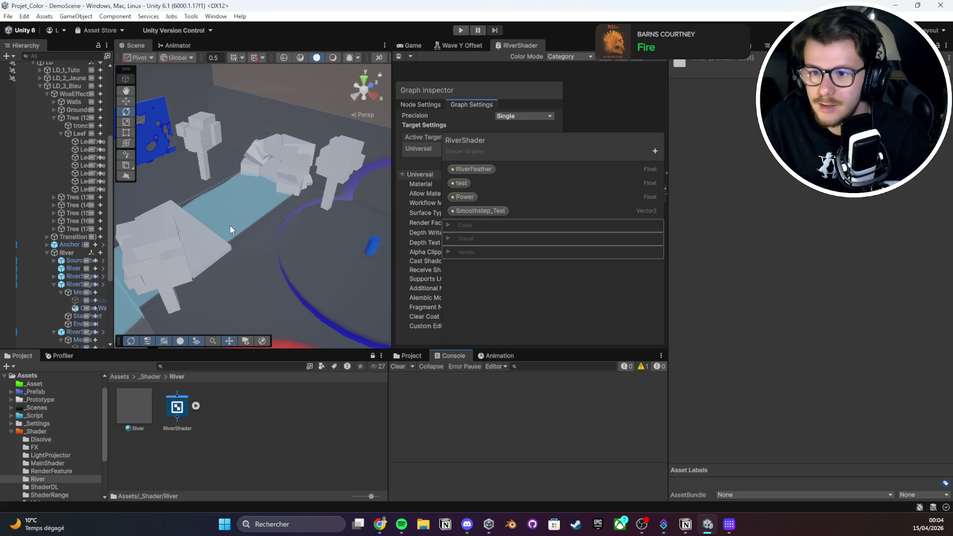
left_click_drag(230, 226, 231, 204)
scroll(231, 204, "down", 10)
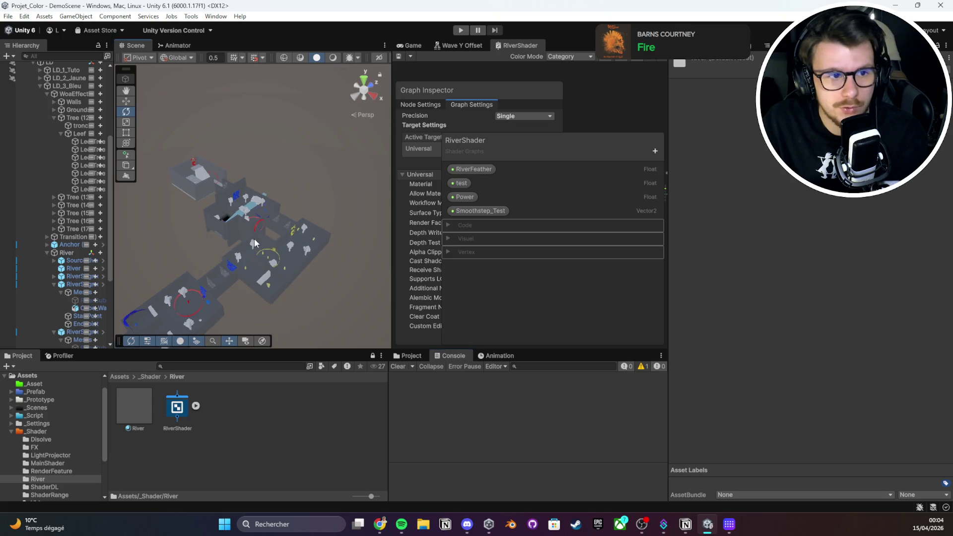
left_click_drag(254, 239, 276, 210)
scroll(288, 201, "up", 8)
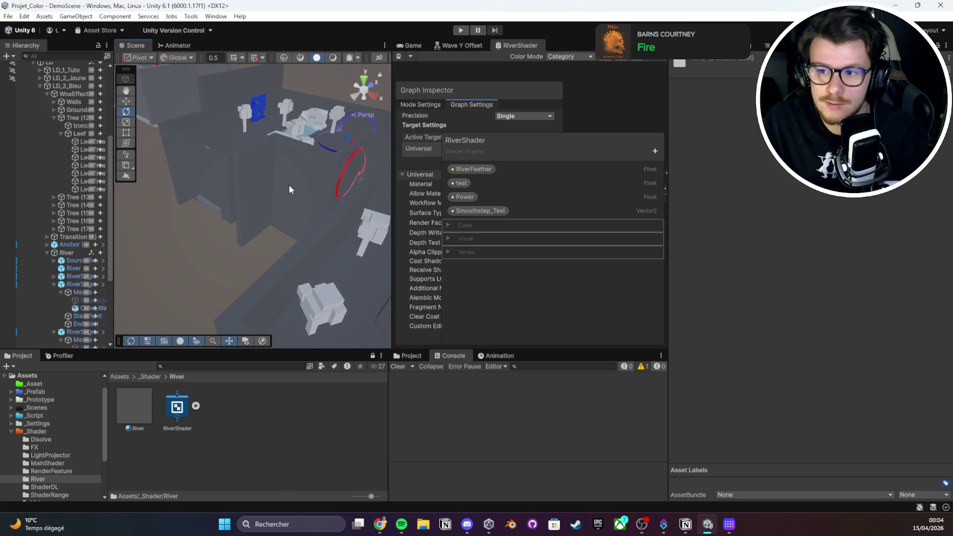
left_click_drag(280, 176, 248, 205)
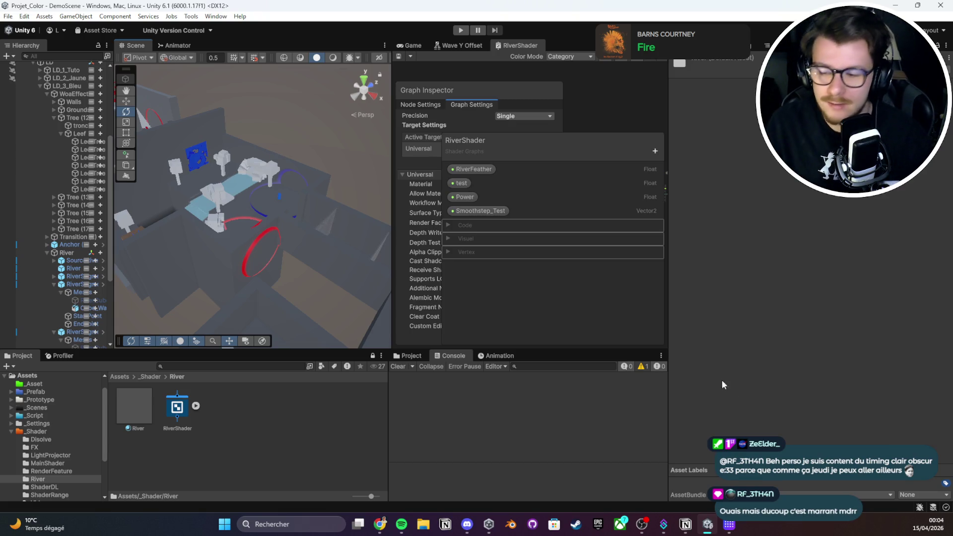
Switch the bottom-right panel from Console to Project files and zoom the Scene view
left_click(408, 357)
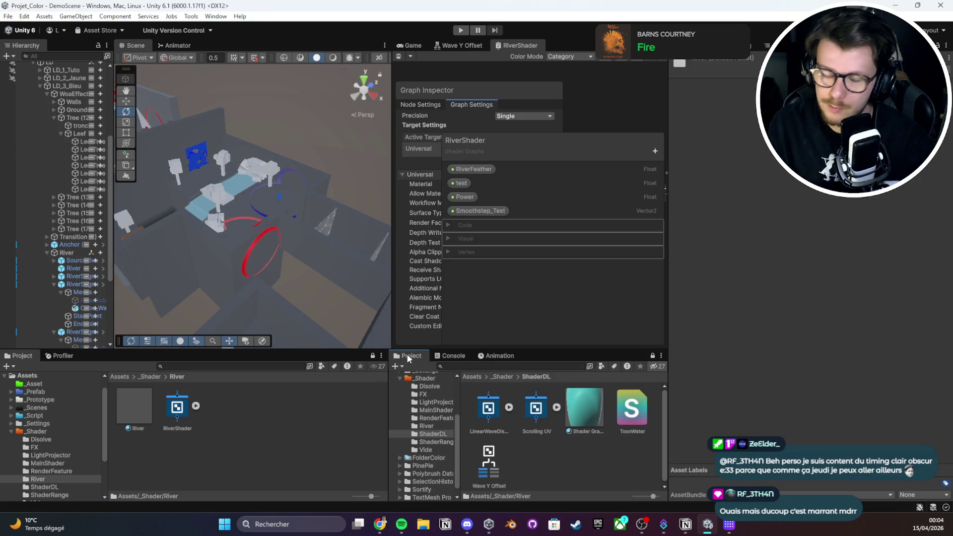
scroll(221, 234, "up", 5)
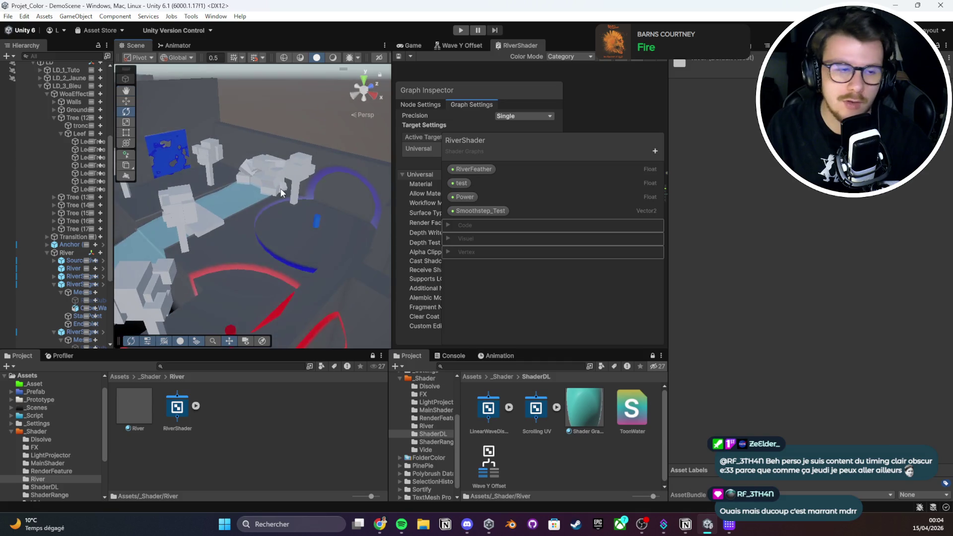
scroll(281, 193, "up", 5)
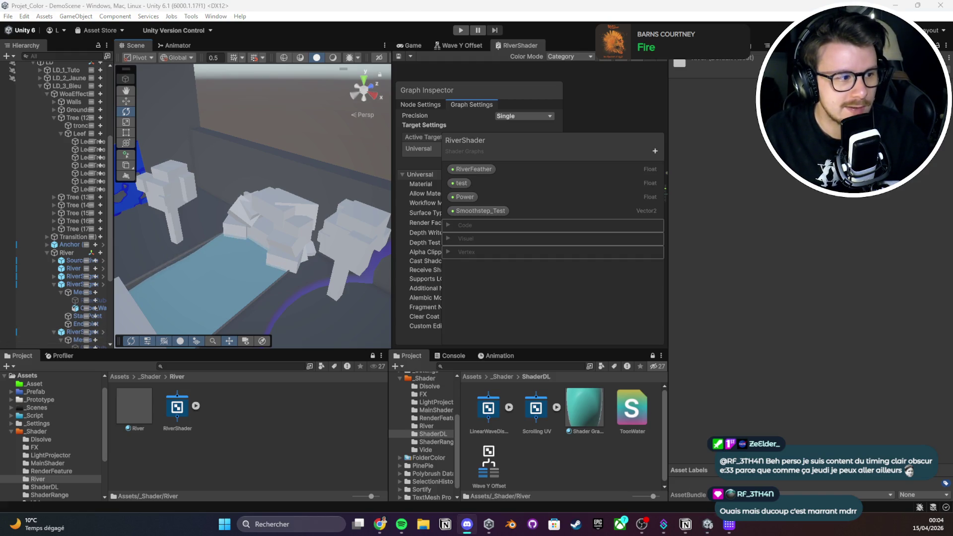
key("alt+Tab")
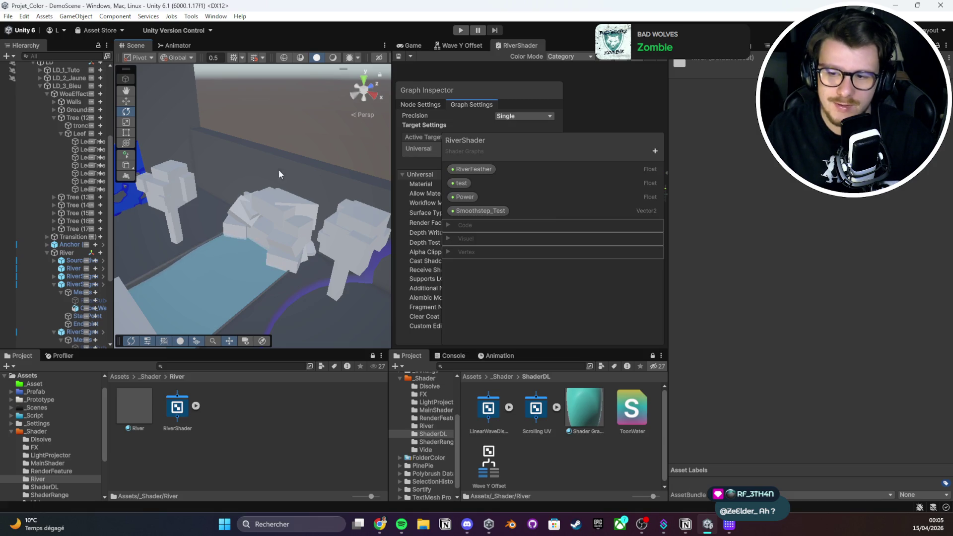
scroll(353, 193, "down", 5)
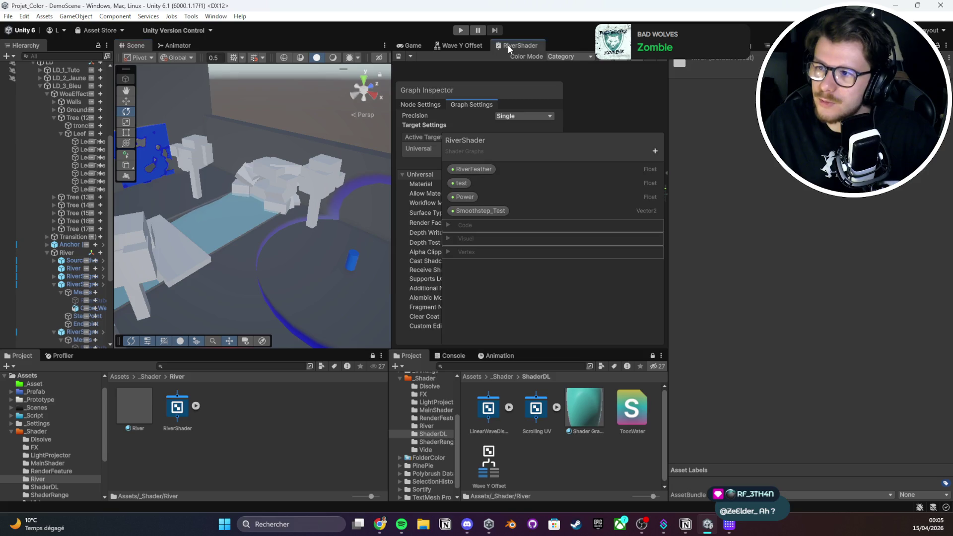
Maximize the RiverShader graph and zoom in on its One Minus, Multiply and Add nodes
double_click(508, 45)
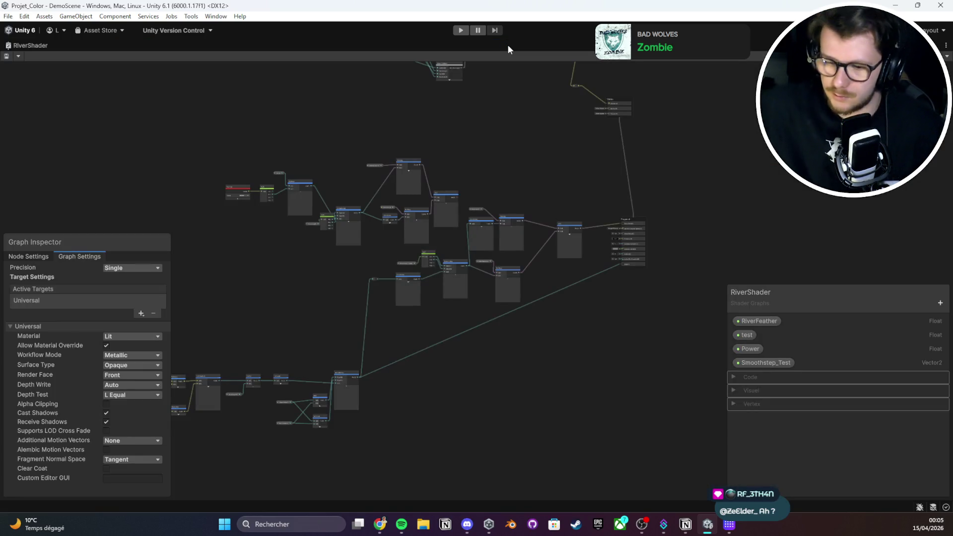
scroll(505, 153, "up", 3)
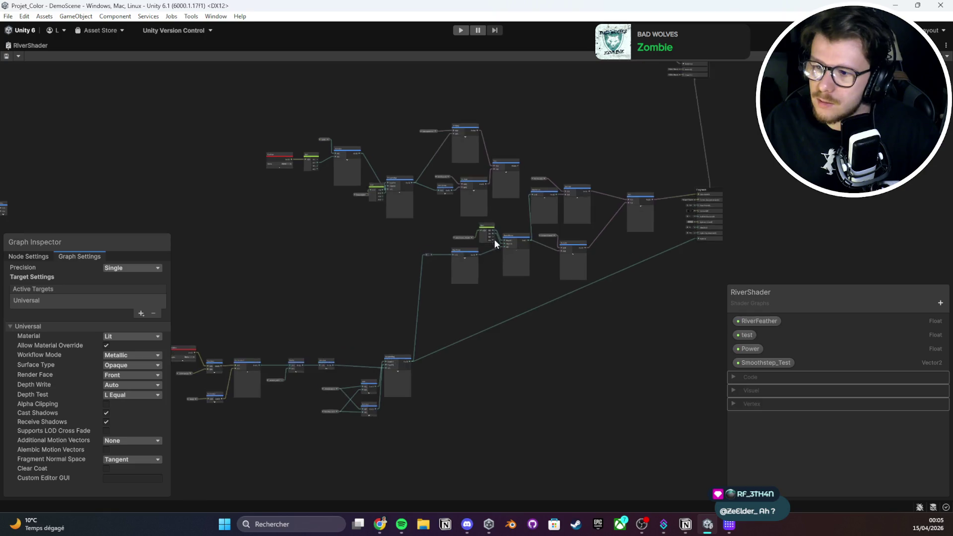
scroll(585, 230, "up", 5)
key("alt+Tab")
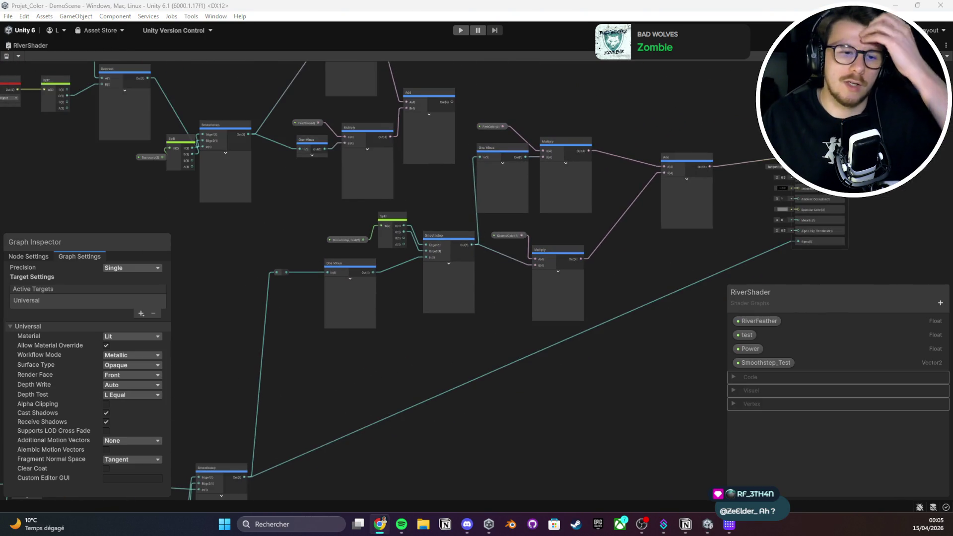
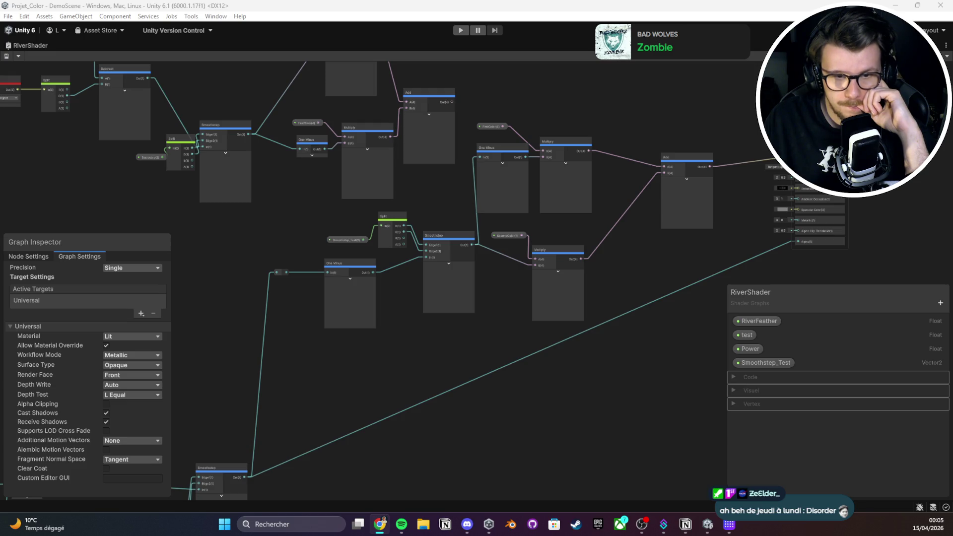
Create an Unlit Shader named CF_Foam in the River folder and open it in Visual Studio
double_click(39, 48)
right_click(266, 446)
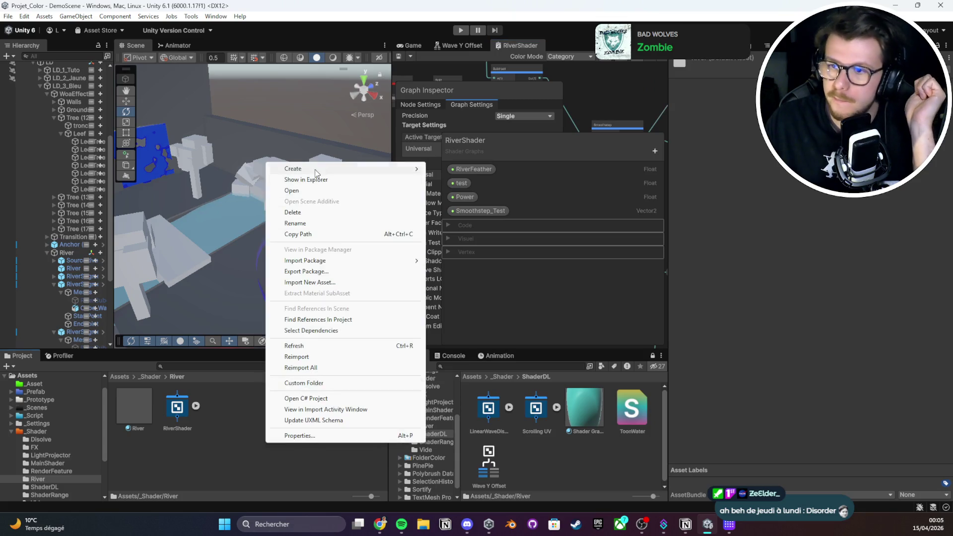
mouse_move(312, 167)
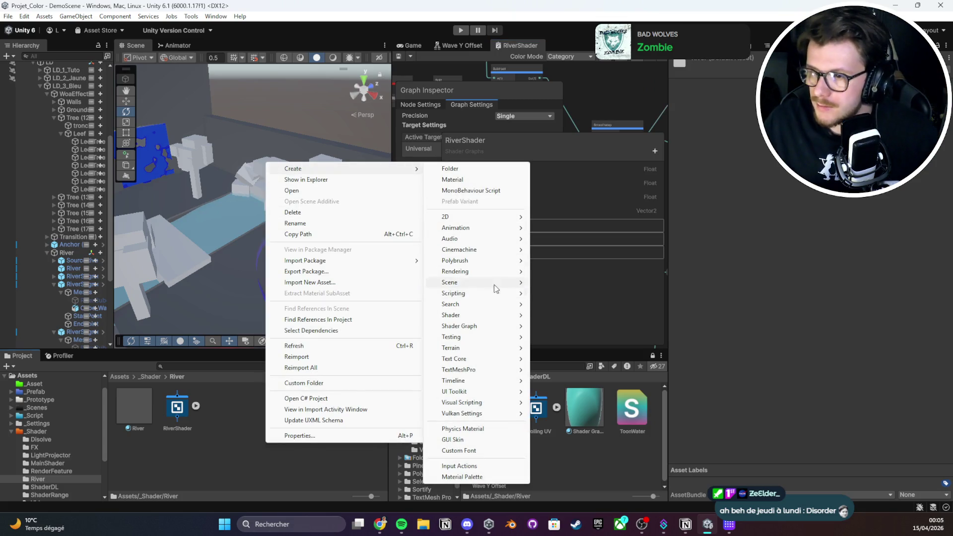
mouse_move(484, 315)
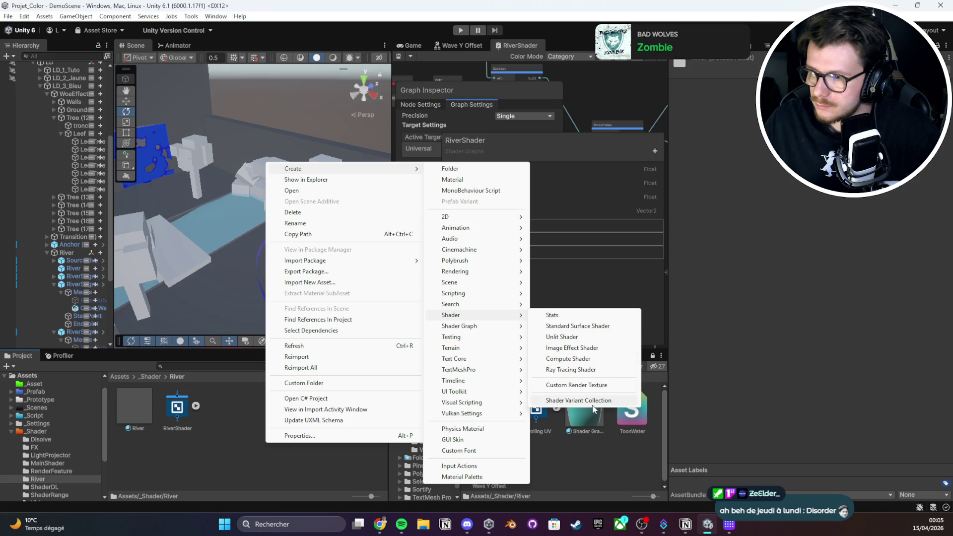
left_click(585, 339)
type("Ch")
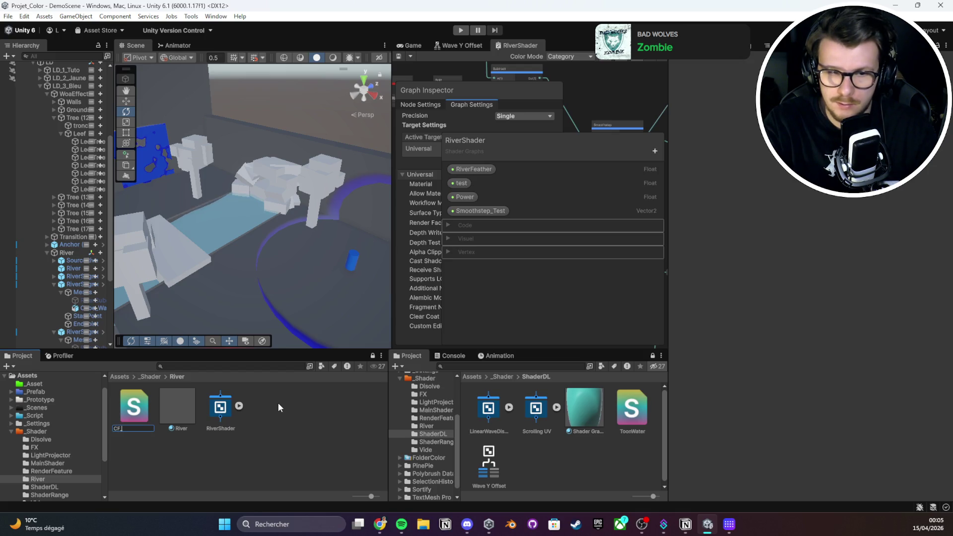
type("oam")
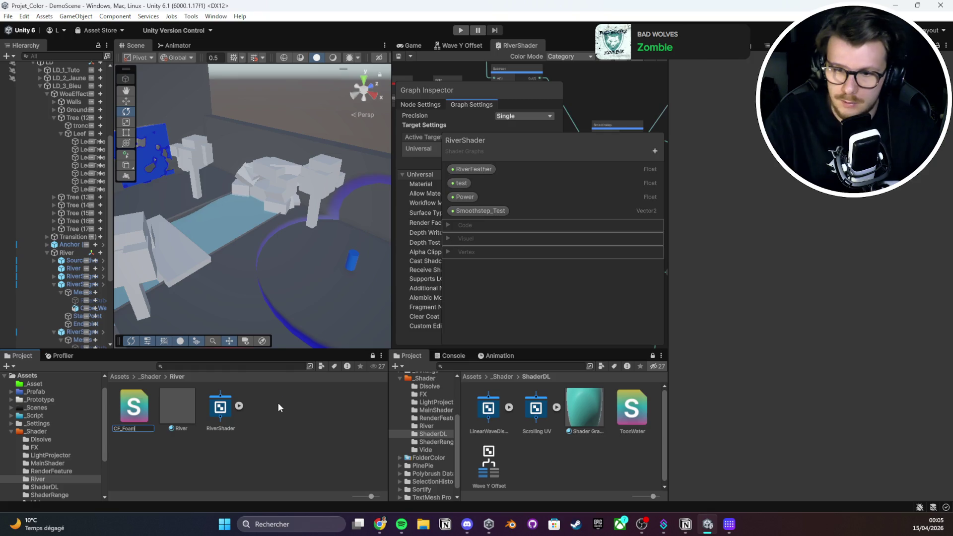
key("Return")
double_click(134, 420)
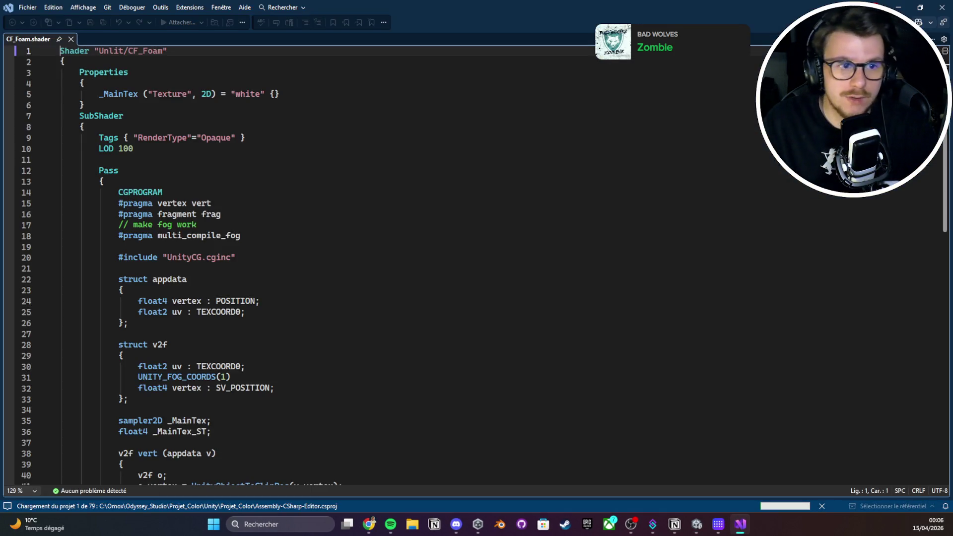
Look over CF_Foam's code, then reselect CF_Foam in Unity and reopen it in the editor
left_click(343, 130)
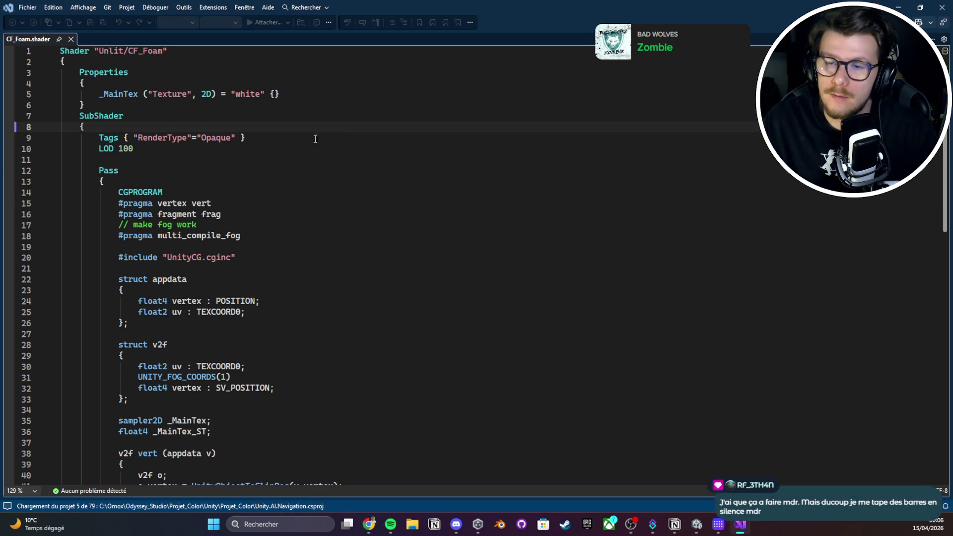
left_click(164, 72)
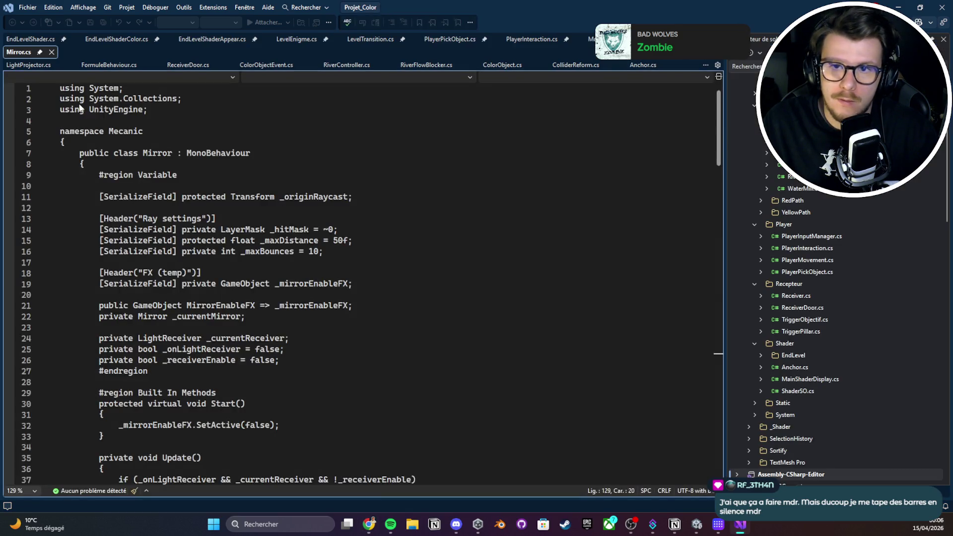
key("alt+Tab")
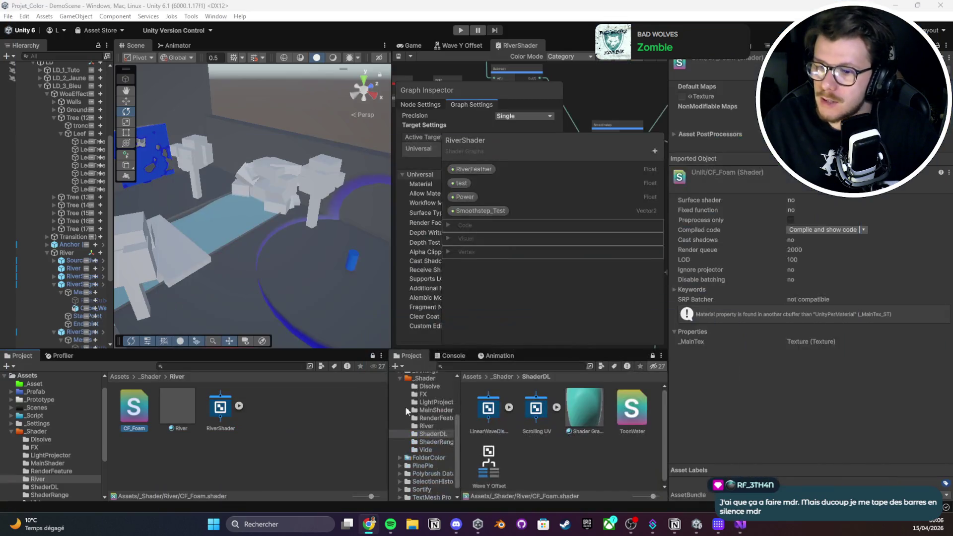
key("alt+Tab")
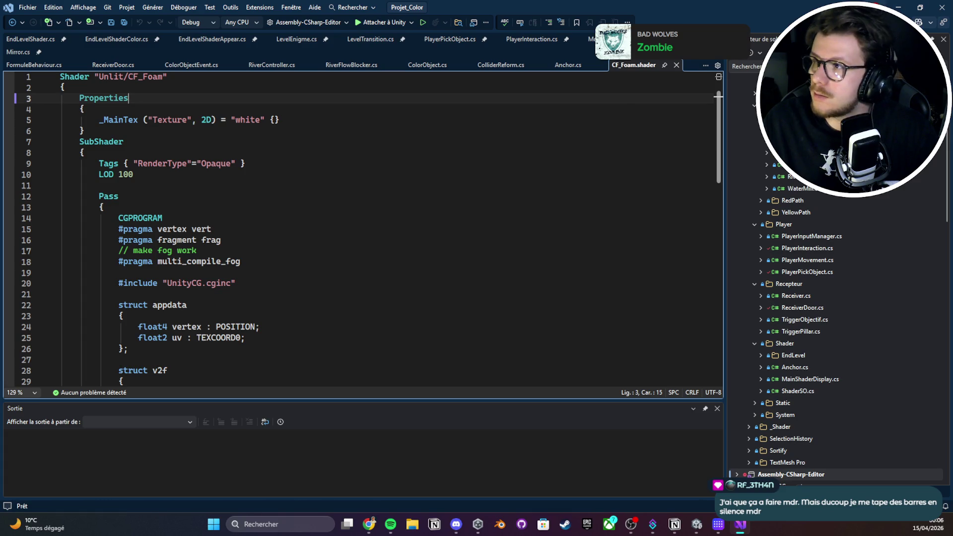
key("alt+Tab")
right_click(153, 484)
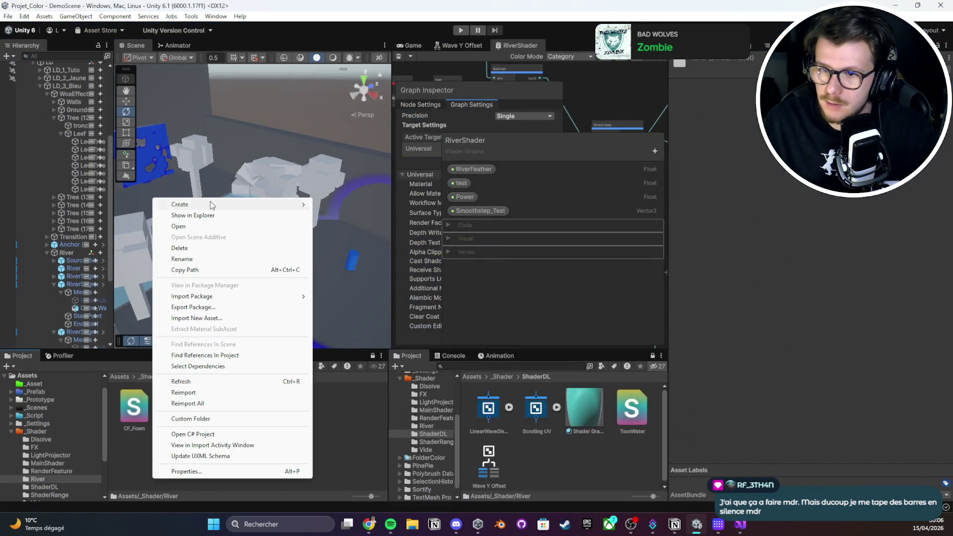
mouse_move(213, 205)
mouse_move(385, 353)
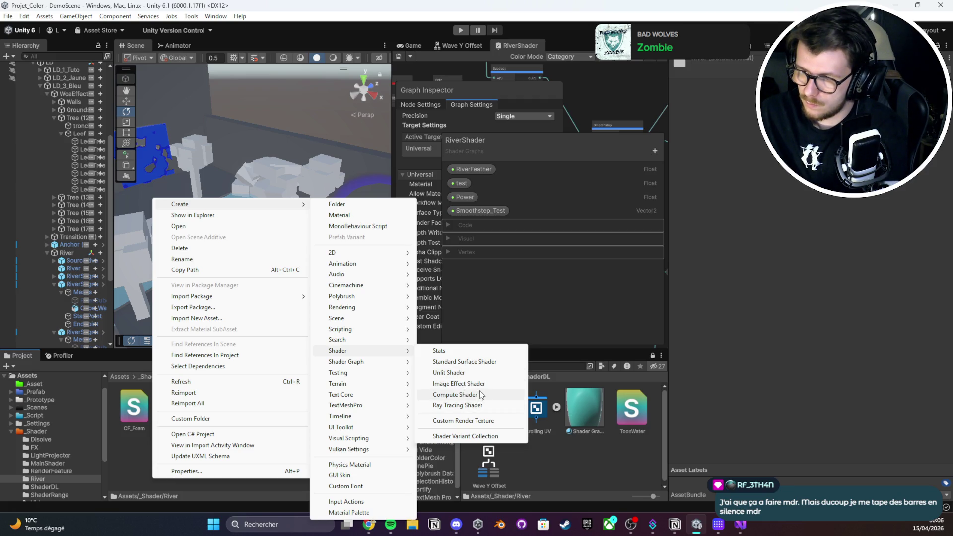
left_click(490, 311)
double_click(134, 407)
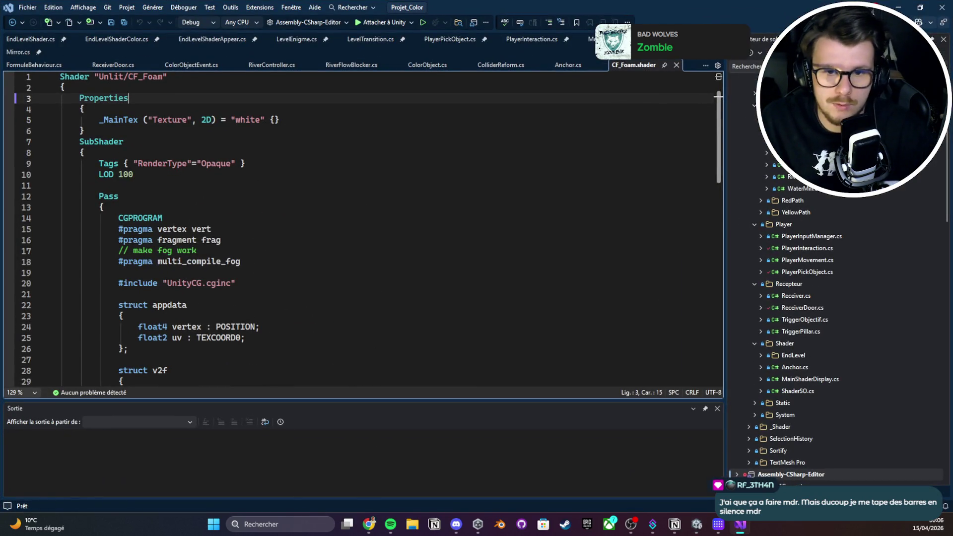
Replace all of CF_Foam.shader's contents with the foam HLSL code and save it
key("ctrl+a")
key("ctrl+v")
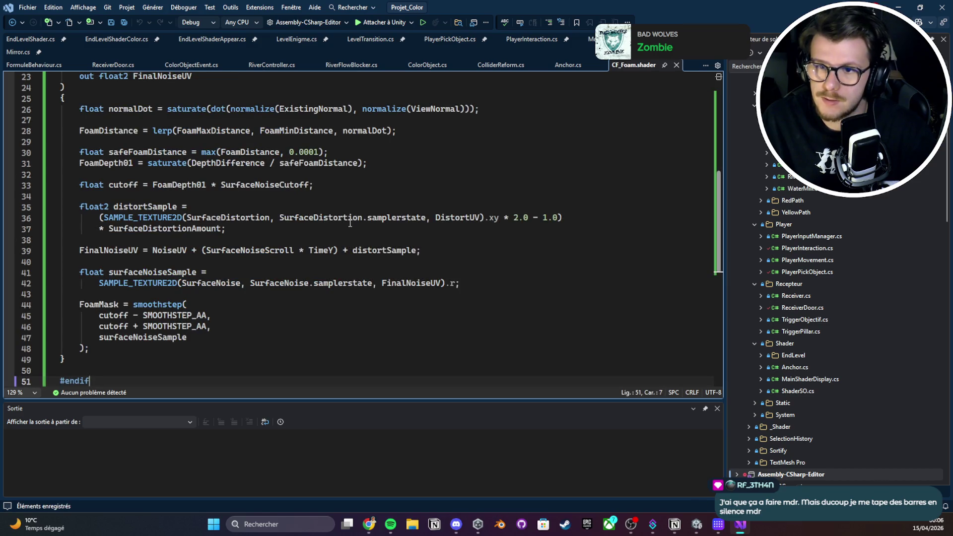
scroll(345, 222, "up", 8)
key("ctrl+s")
scroll(336, 221, "down", 7)
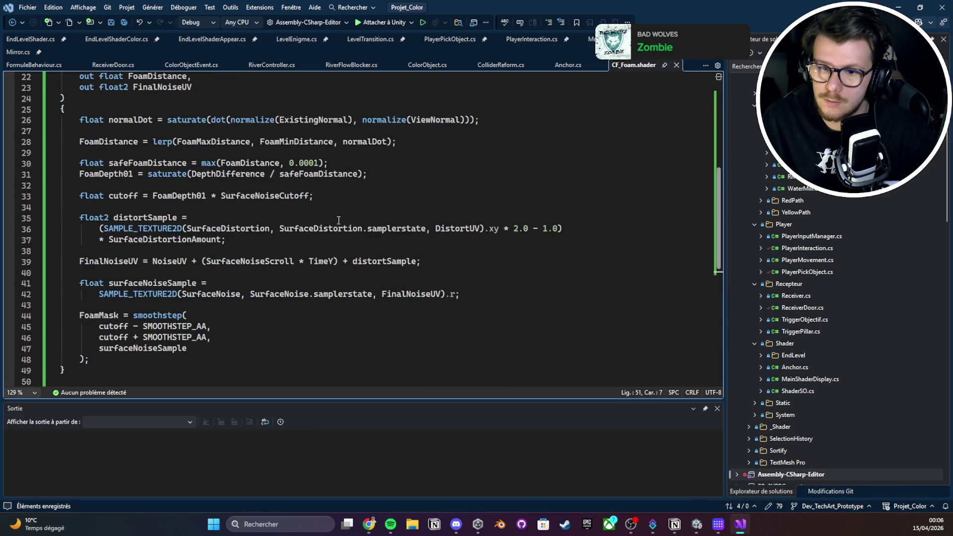
scroll(339, 220, "up", 1)
scroll(409, 187, "down", 5)
Inspect the CF_Foam shader parse error in Unity's Console
left_click(911, 6)
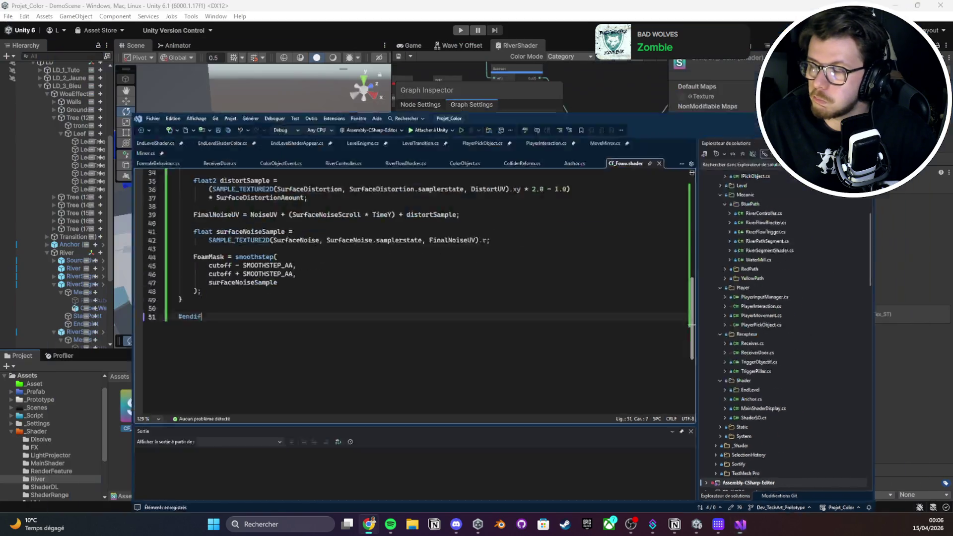
left_click(445, 356)
left_click(453, 378)
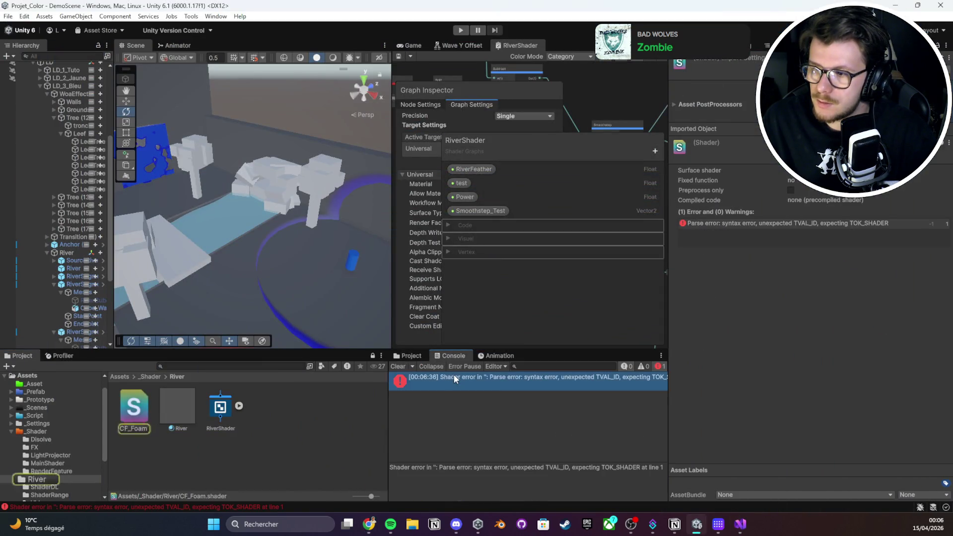
Save CF_Foam.shader again and scroll through the file
mouse_move(741, 524)
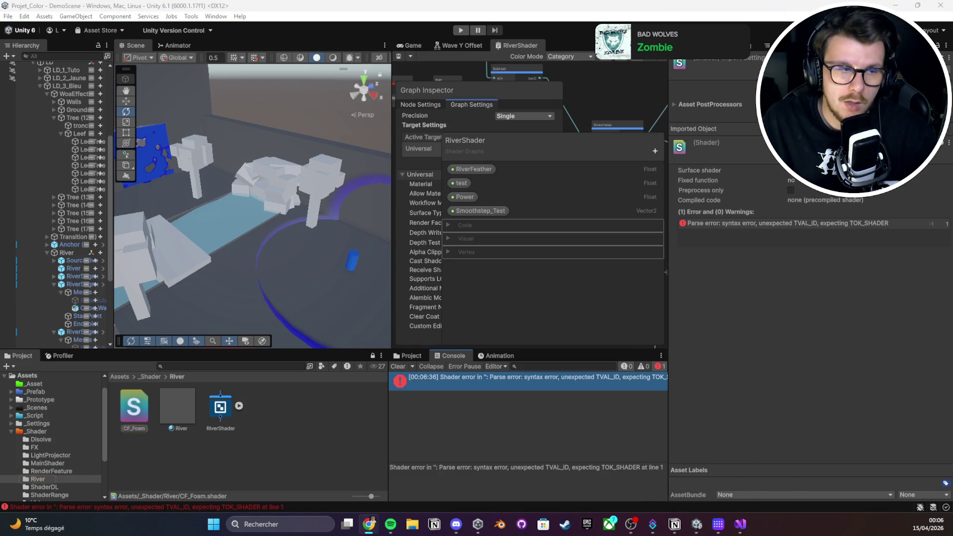
key("alt+Tab")
key("ctrl+s")
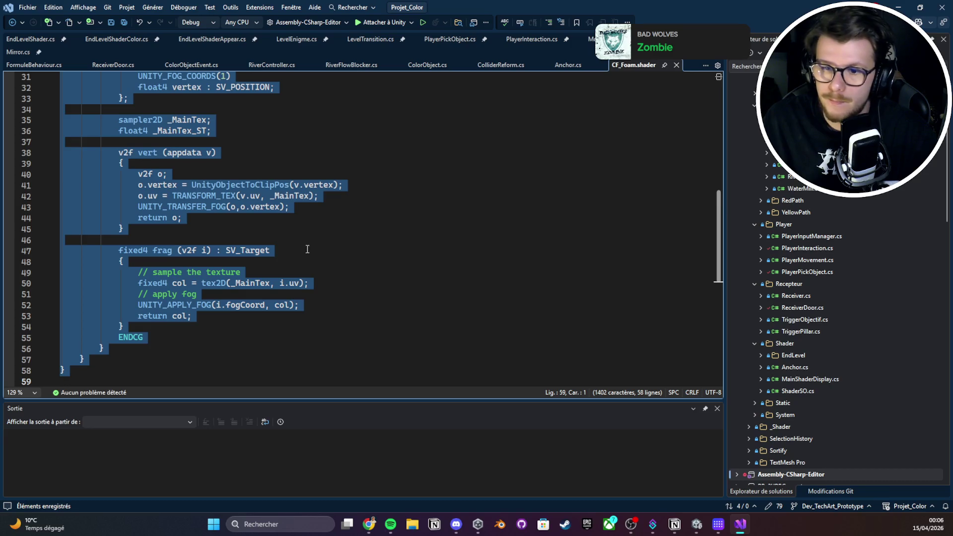
scroll(308, 251, "up", 10)
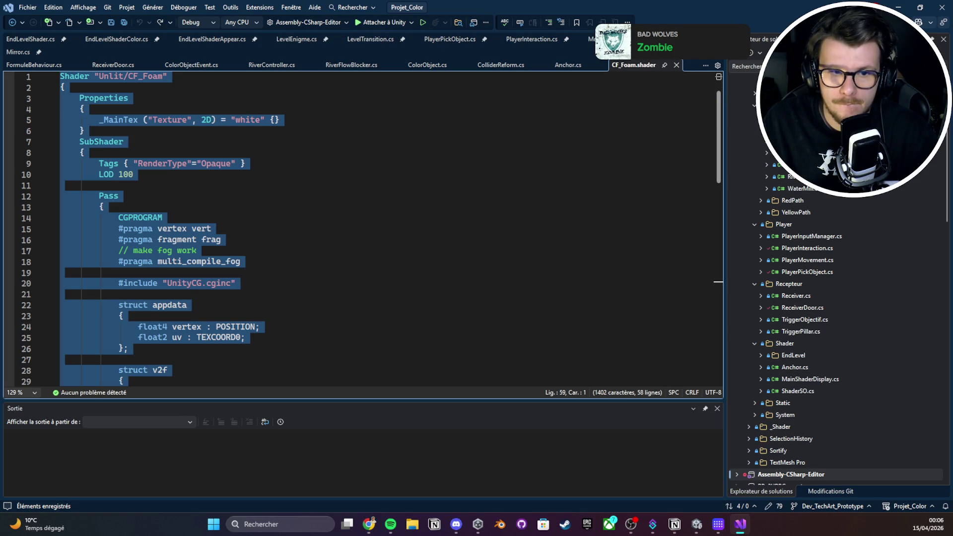
left_click(295, 191)
scroll(281, 192, "down", 1)
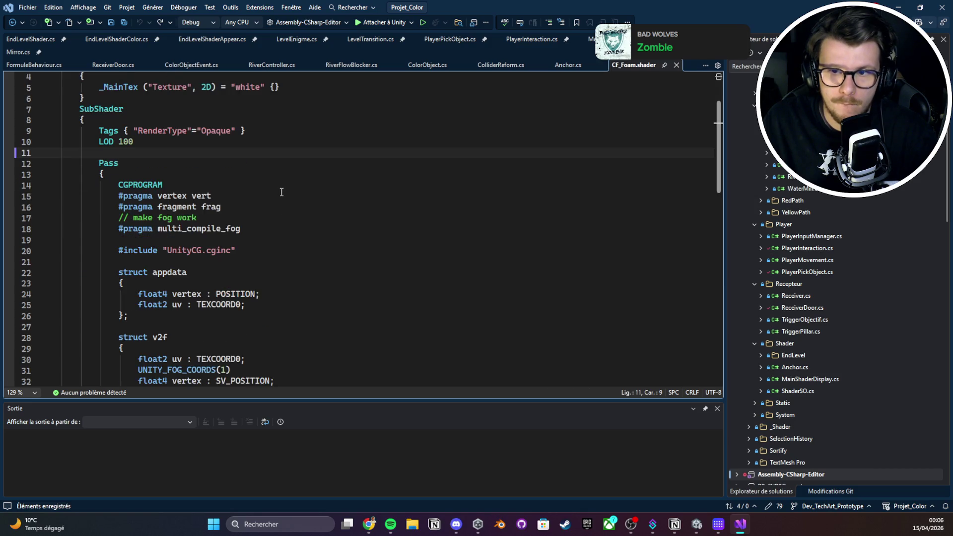
left_click(372, 522)
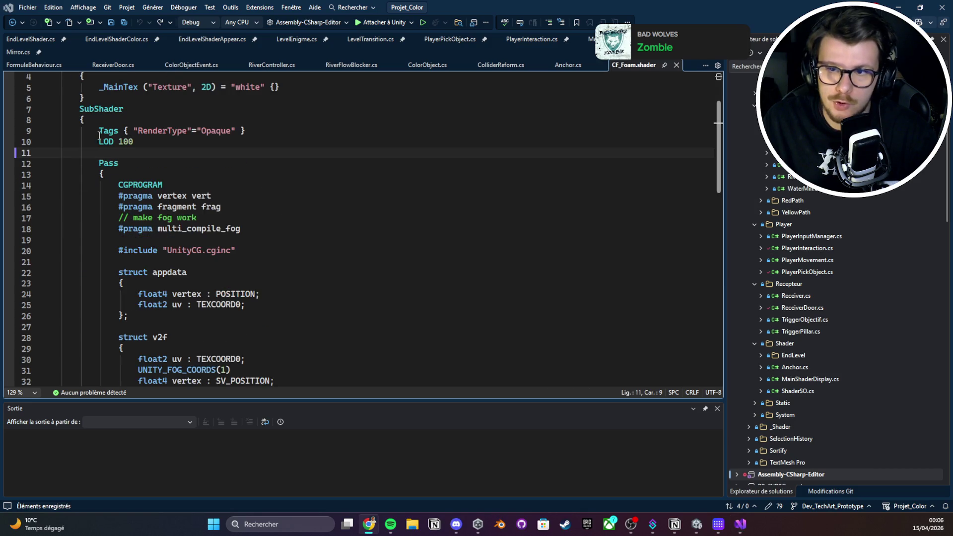
scroll(457, 264, "down", 9)
Try selecting the shader code from the frag function and from the Pass block
left_click(447, 251)
key("shift+Down")
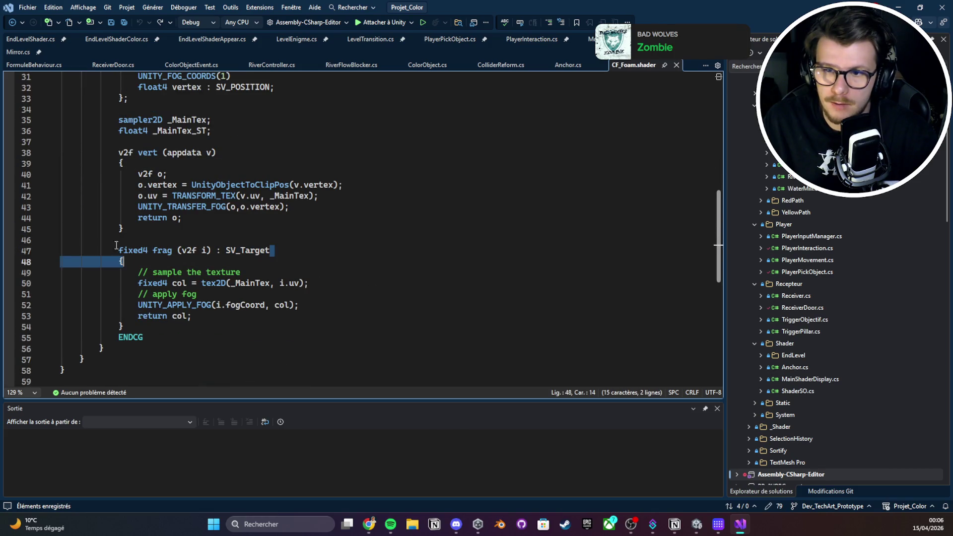
scroll(185, 250, "up", 10)
left_click(303, 184)
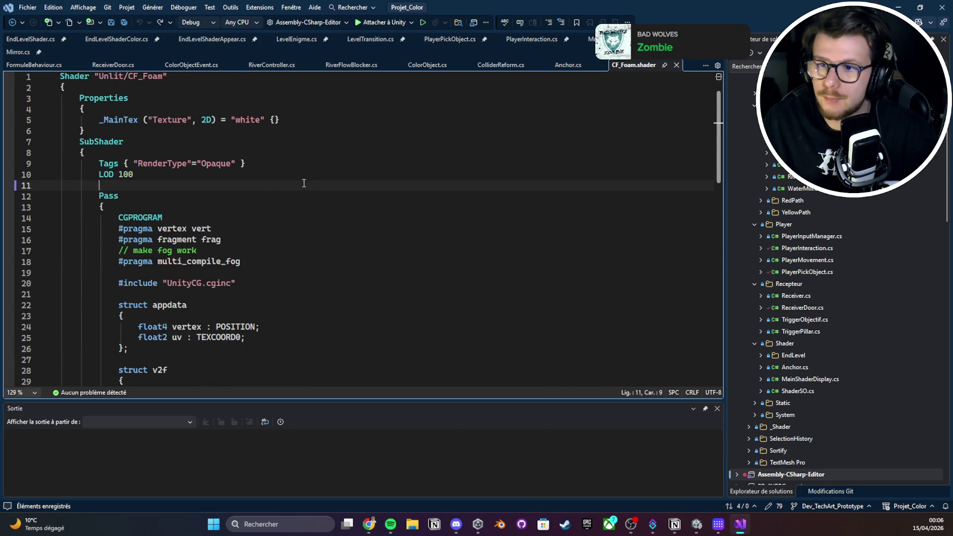
left_click(124, 196)
key("shift+Down")
key("shift+Down")
key("shift+Down")
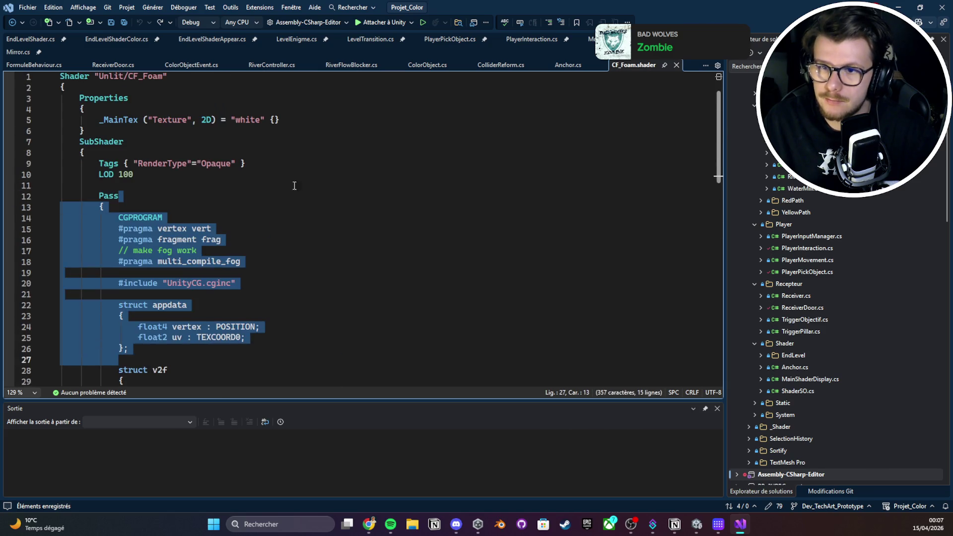
Select from the Tags line down to line 56, merging then undoing line 57's brace
left_click(78, 170)
left_click(217, 164)
key("shift+Down")
key("shift+Down")
key("shift+Down")
scroll(219, 186, "down", 10)
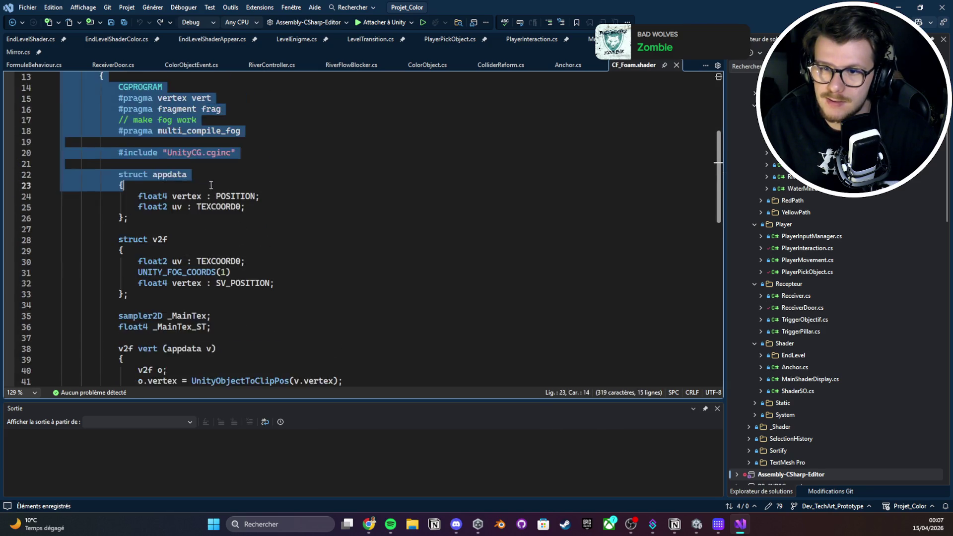
key("shift+Down")
key("shift+Down")
key("shift+Down")
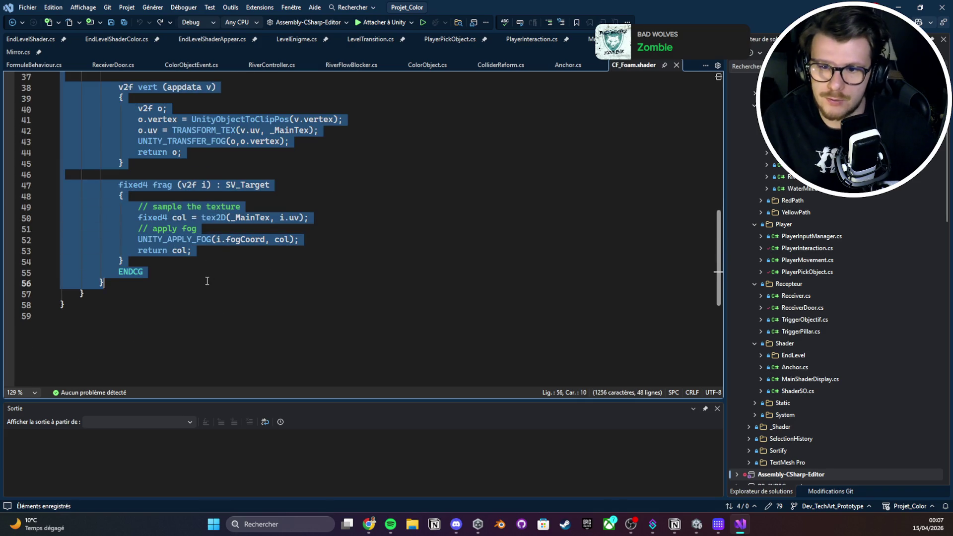
key("Right")
key("Delete")
scroll(227, 248, "up", 1)
key("ctrl+z")
Delete the block from line 9 to 56, undo back to the foam code, and return to Unity
key("shift+Up")
key("shift+Up")
key("shift+Up")
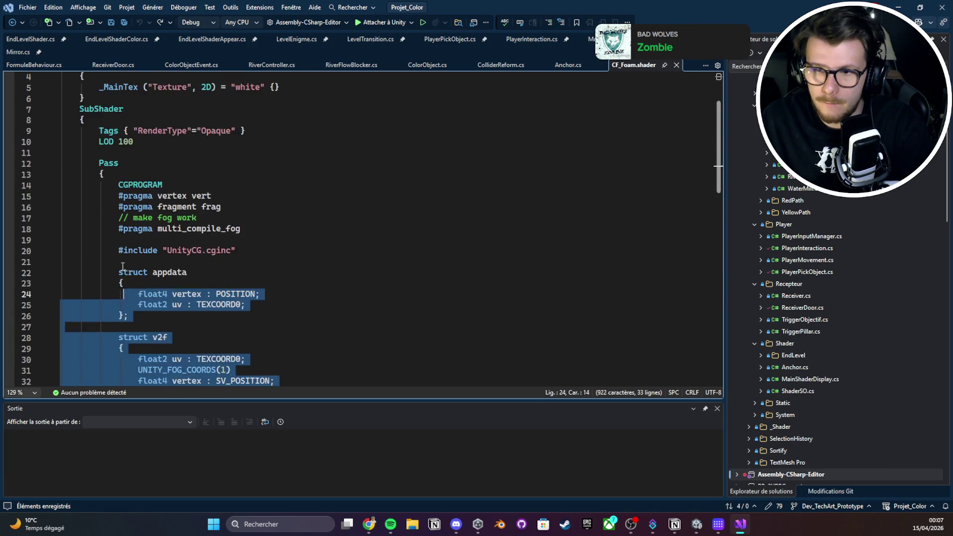
key("shift+Up")
key("shift+Up")
key("shift+Up")
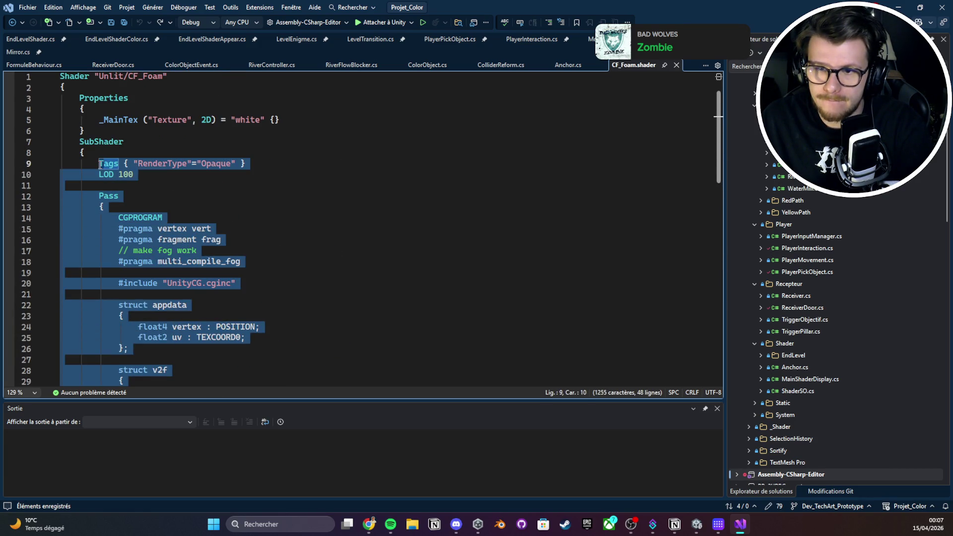
key("Delete")
key("ctrl+z")
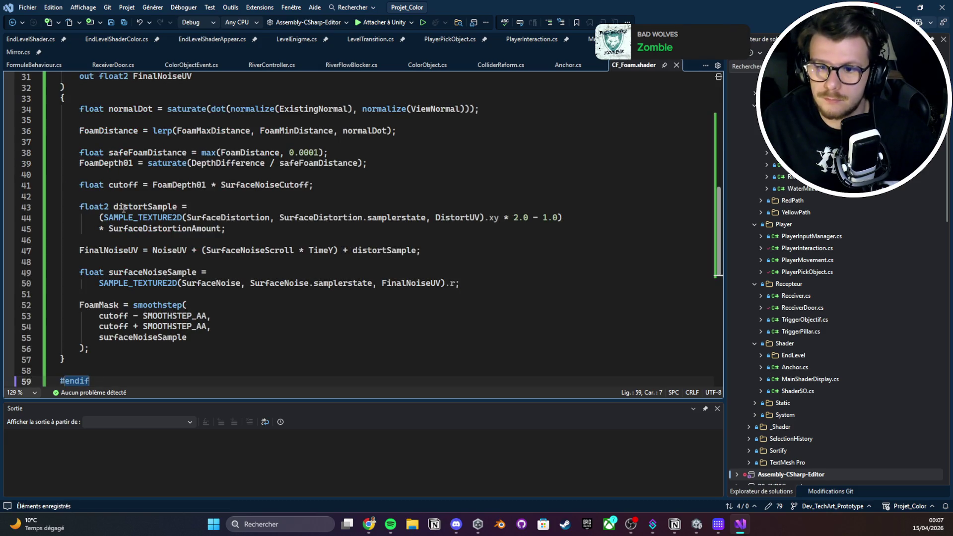
scroll(150, 232, "up", 10)
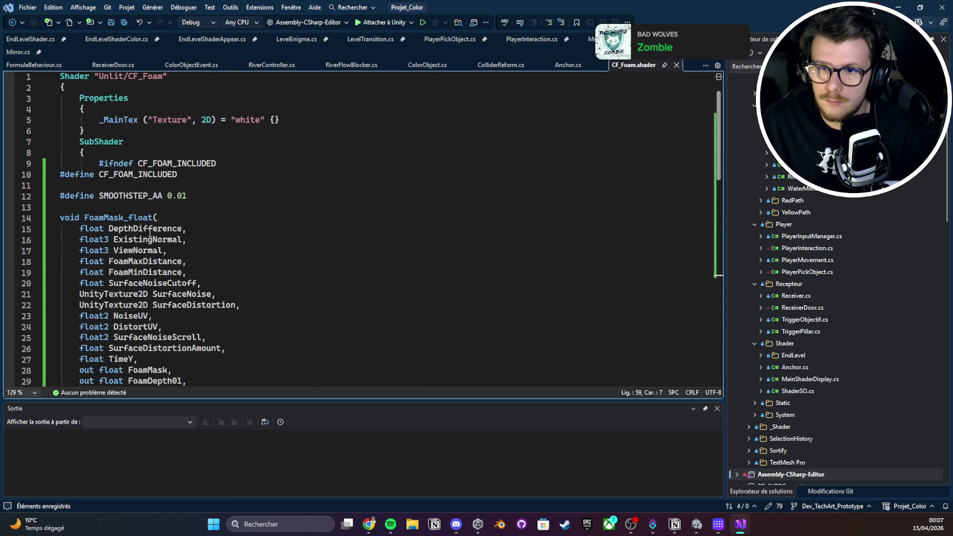
key("ctrl+z")
key("ctrl+z")
key("ctrl+z")
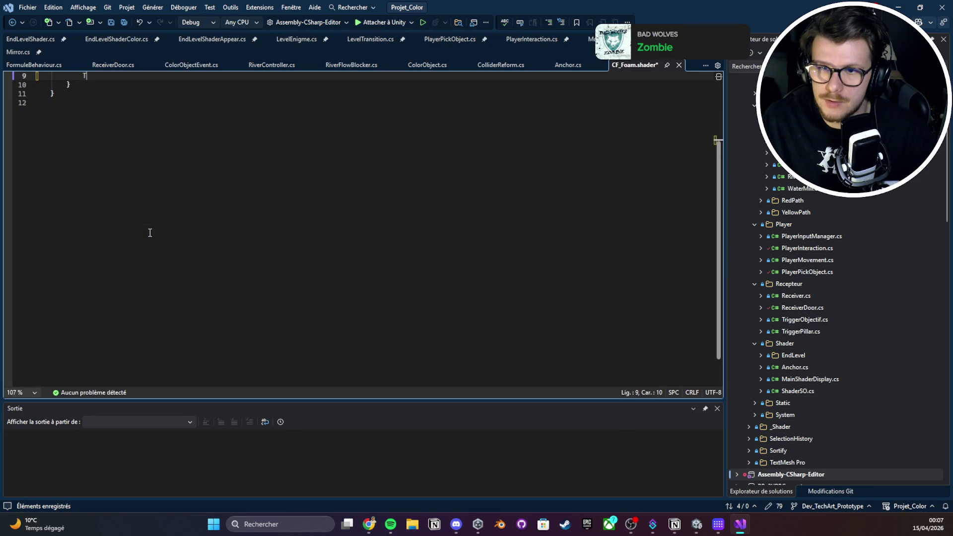
left_click(898, 7)
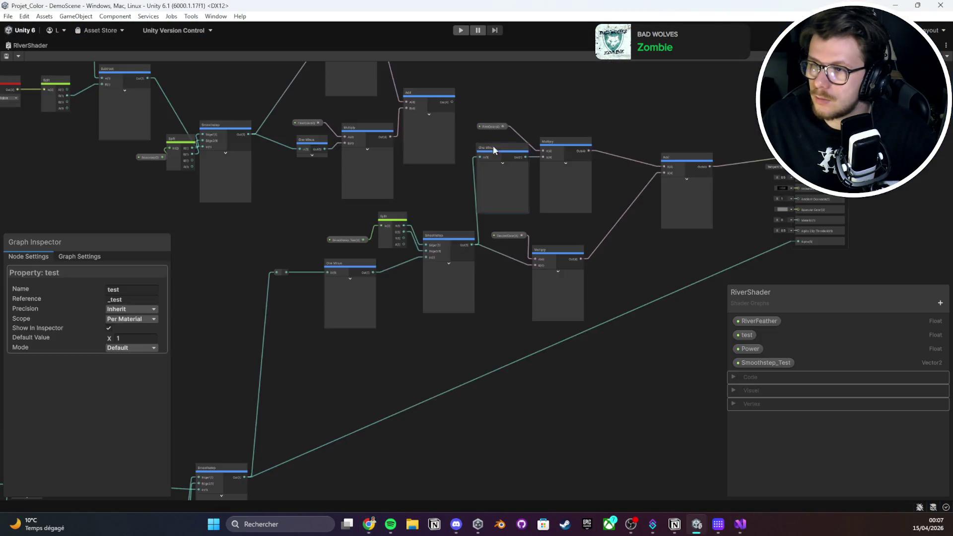
Add a Custom Function node via the 'custom' node search, keep Type on File, then restore the layout
mouse_move(493, 145)
left_mouse_down()
mouse_move(396, 247)
mouse_move(255, 249)
mouse_move(240, 151)
mouse_move(502, 205)
mouse_move(396, 238)
mouse_move(472, 85)
mouse_move(233, 299)
mouse_move(430, 244)
left_mouse_up()
right_click(430, 244)
left_click(443, 247)
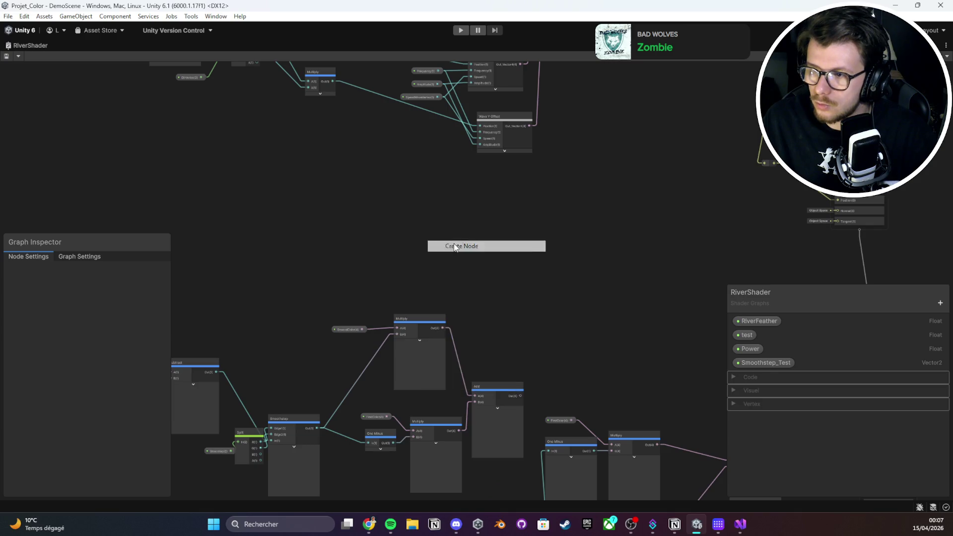
type("custom")
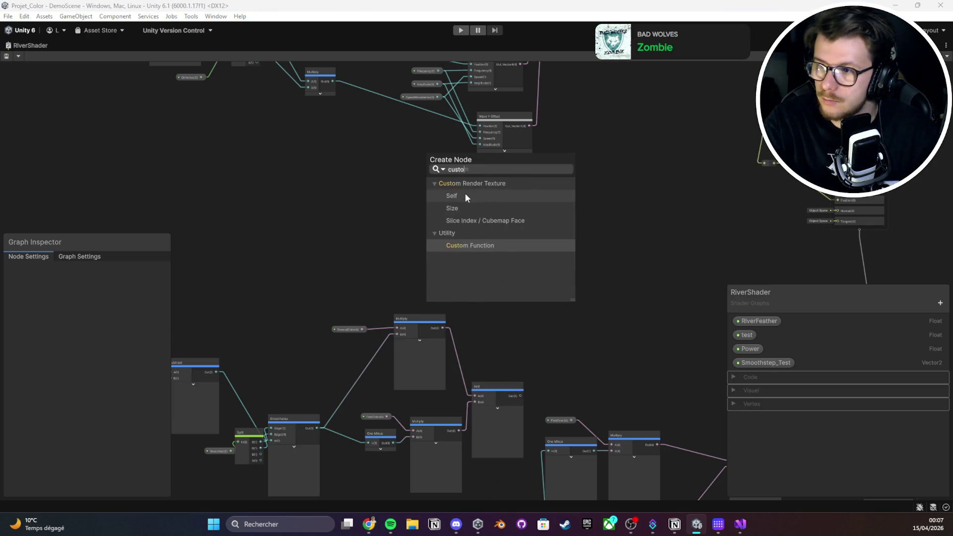
key("Return")
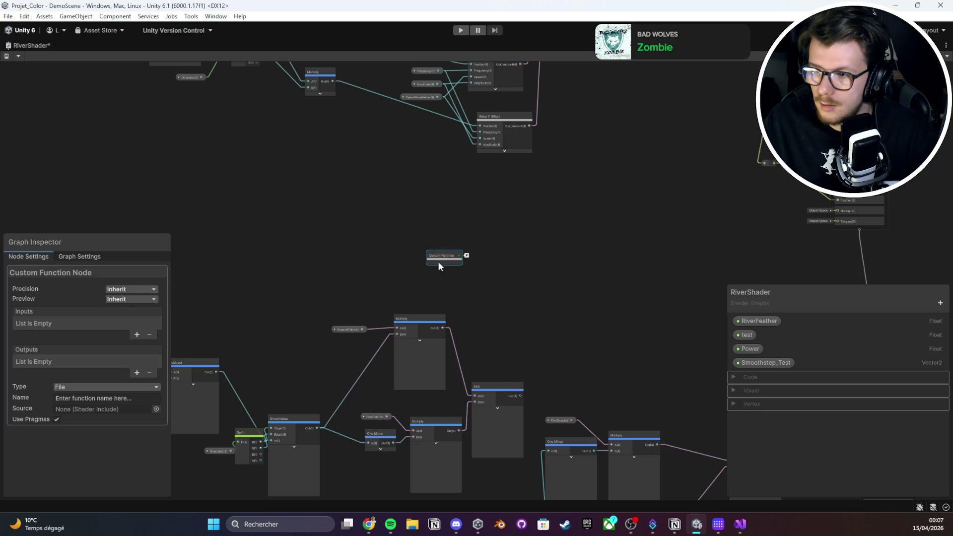
left_click(136, 391)
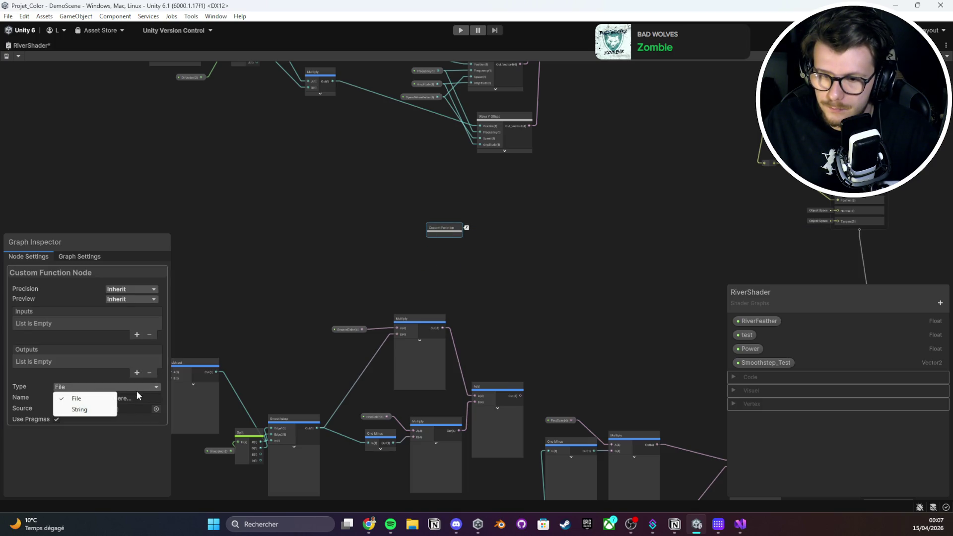
left_click(155, 398)
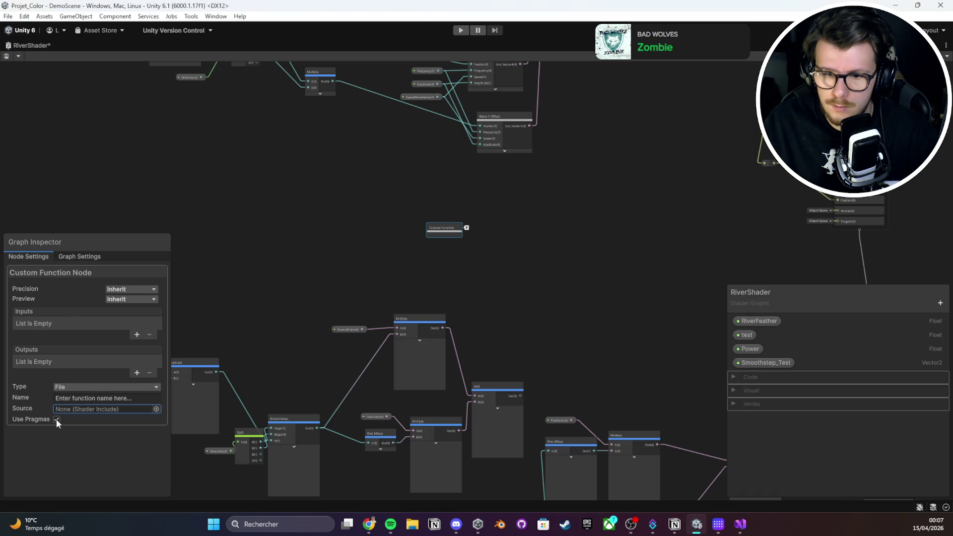
double_click(28, 43)
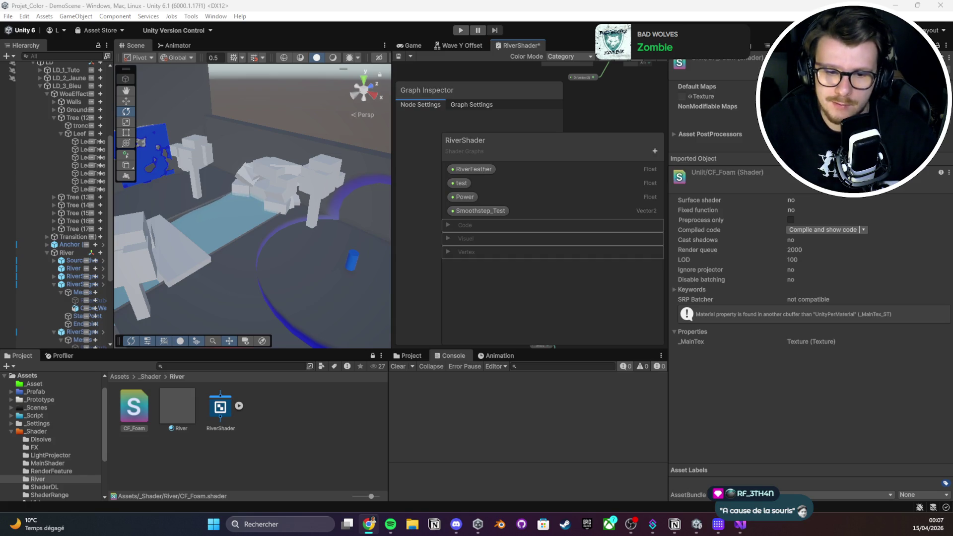
Create a Compute Shader named CF_Foam in the River folder
left_click(328, 445)
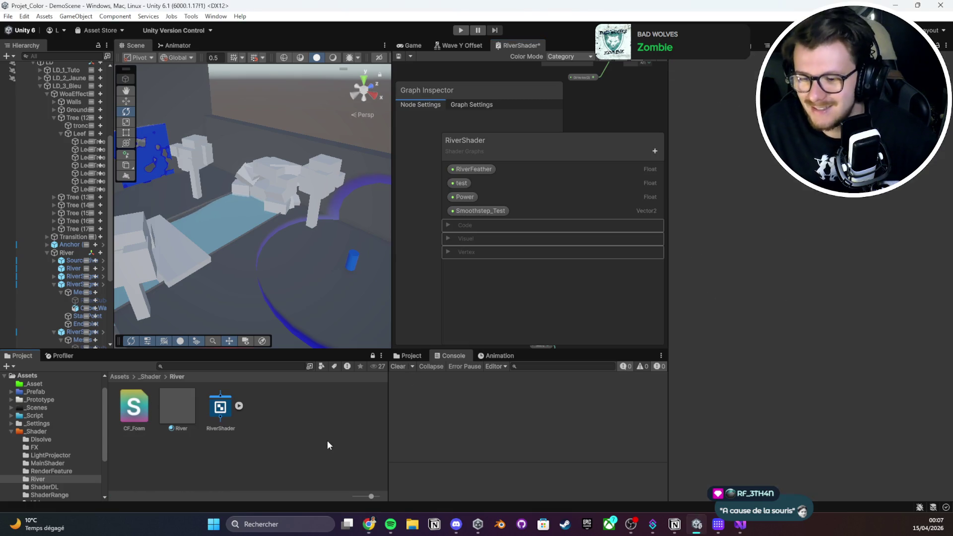
right_click(266, 440)
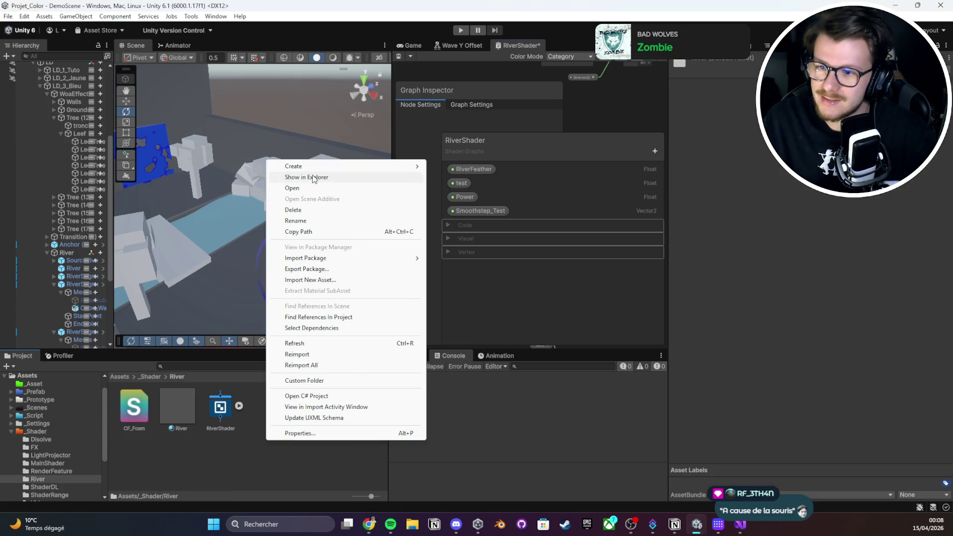
mouse_move(347, 166)
mouse_move(487, 324)
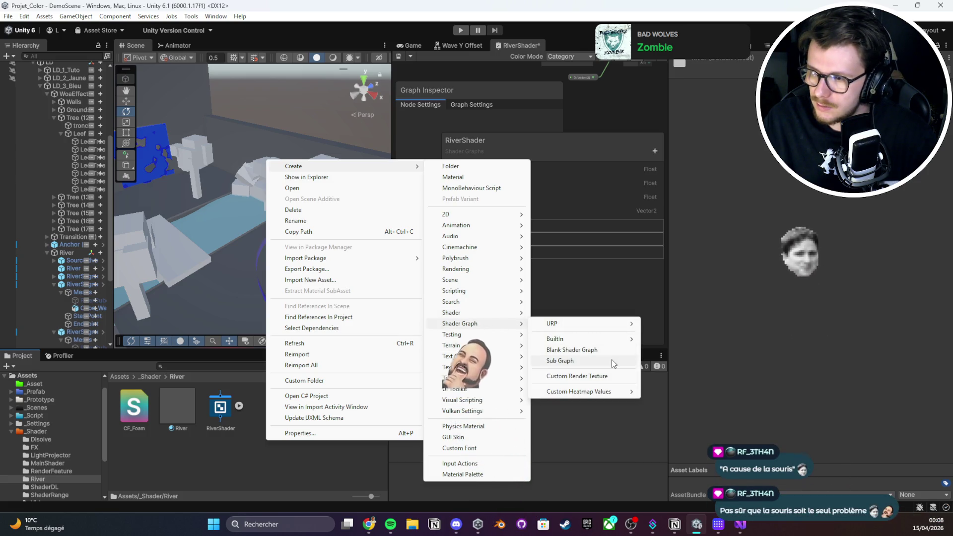
mouse_move(596, 392)
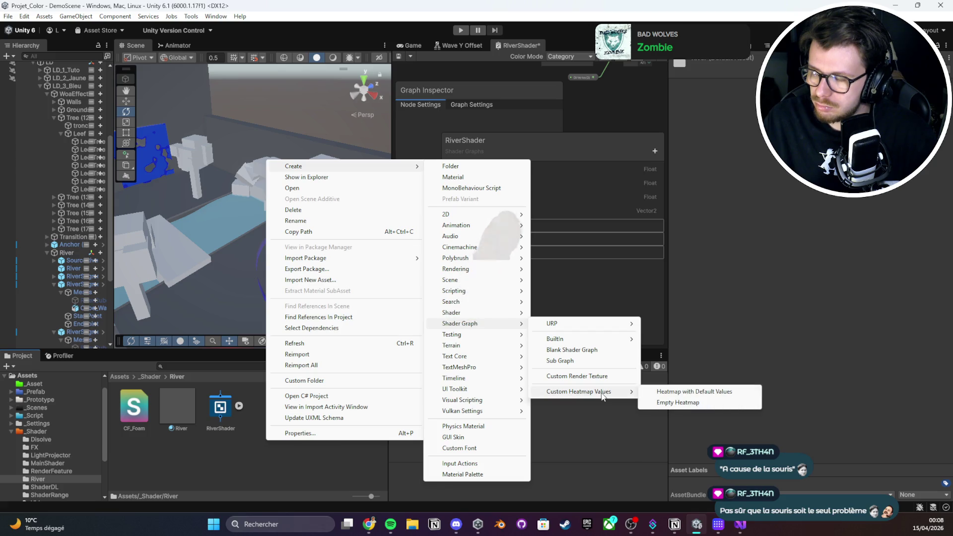
mouse_move(594, 341)
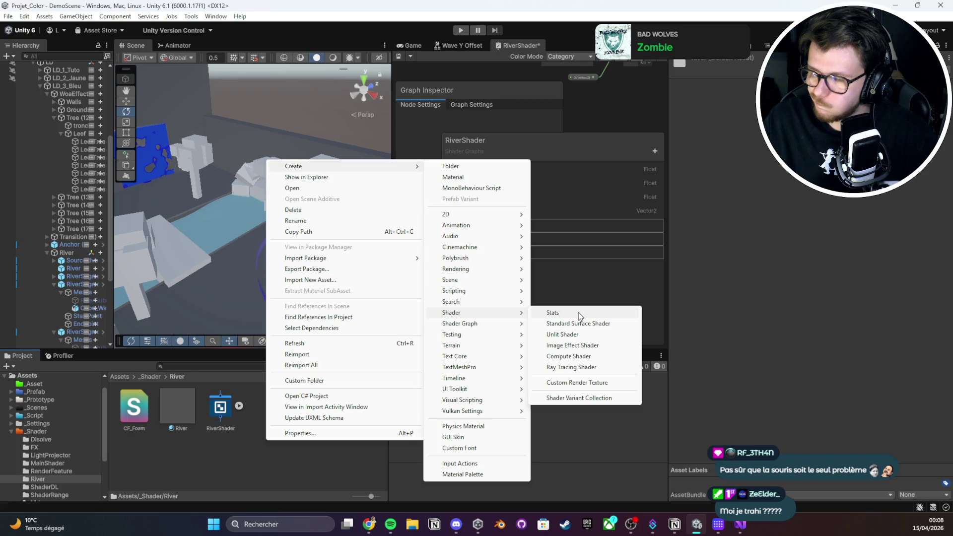
left_click(569, 356)
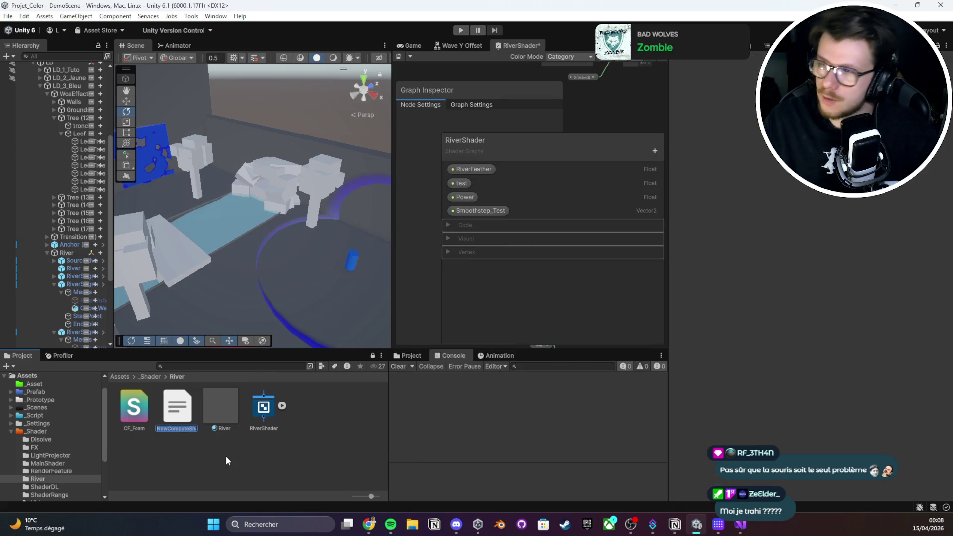
type("CF_Fo")
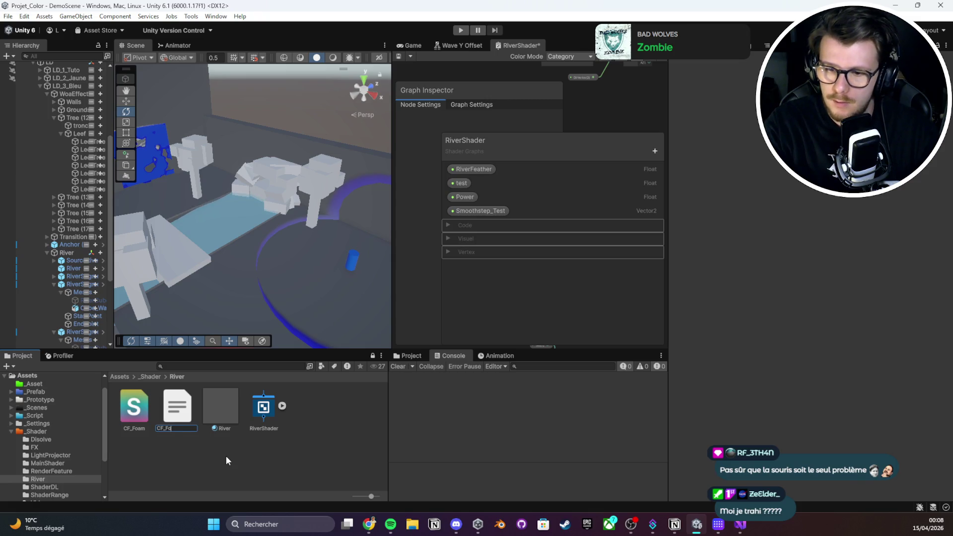
type("am")
key("Return")
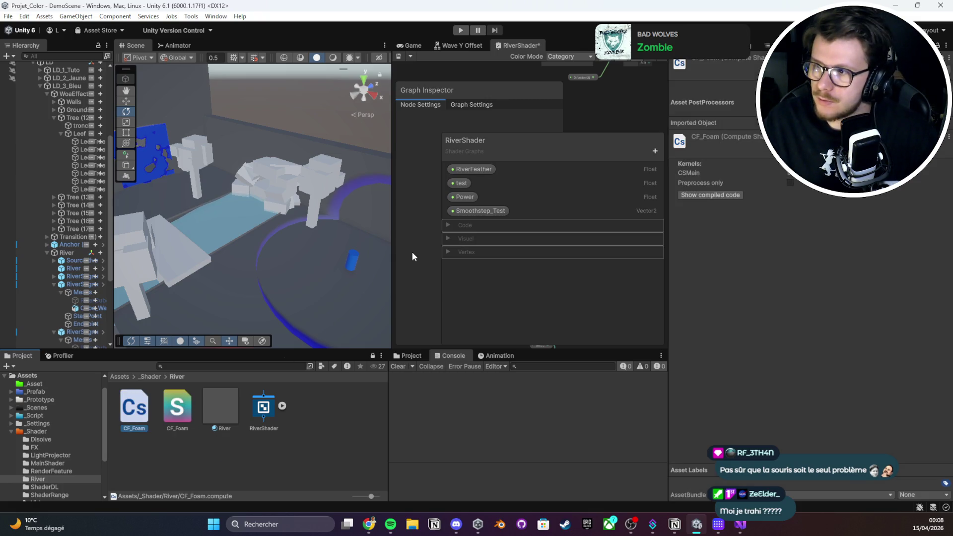
Replace the CF_Foam.compute template code with the foam HLSL code
key("Return")
key("ctrl+a")
type("#ifndef CF_FOAM_INCLUDED #define CF_FOAM_INCLUDED  #define SMOOTHSTEP_AA 0.01  void FoamMask_float(     float DepthDifference,     float3 ExistingNormal,     float3 ViewNormal,     float FoamMaxDistance,     float FoamMinDistance,     float SurfaceNoiseCutoff,     UnityTexture2D SurfaceNoise,     UnityTexture2D SurfaceDistortion,     float2 NoiseUV,     float2 DistortUV,     float2 SurfaceNoiseScroll,     float SurfaceDistortionAmount,     float TimeY,     out float FoamMask,     out float FoamDepth01,     out float FoamDistance,     out float2 FinalNoiseUV ) {     float normalDot = saturate(dot(normalize(ExistingNormal), normalize(ViewNormal)));      FoamDistance = lerp(FoamMaxDistance, FoamMinDistance, normalDot);      float safeFoamDistance = max(FoamDistance, 0.0001);     FoamDepth01 = saturate(DepthDifference / safeFoamDistance);      float cutoff = FoamDepth01 * SurfaceNoiseCutoff;      float2 distortSample =         (SAMPLE_TEXTURE2D(SurfaceDistortion, SurfaceDistortion.samplerstate, DistortUV).xy * 2.0 - 1.0)         * SurfaceDistortionAmount;      FinalNoiseUV = NoiseUV + (SurfaceNoiseScroll * TimeY) + distortSample;      float surfaceNoiseSample =         SAMPLE_TEXTURE2D(SurfaceNoise, SurfaceNoise.samplerstate, FinalNoiseUV).r;      FoamMask = smoothstep(         cutoff - SMOOTHSTEP_AA,         cutoff + SMOOTHSTEP_AA,         surfaceNoiseSample     ); }  #endif")
scroll(214, 242, "up", 5)
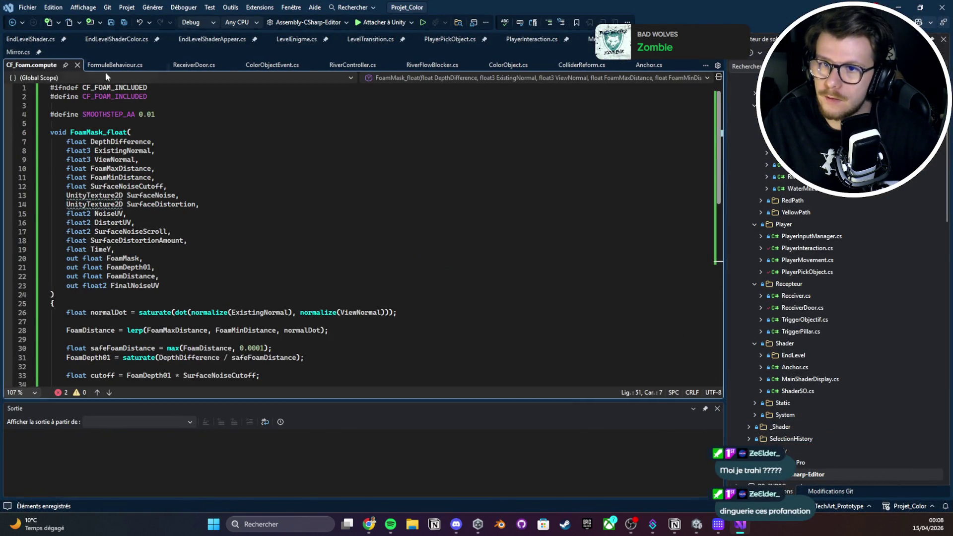
Delete the old CF_Foam.shader asset from the River folder
left_click(898, 9)
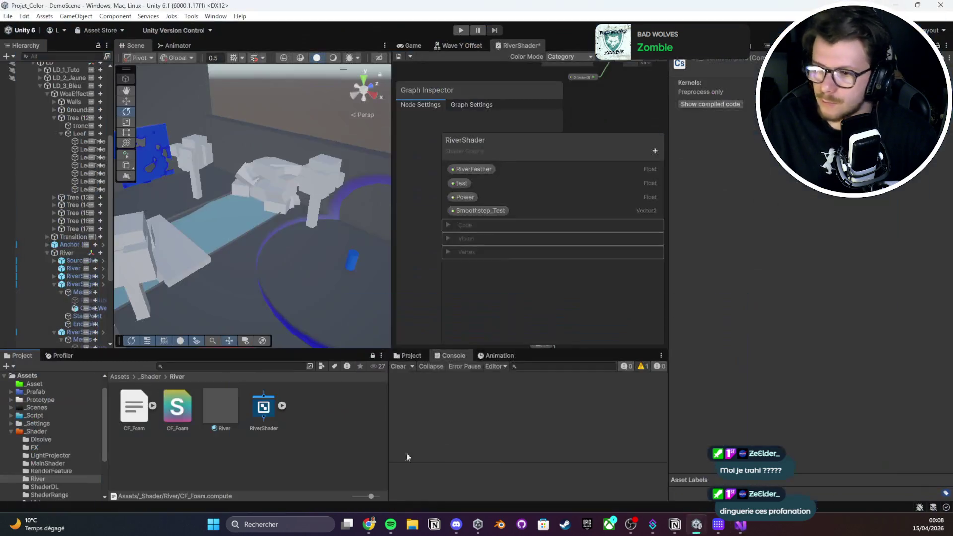
left_click(191, 418)
key("Delete")
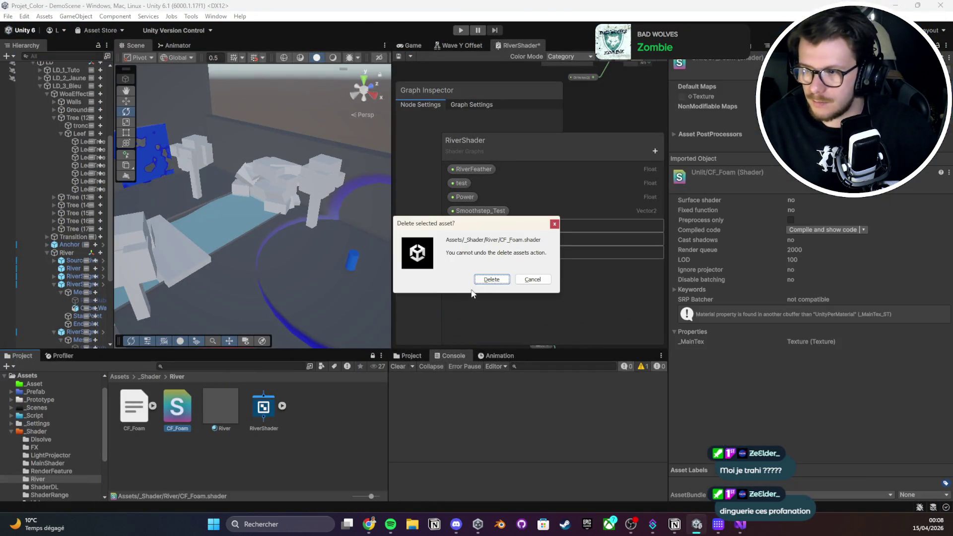
left_click(478, 279)
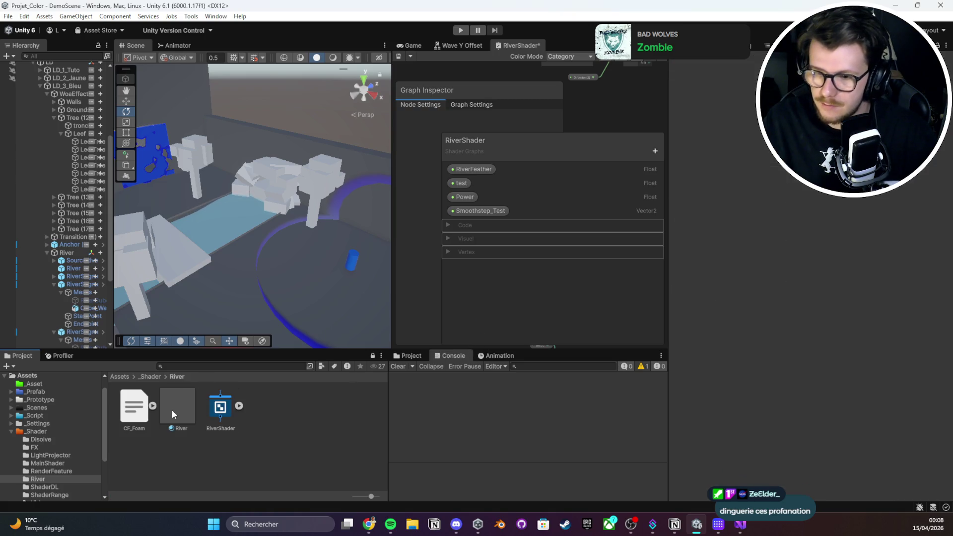
Set the Custom Function node's Type to String and paste the foam code into its Body
double_click(531, 43)
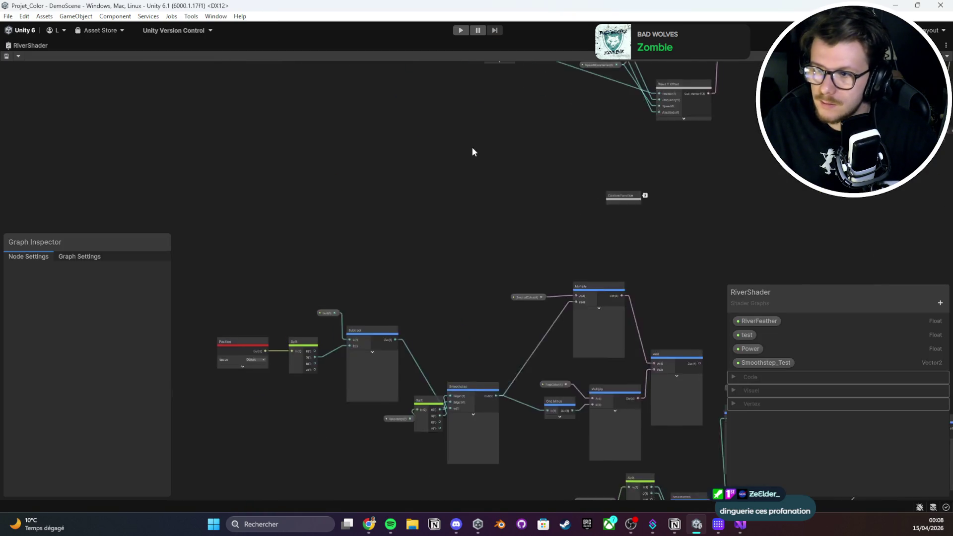
key("f")
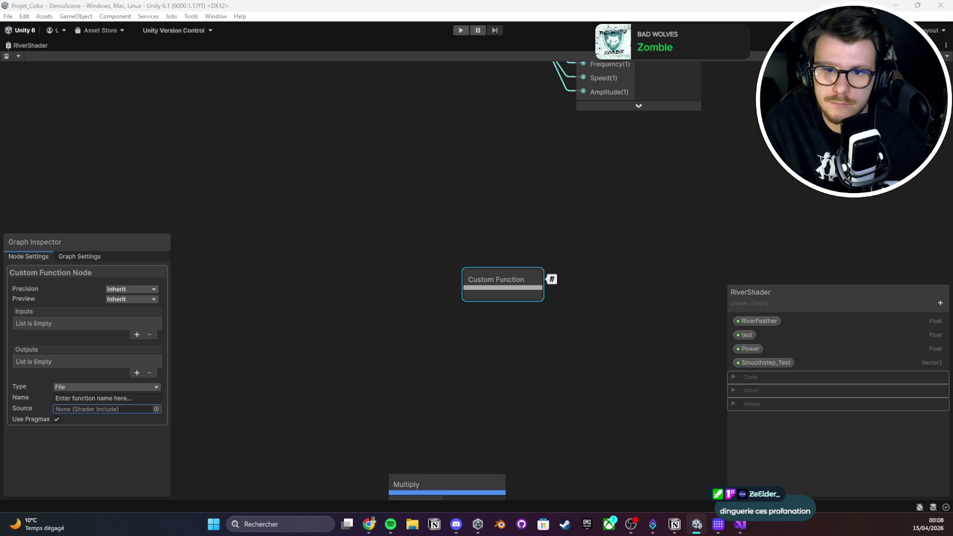
left_click(121, 388)
left_click(114, 408)
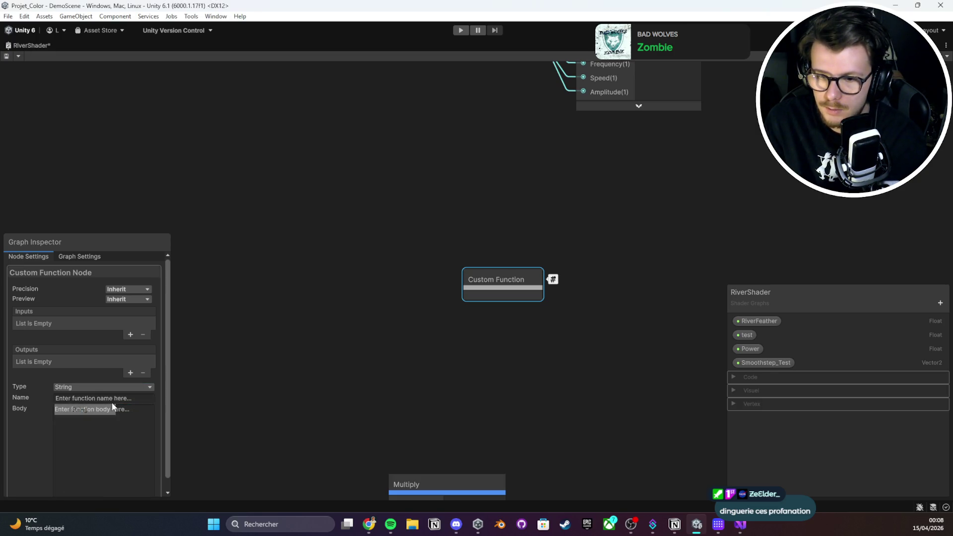
left_click(102, 387)
left_click(160, 392)
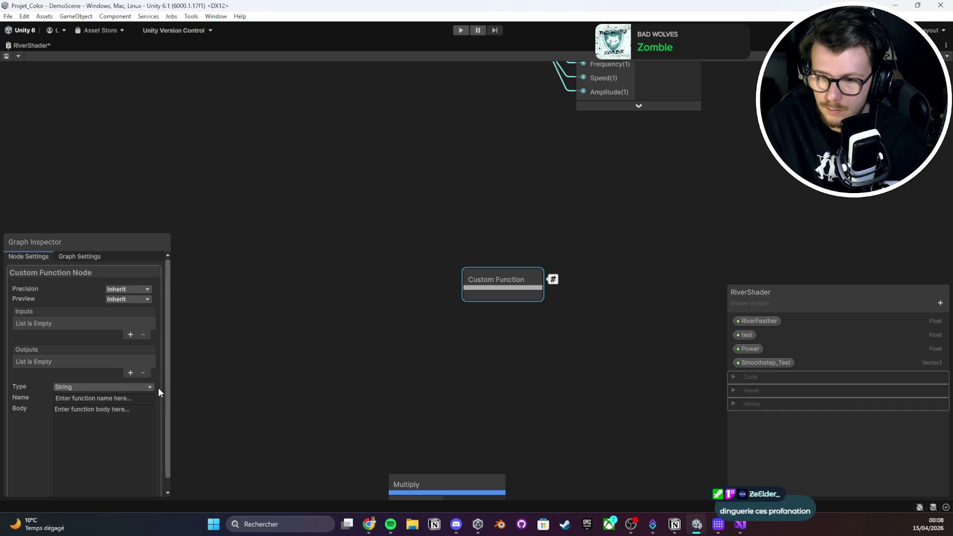
left_click_drag(166, 232, 430, 127)
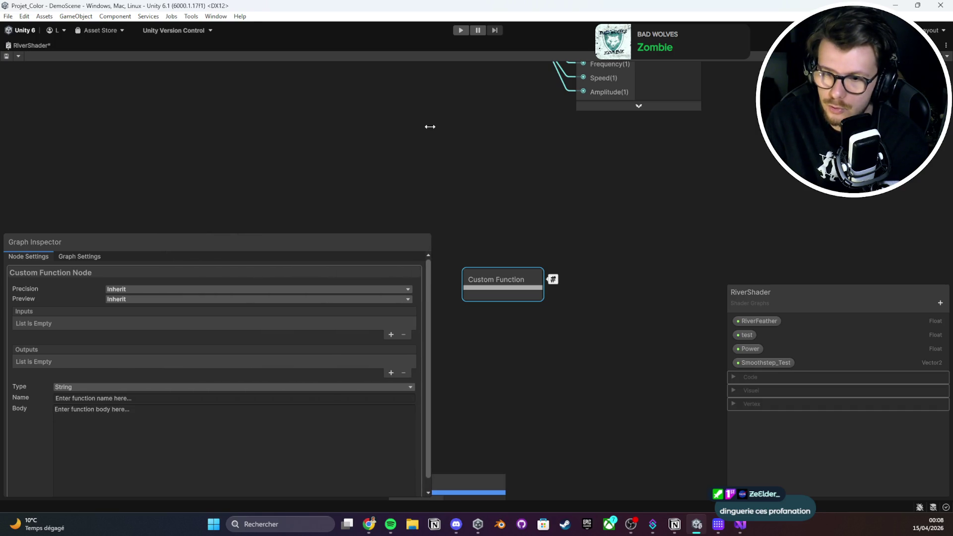
left_click_drag(246, 233, 263, 65)
left_click(154, 314)
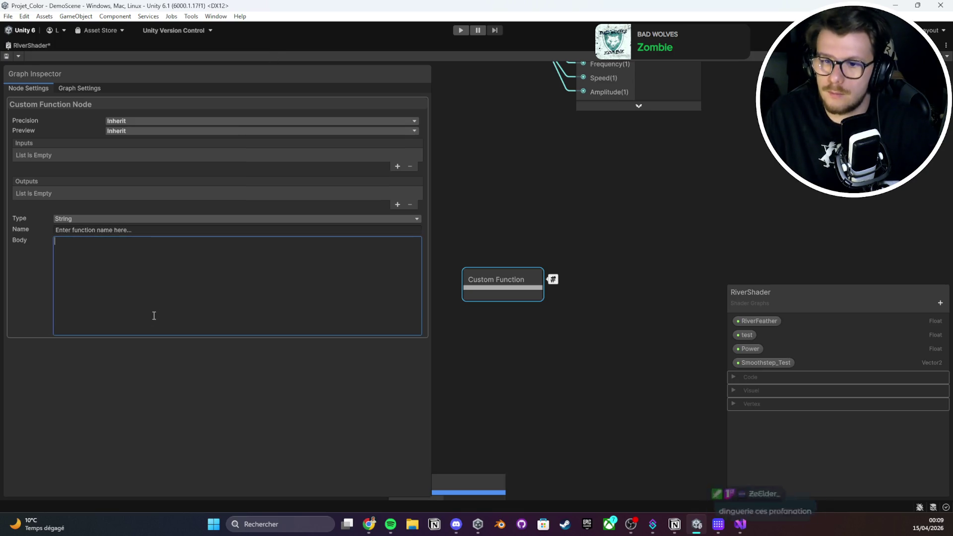
key("ctrl+v")
Name the node Test with a String source, review the body code, and add an output
left_click(145, 231)
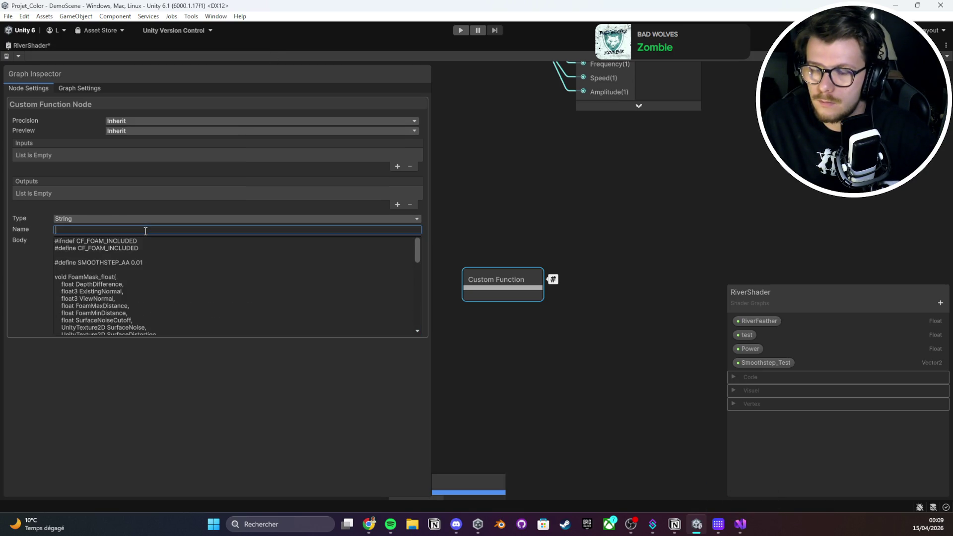
type("st")
key("Return")
left_click(141, 219)
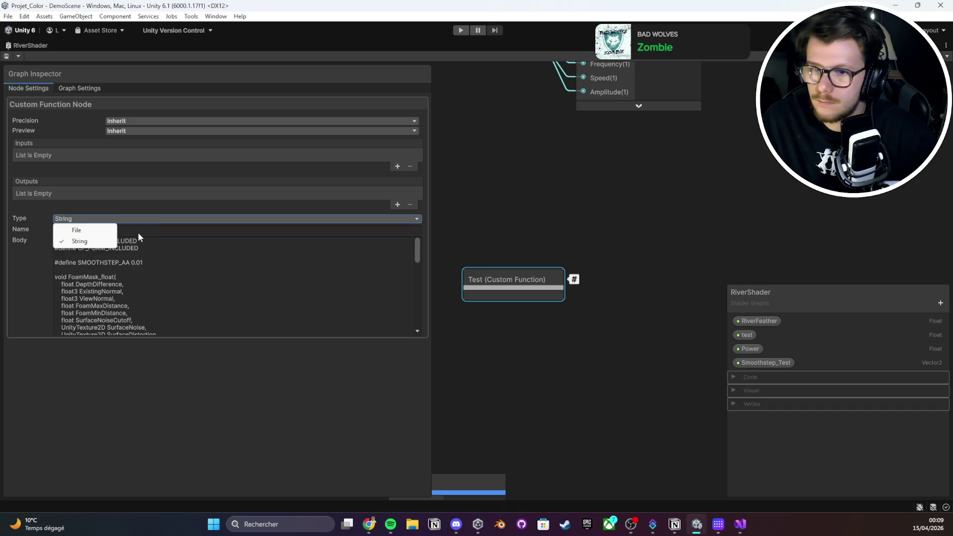
left_click(109, 241)
left_click(65, 309)
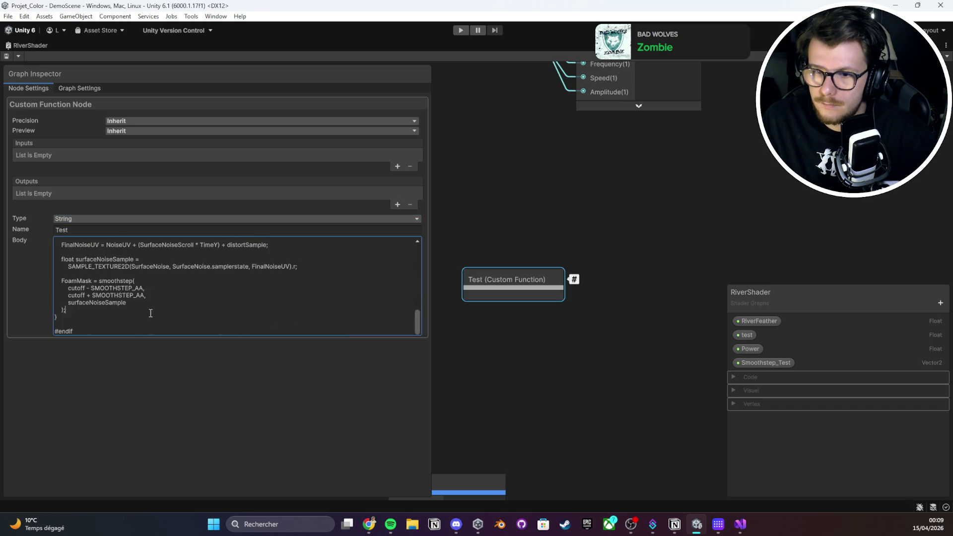
left_click_drag(610, 291, 609, 240)
mouse_move(587, 229)
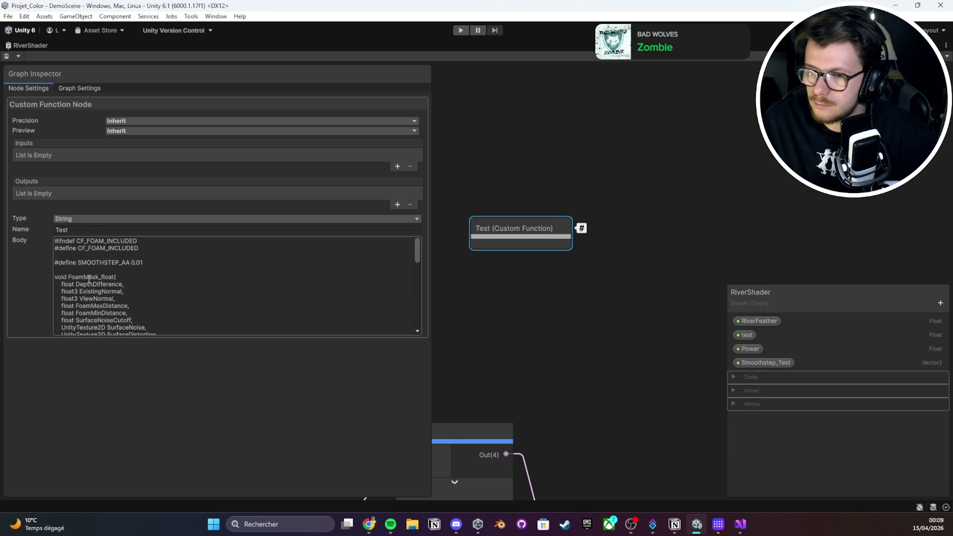
left_click(398, 205)
Add a first input named DepthDifference of type Vector 3
left_click(397, 166)
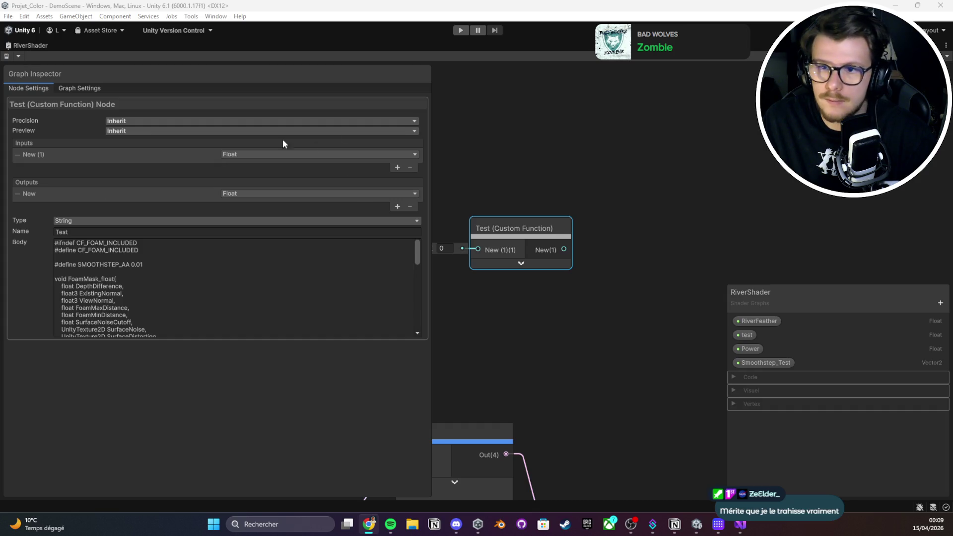
left_click(253, 154)
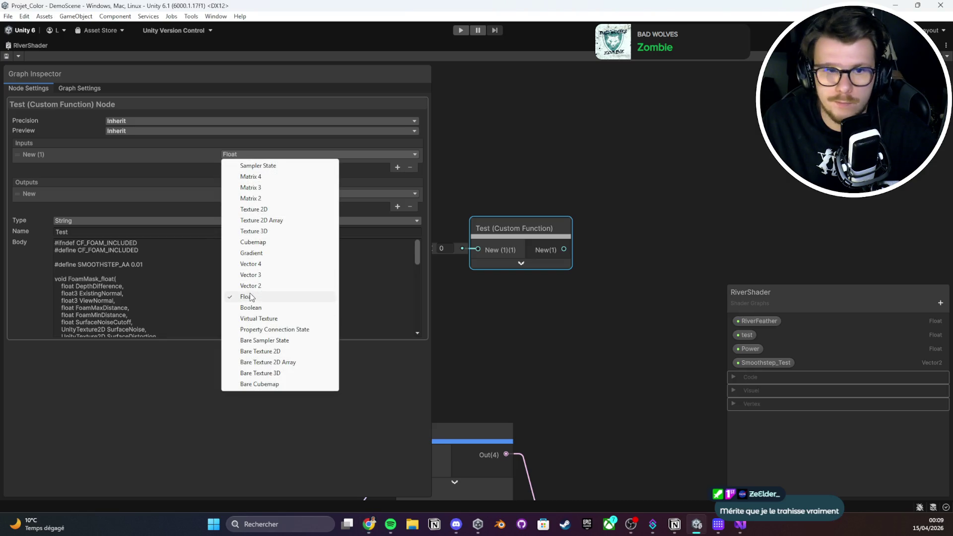
left_click(256, 274)
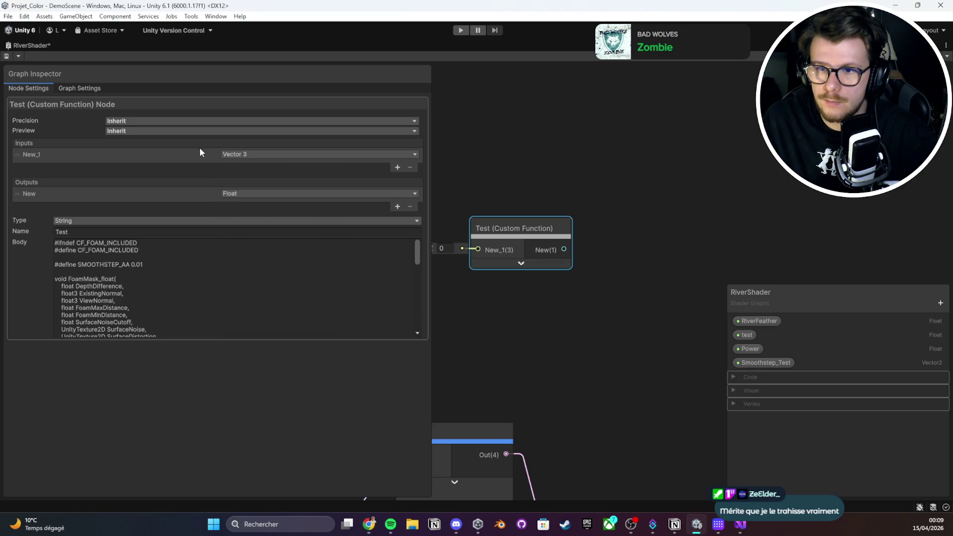
double_click(30, 154)
type("DepthDifference")
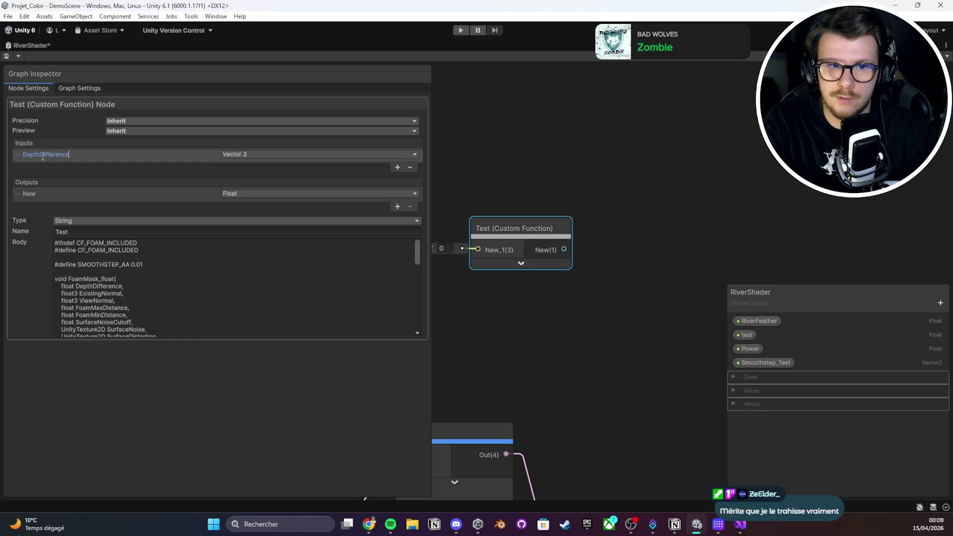
key("Return")
Add two more inputs and make the second one ExistingNormal, a Vector 3
left_click(398, 168)
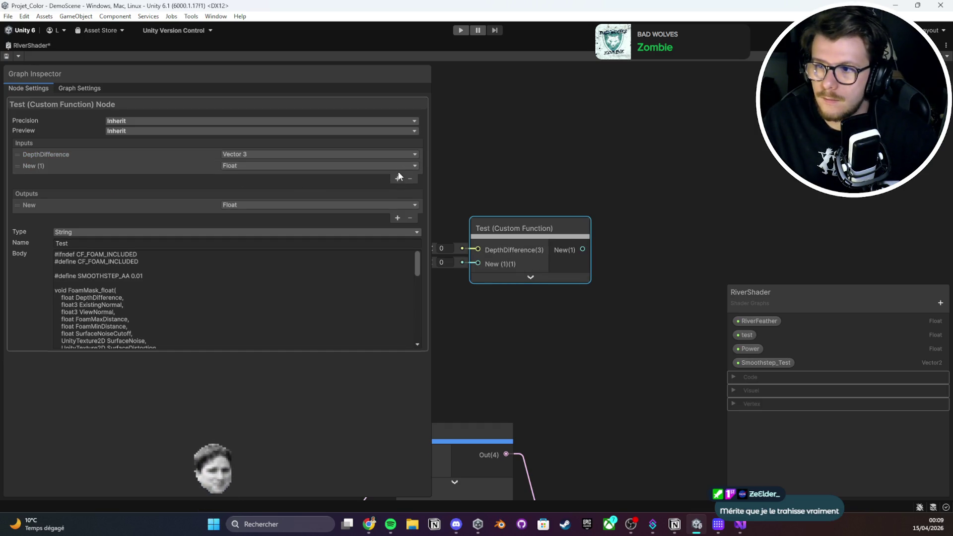
left_click(398, 177)
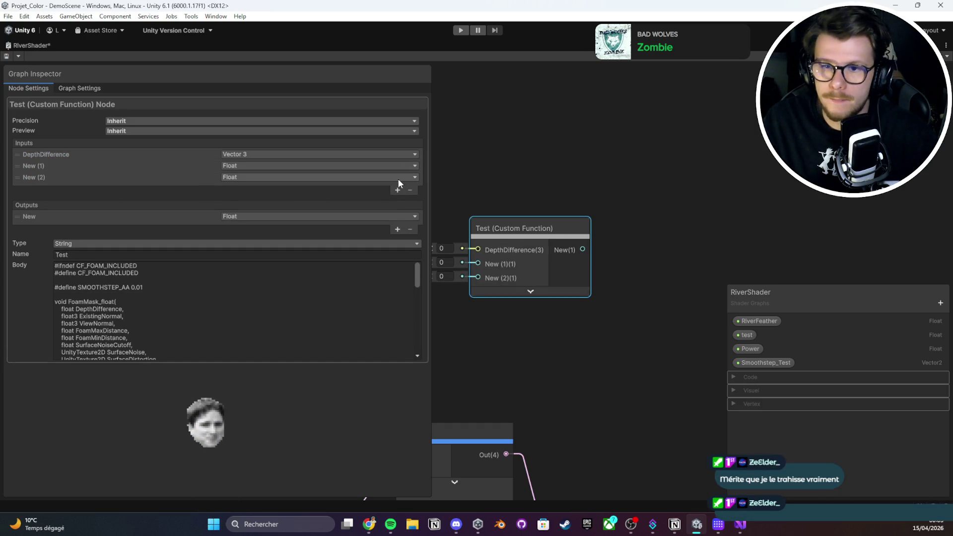
double_click(41, 166)
key("BackSpace")
type("Existin")
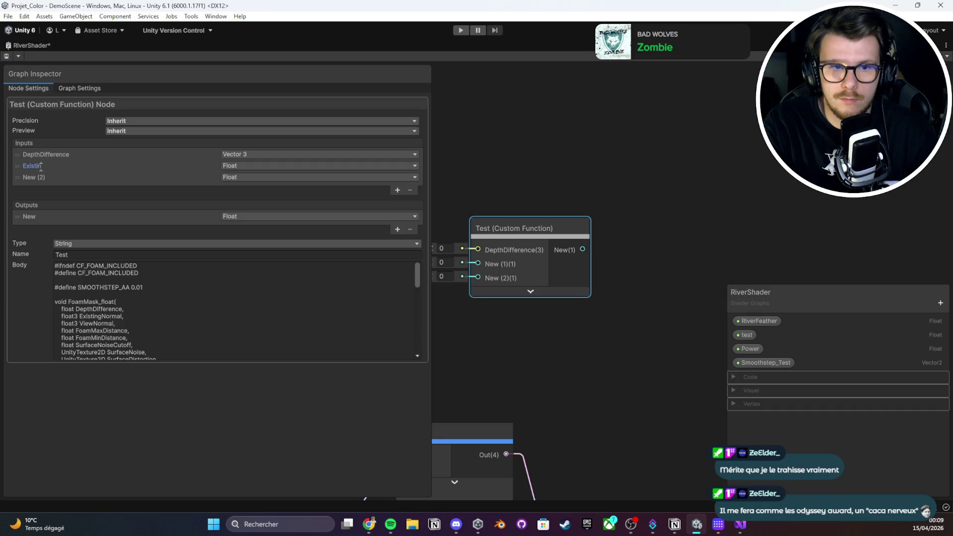
type("gNormal")
key("Return")
key("ctrl+s")
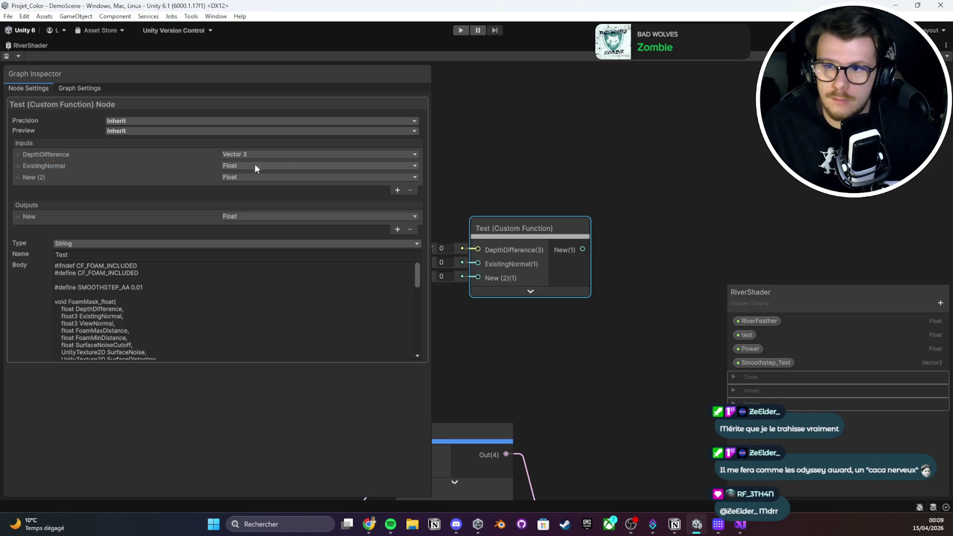
left_click(256, 166)
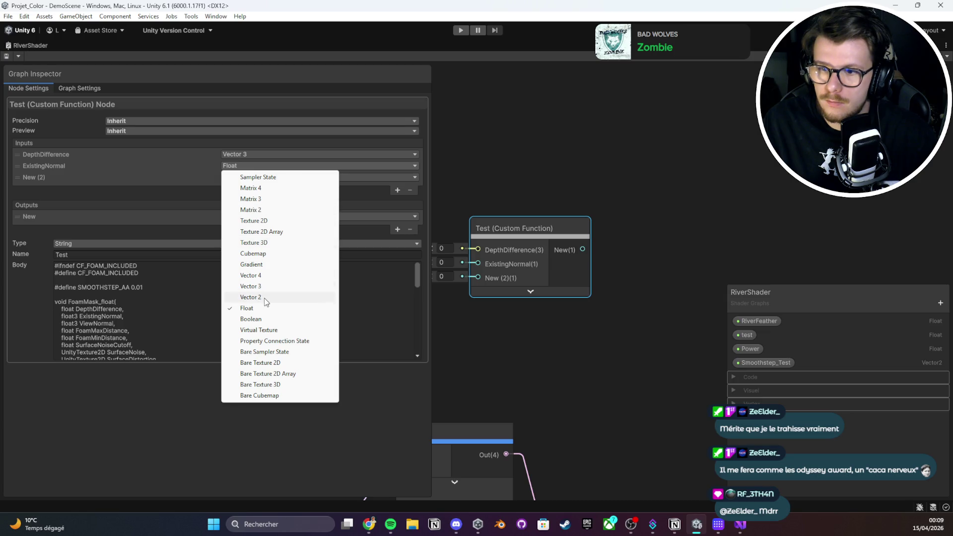
left_click(251, 287)
Make the third input ViewNormal as a Vector 3 and add spare Float inputs
left_click(397, 189)
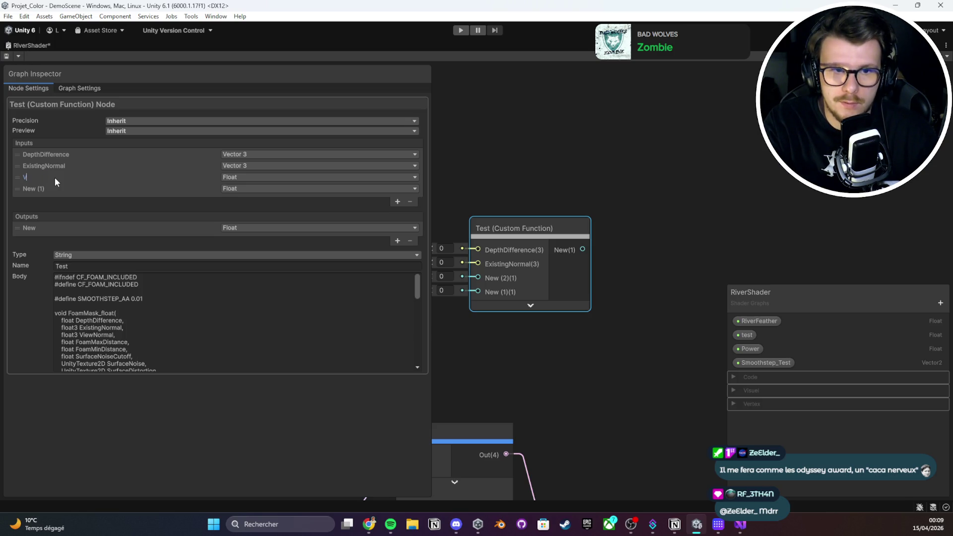
key("Return")
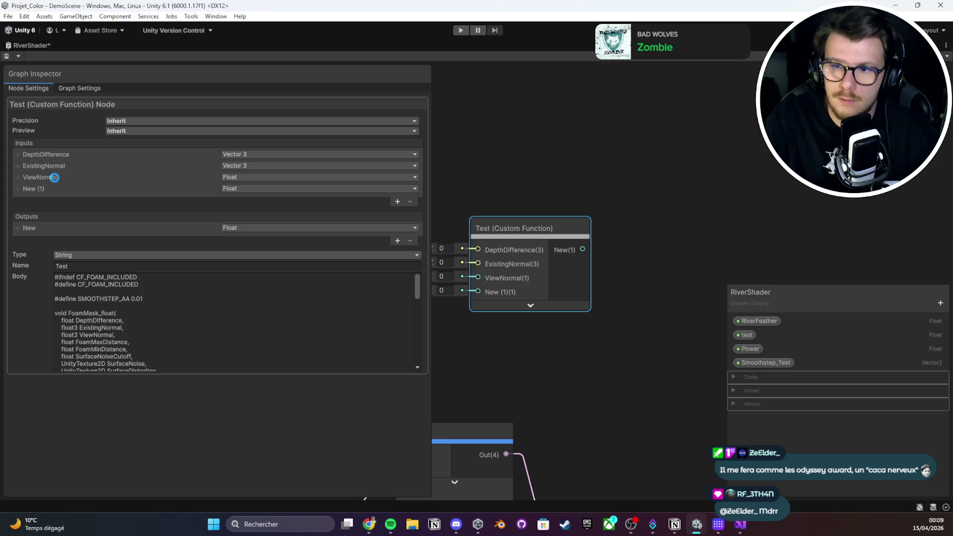
left_click(239, 177)
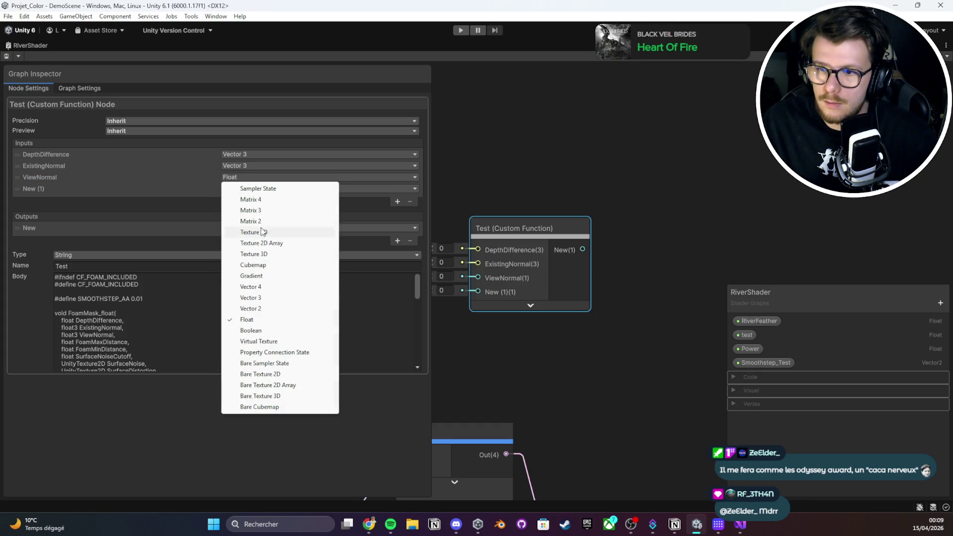
left_click(251, 297)
left_click(404, 201)
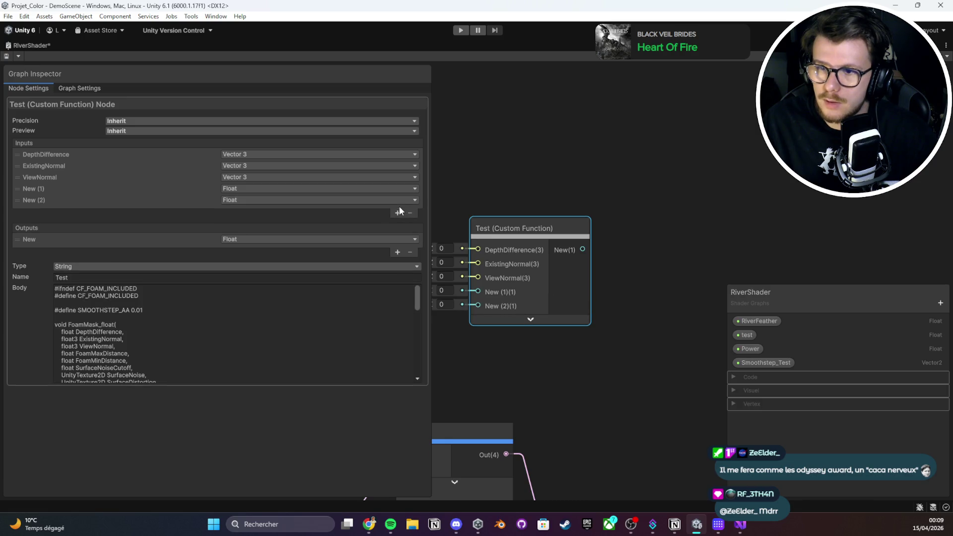
Add inputs FoamMaxDistance and FoamMinDistance, plus SurfaceNoise as a Texture 2D
left_click(399, 224)
double_click(47, 193)
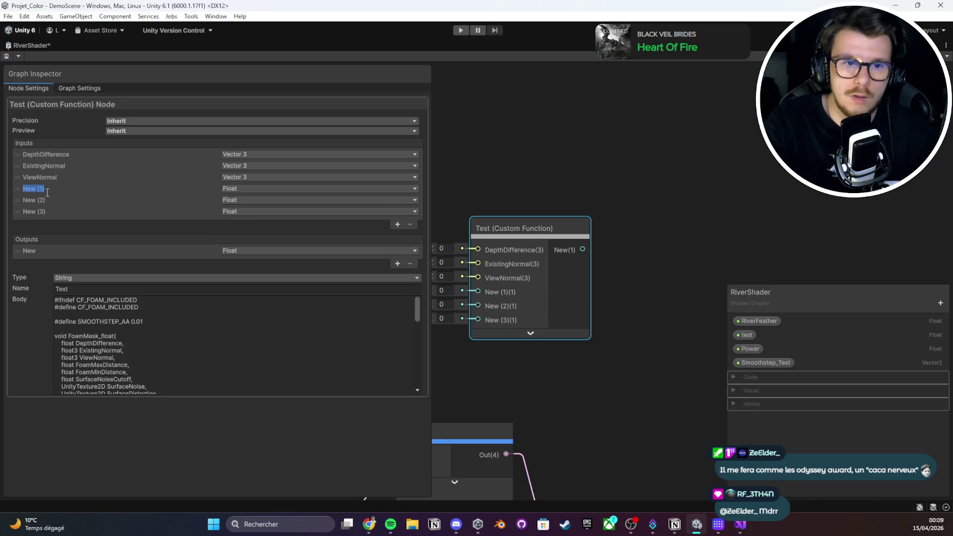
type("FoamMaxDistance")
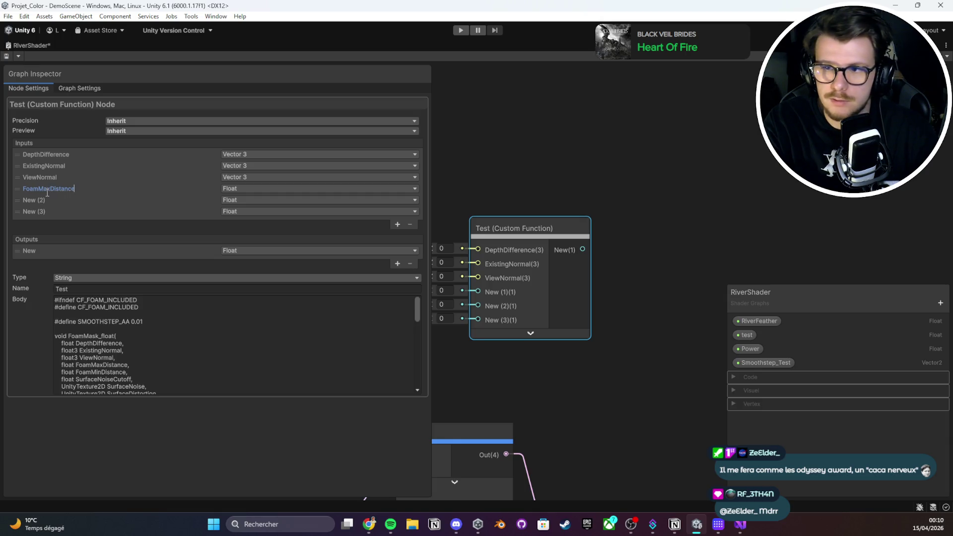
key("Return")
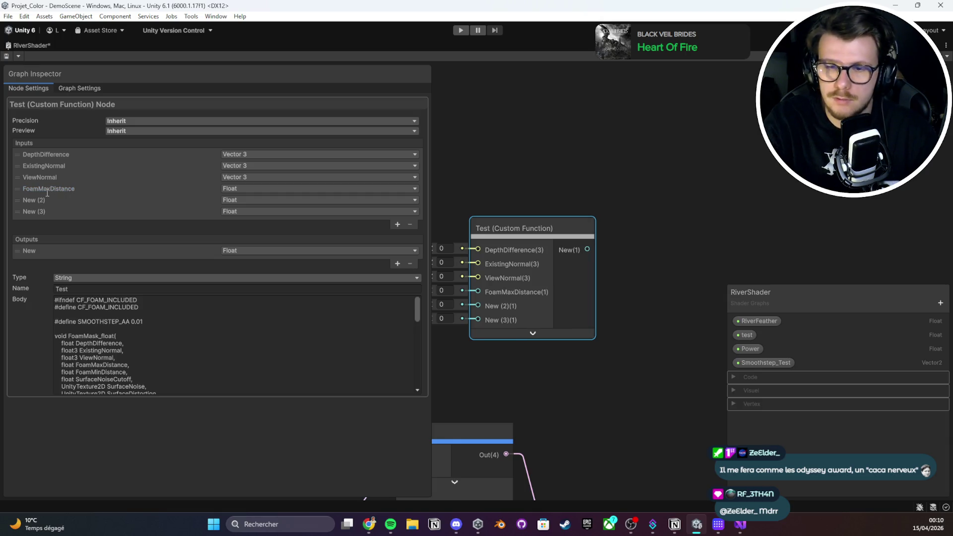
double_click(26, 203)
type("Foam")
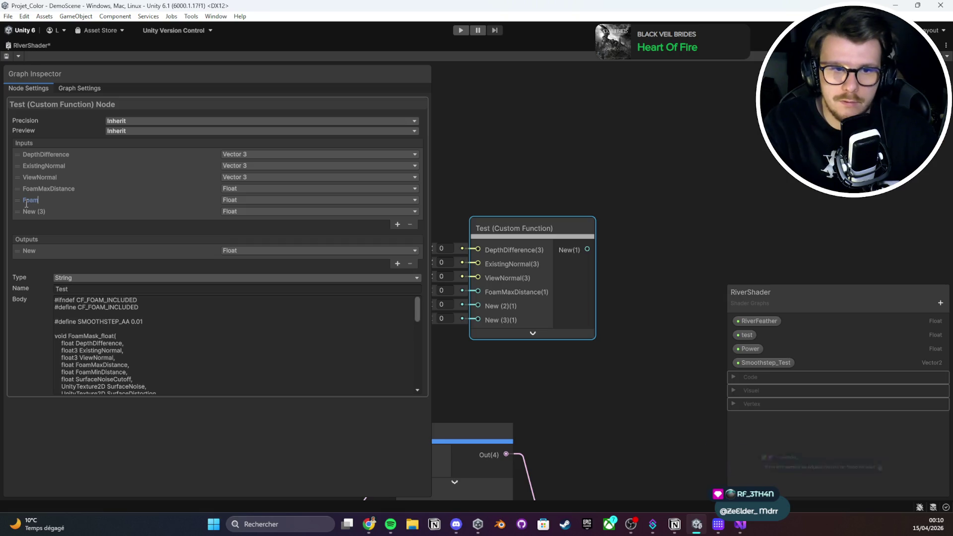
key("Return")
double_click(28, 210)
type("SurfaceNoise")
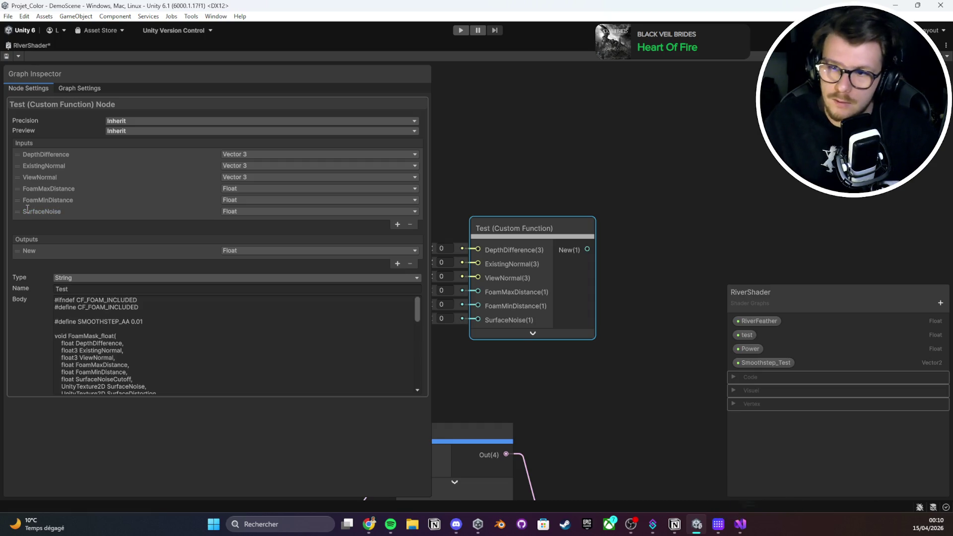
left_click(253, 212)
left_click(272, 266)
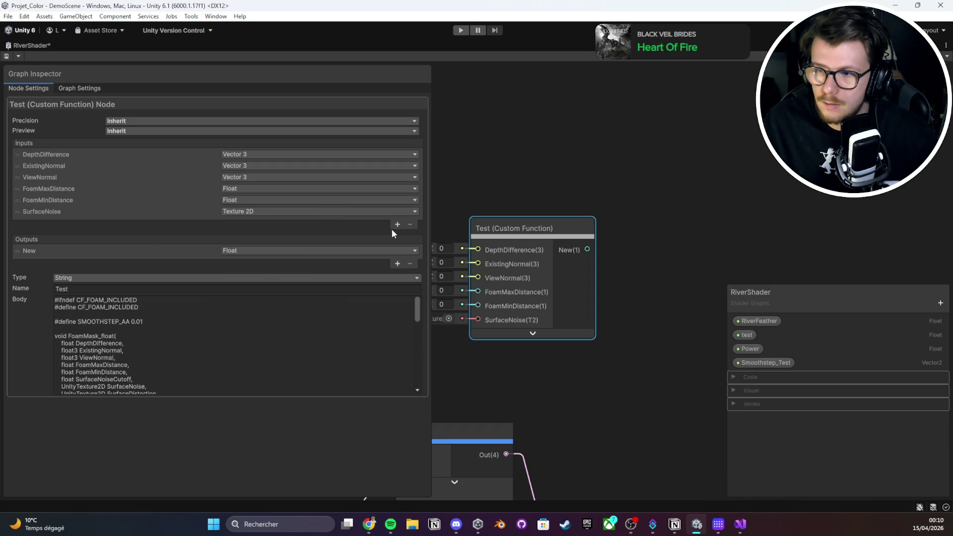
Add five more inputs and name the first two SurfaceDistortion and NoiseUV
left_click(397, 224)
left_click(397, 236)
left_click(397, 247)
left_click(397, 259)
left_click(397, 270)
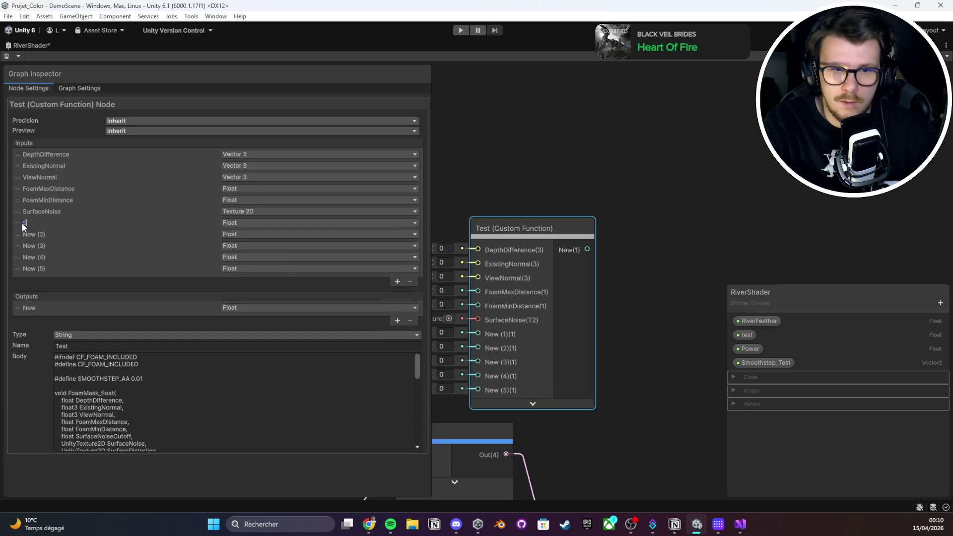
type("SurfaceDisto")
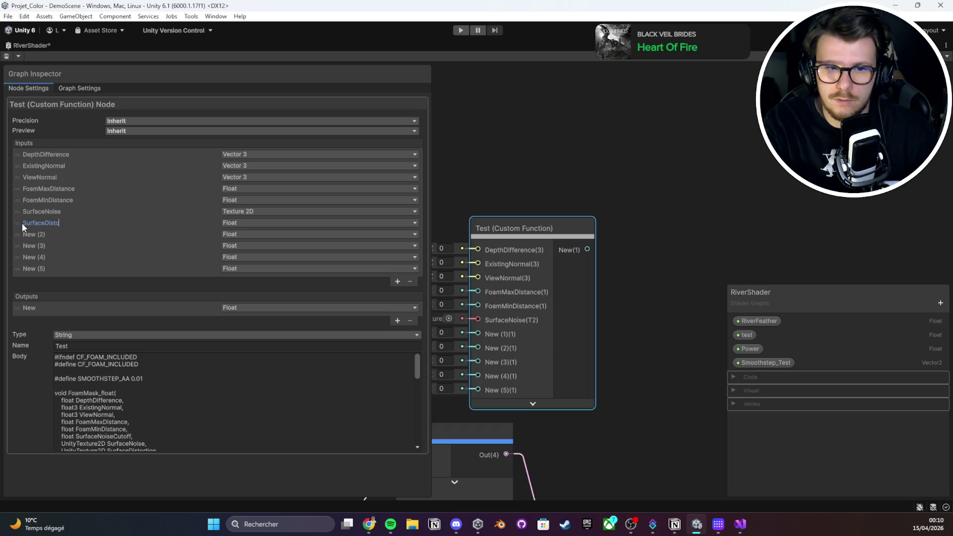
type("r")
type("tion")
key("Return")
left_click(42, 239)
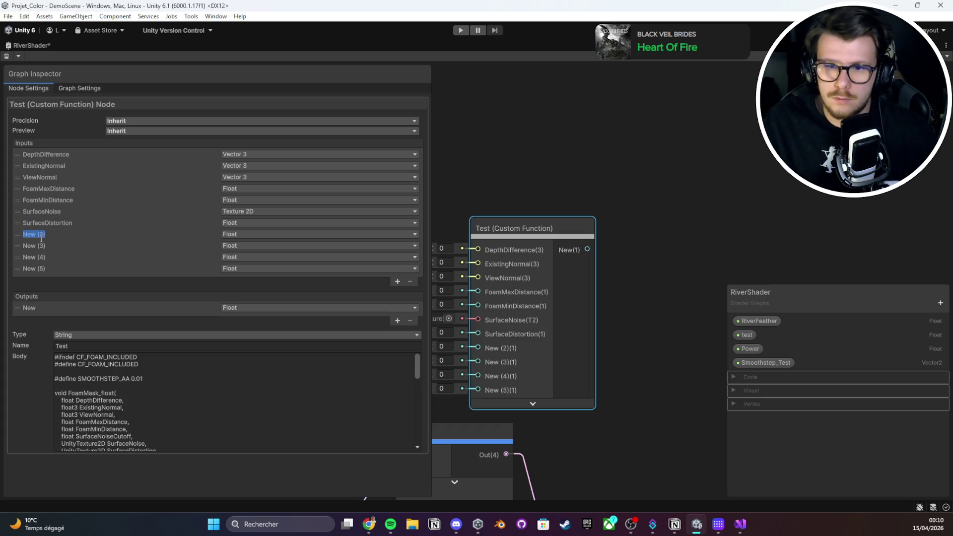
type("NoiseUV")
key("Return")
Name the remaining new inputs DistortUV, SurfaceNoiseScroll and TimeY
left_click(41, 250)
type("D")
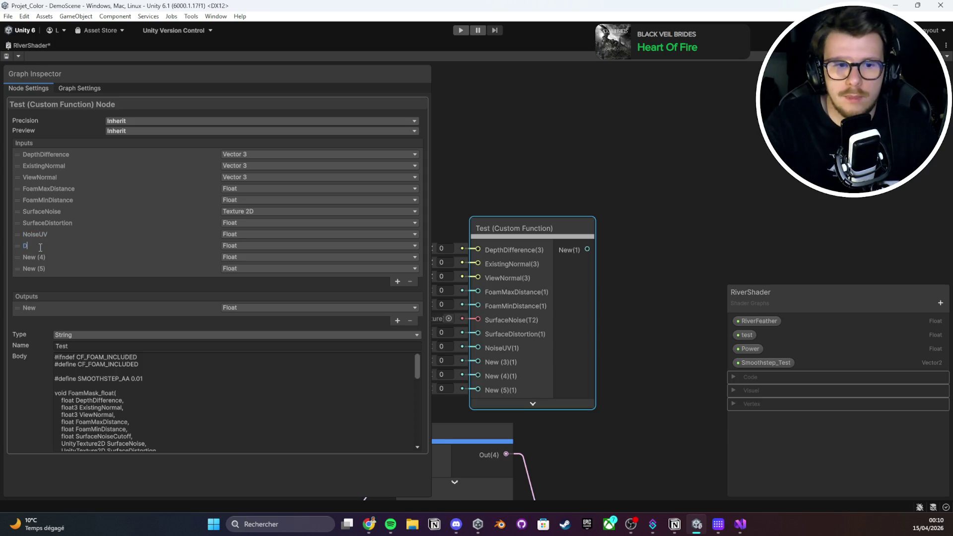
type("istortUV")
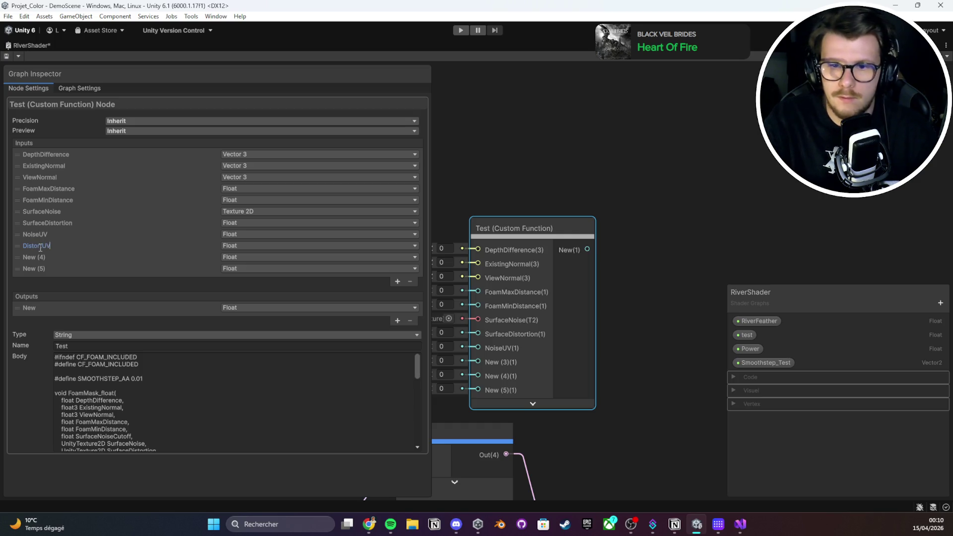
key("Return")
left_click(40, 258)
type("S")
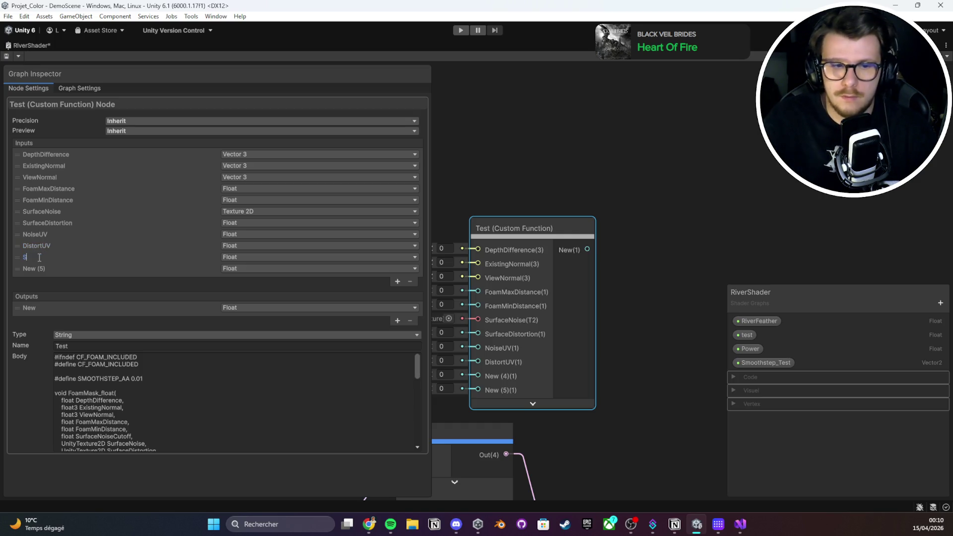
type("urfaceNoiseScroll")
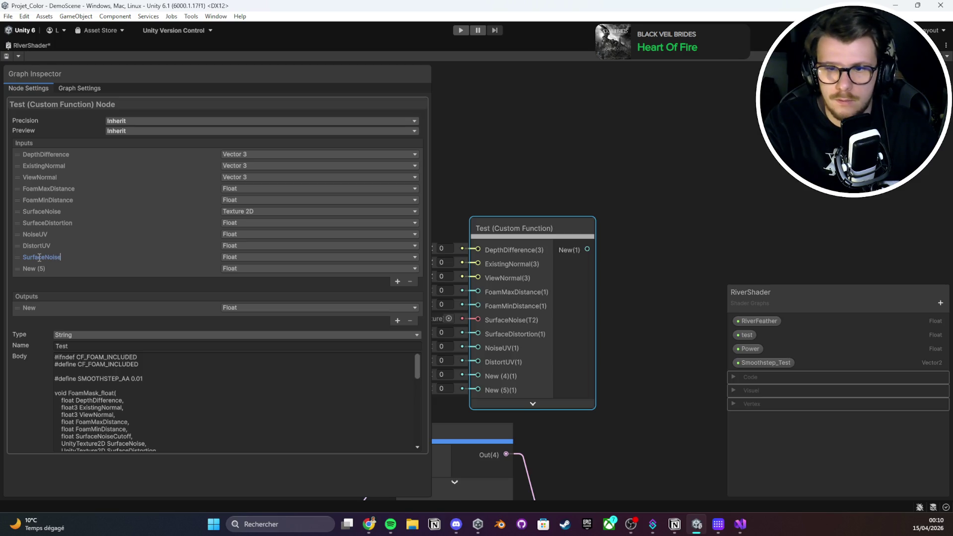
key("Return")
left_click(40, 268)
type("TimeY")
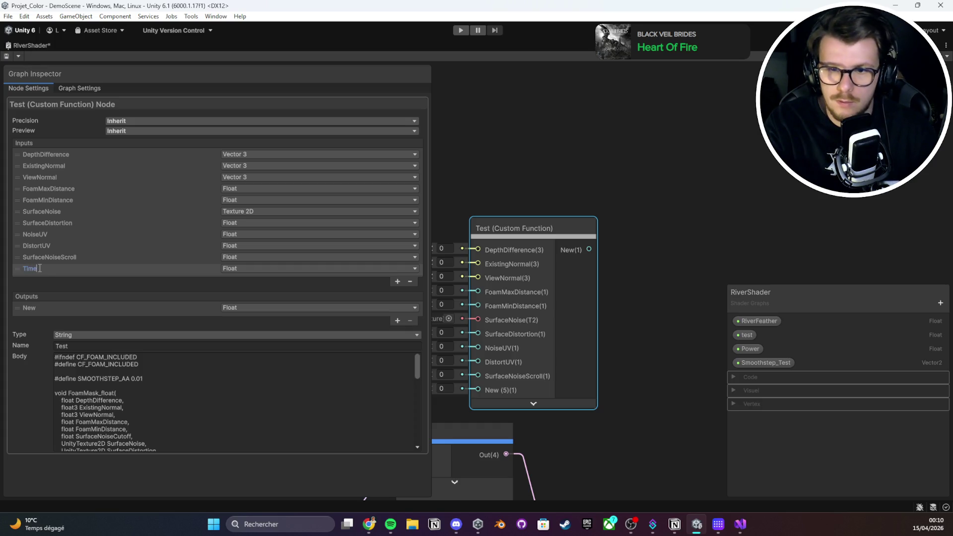
key("Return")
Add a SurfaceDistortionAmount input placed above TimeY and save the shader graph
left_click(38, 267)
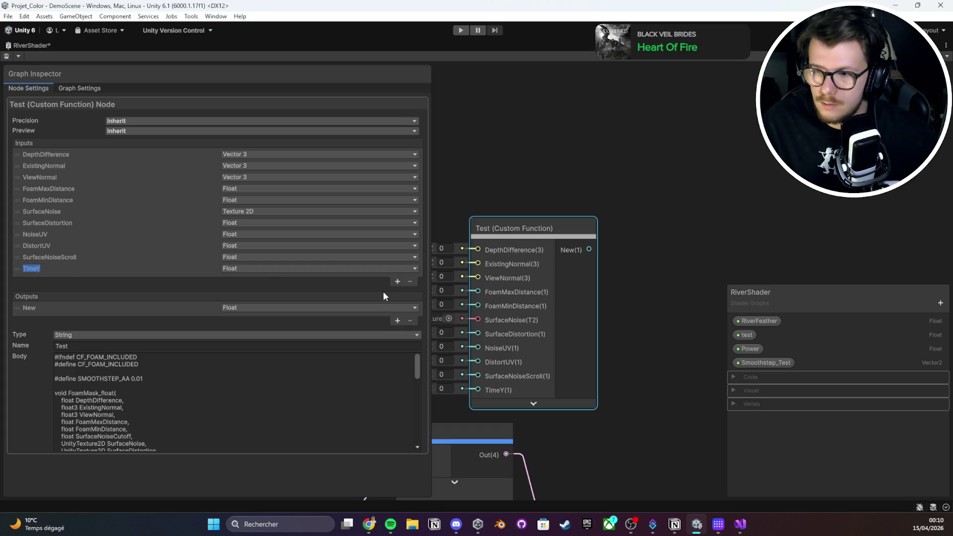
left_click(398, 281)
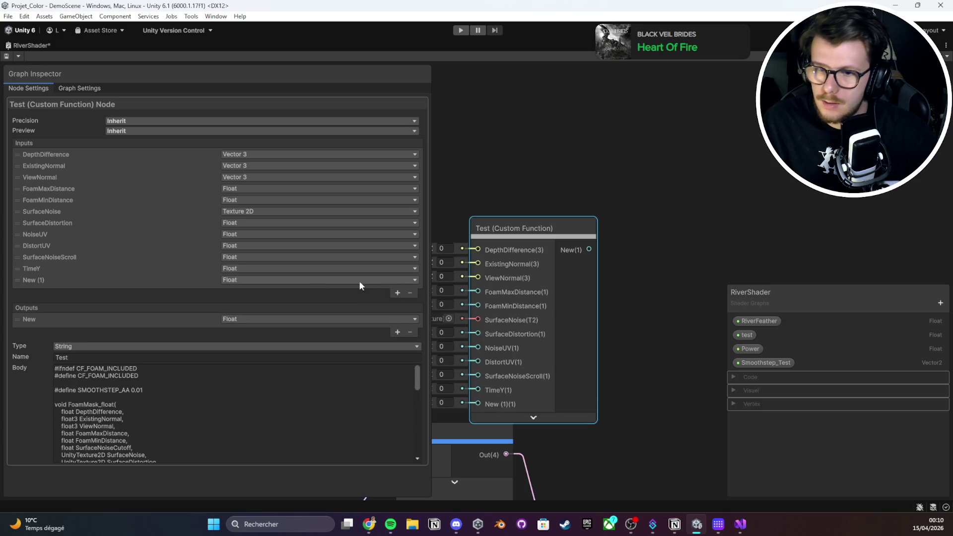
left_click_drag(13, 282, 15, 270)
left_click(53, 271)
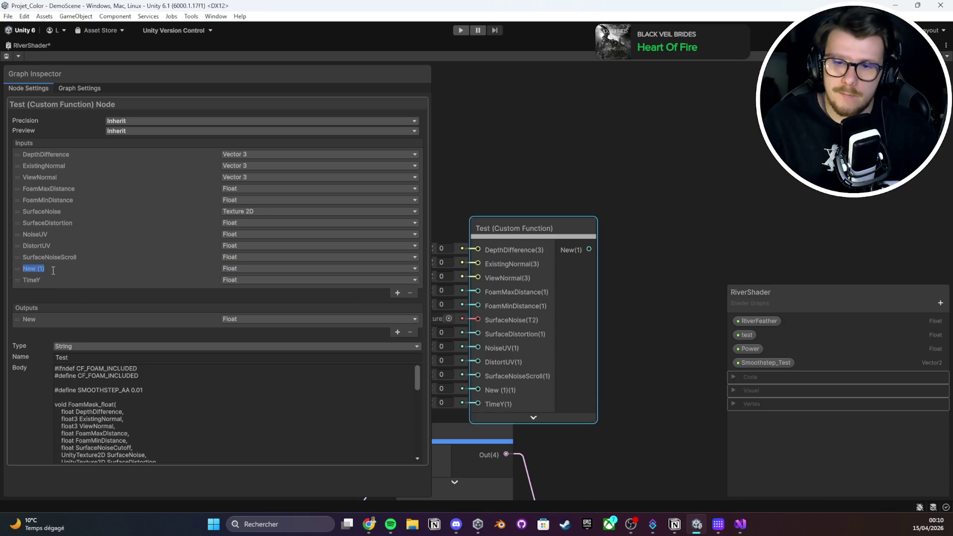
type("Surfa")
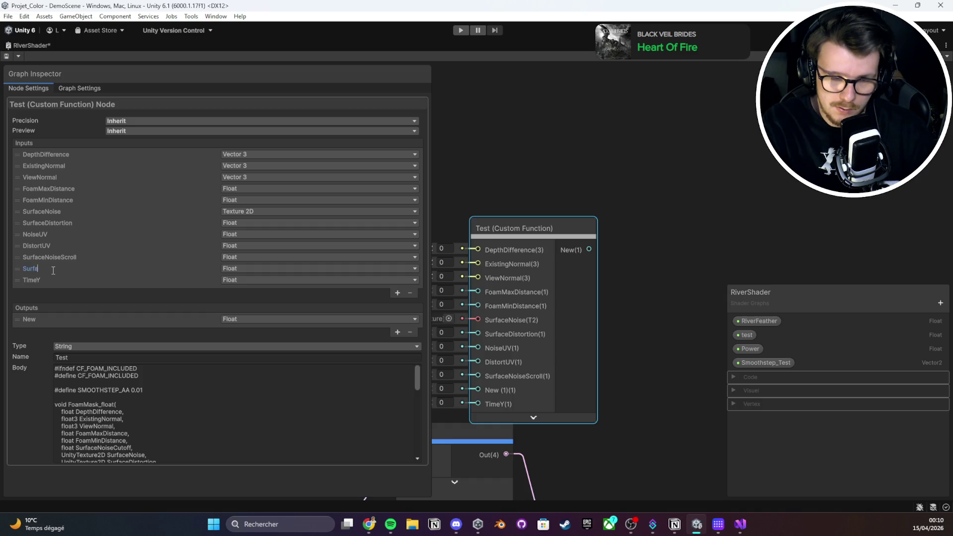
type("ceDistort")
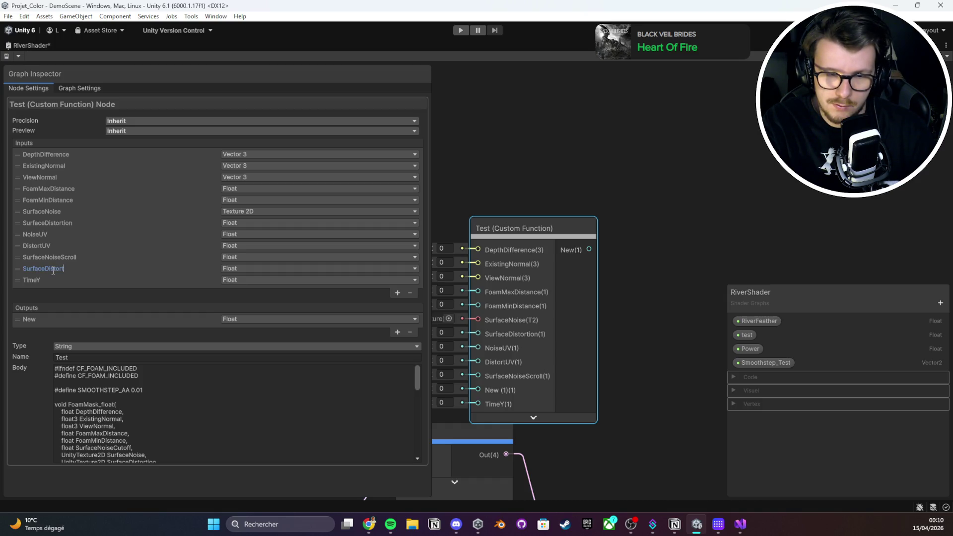
type("ionAmount")
left_click(52, 269)
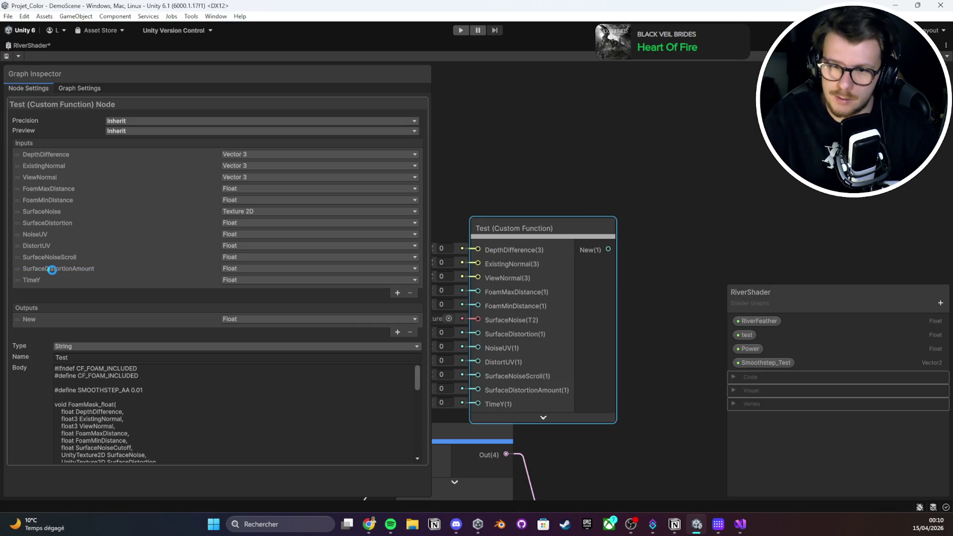
key("ctrl+s")
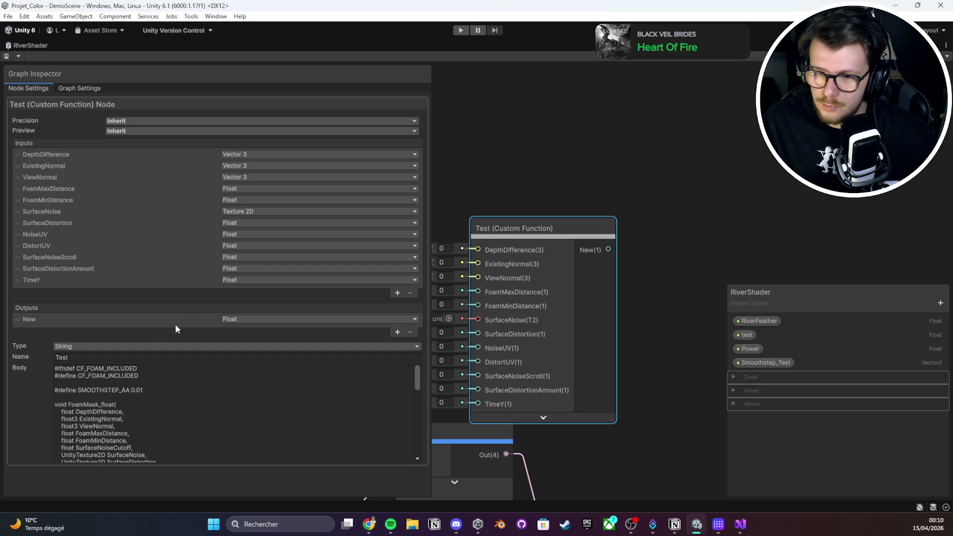
Rename the function's first output to FoamMask and add a second output
left_click(35, 319)
double_click(35, 319)
type("FoamMask")
key("Return")
left_click(398, 332)
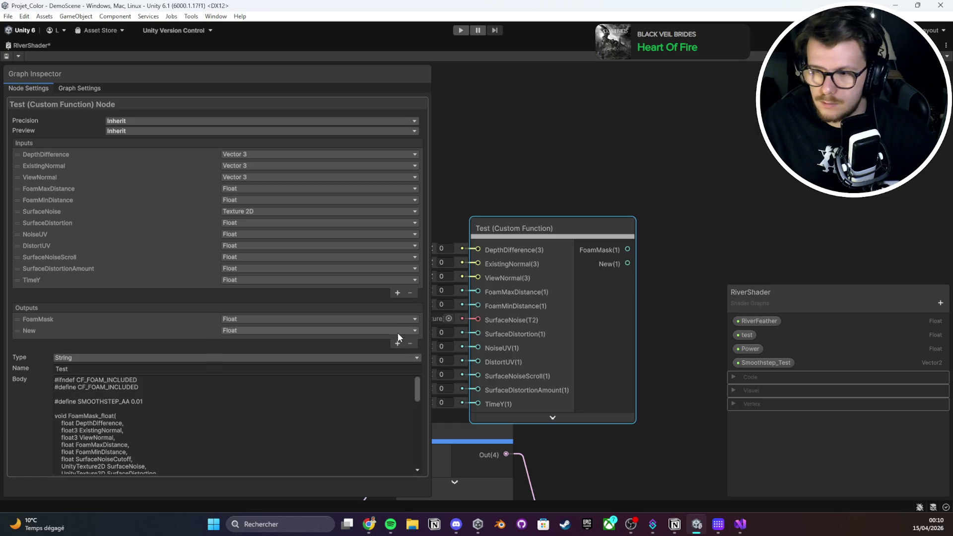
Add outputs FoamDepth01, FoamDistance and FinalNoiseUV, save, and move the Test node aside
left_click(397, 343)
left_click(398, 355)
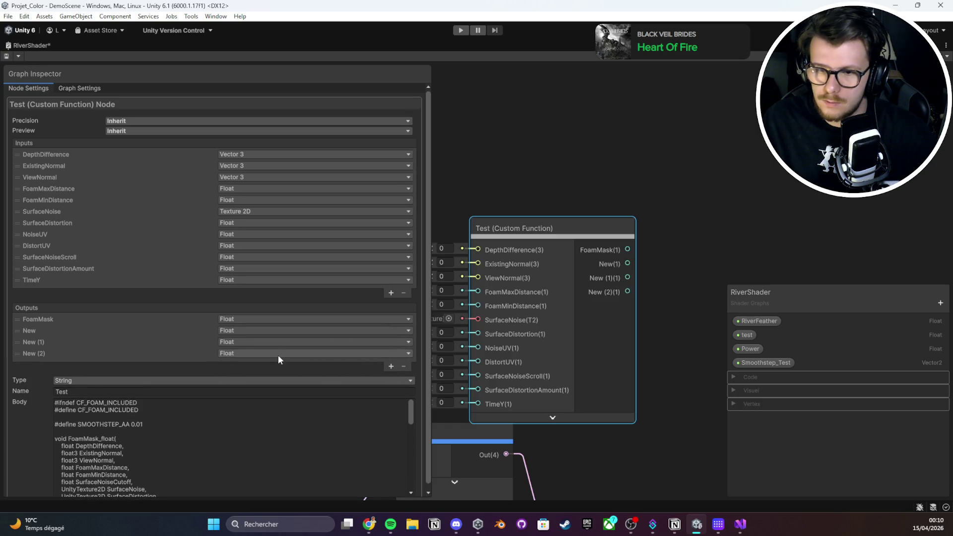
double_click(29, 330)
type("FoamDepth01")
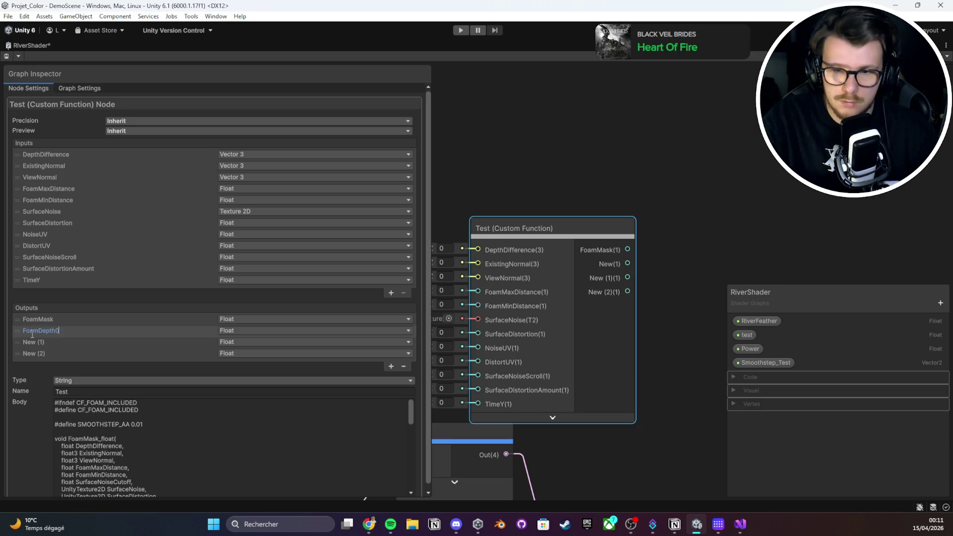
key("Return")
double_click(33, 342)
type("FoamDistance")
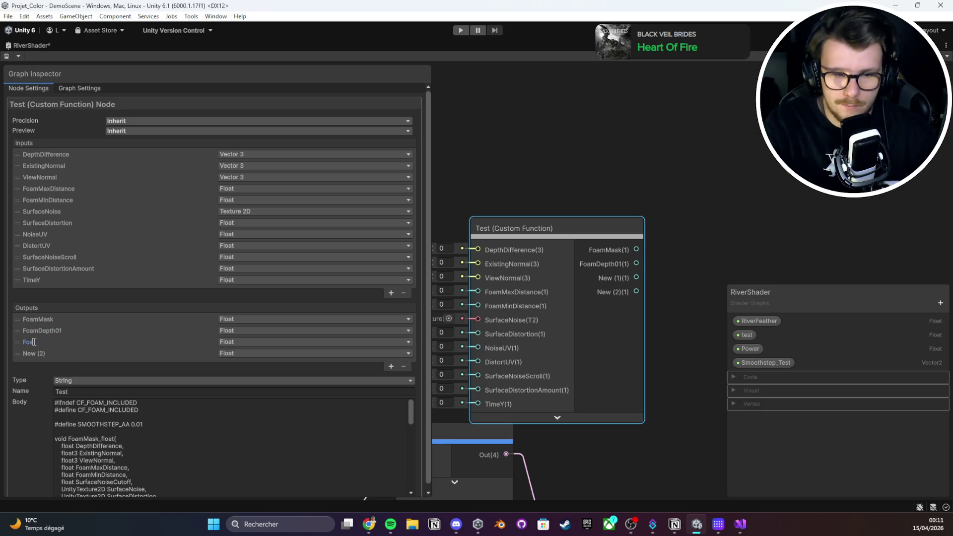
key("Return")
double_click(36, 353)
type("FinalNoiseUV")
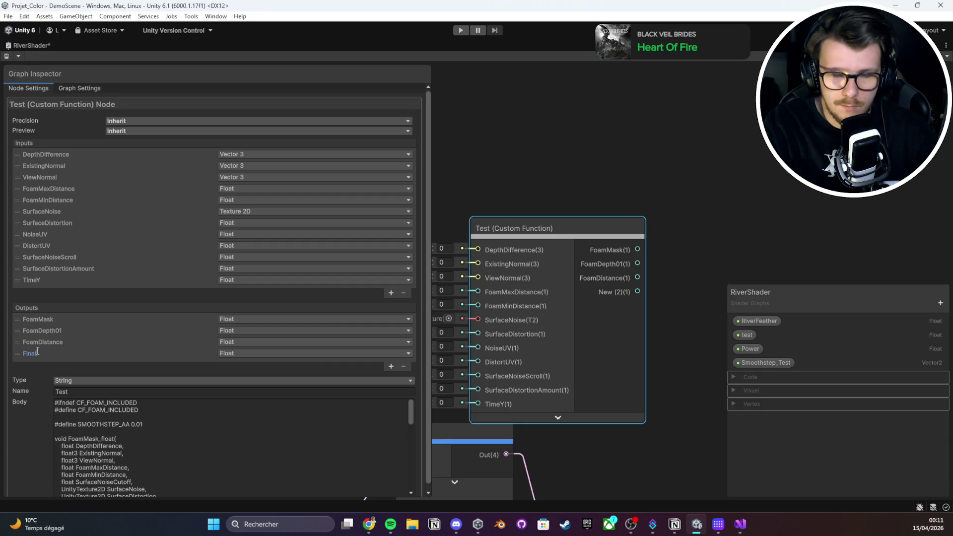
key("Return")
key("ctrl+s")
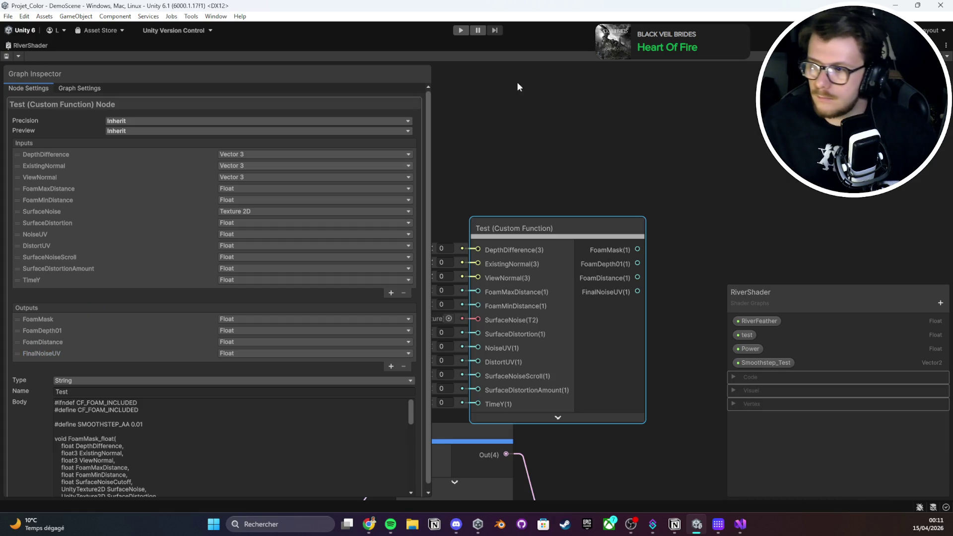
left_click_drag(553, 219, 586, 126)
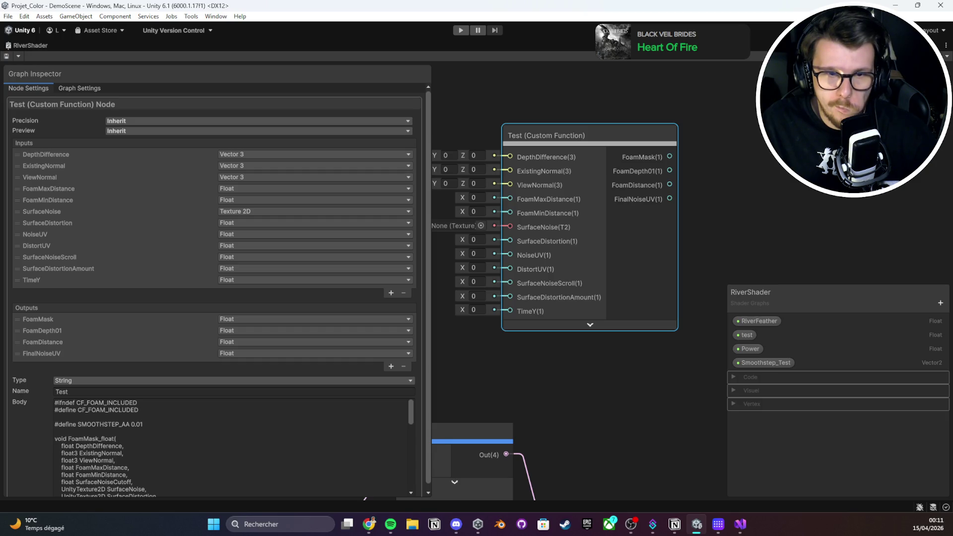
Connect the Test node's FoamMask output to the Fragment block's first input and save
key("alt+Tab")
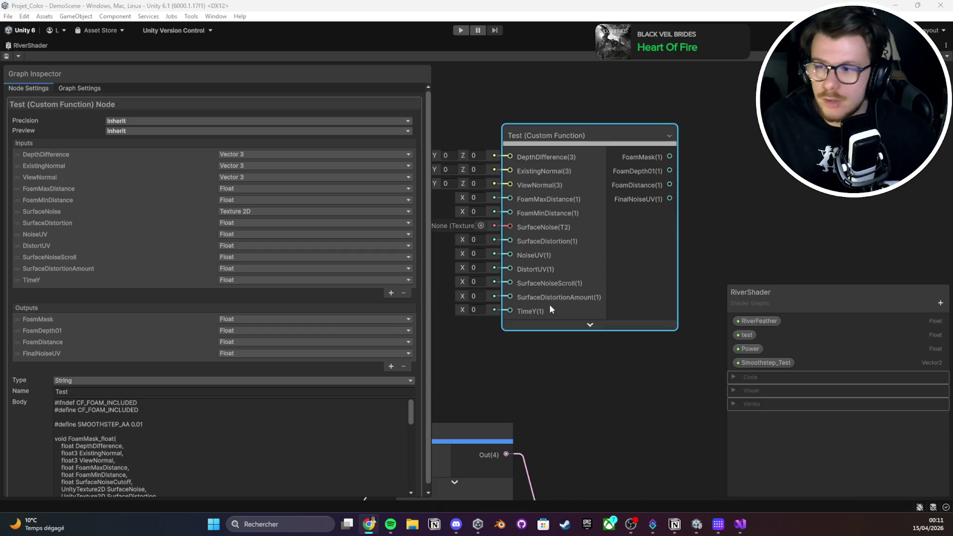
scroll(621, 256, "down", 3)
scroll(577, 226, "up", 2)
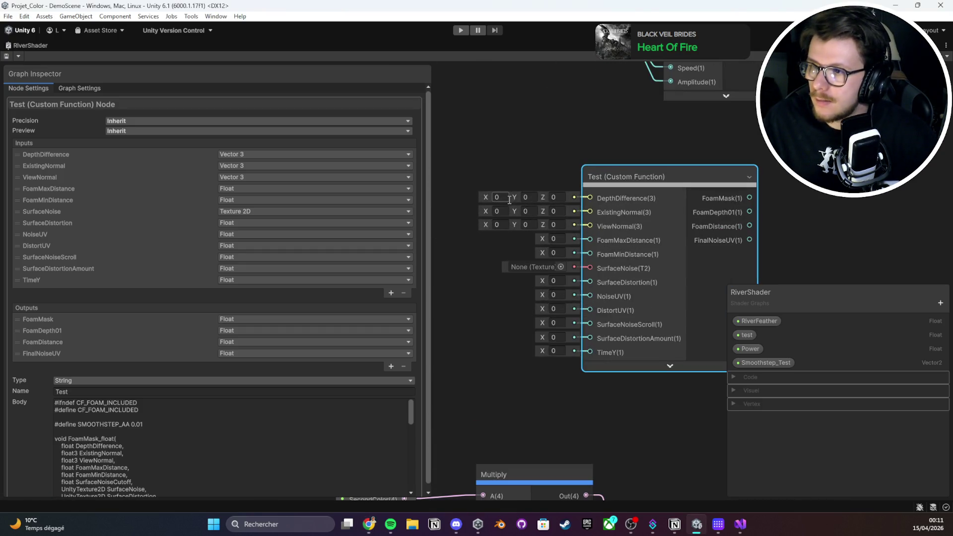
scroll(537, 154, "down", 5)
scroll(537, 154, "up", 2)
mouse_move(459, 142)
left_mouse_down()
mouse_move(760, 147)
mouse_move(700, 311)
left_mouse_up()
scroll(508, 120, "down", 4)
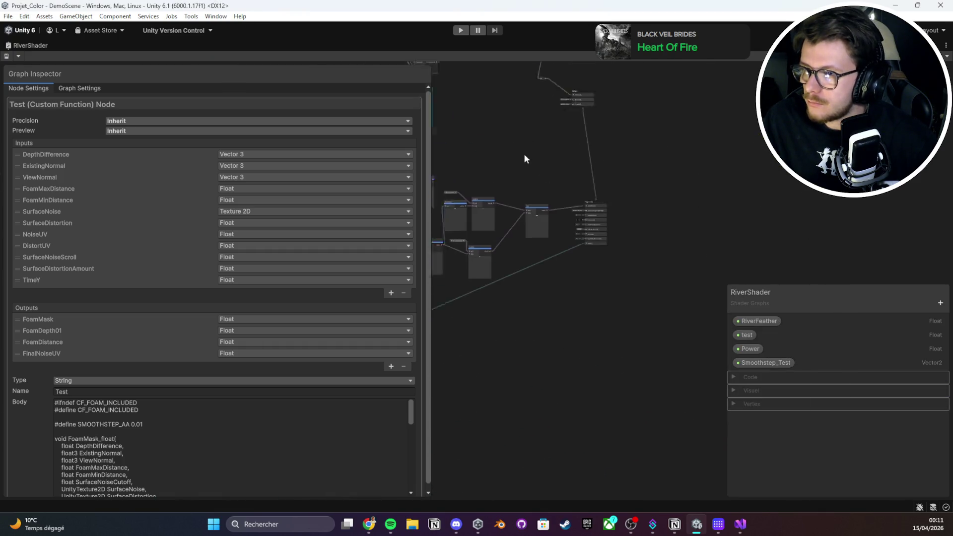
key("space")
left_click(493, 123)
scroll(492, 124, "up", 2)
left_click_drag(486, 130, 696, 287)
key("ctrl+s")
scroll(616, 167, "up", 5)
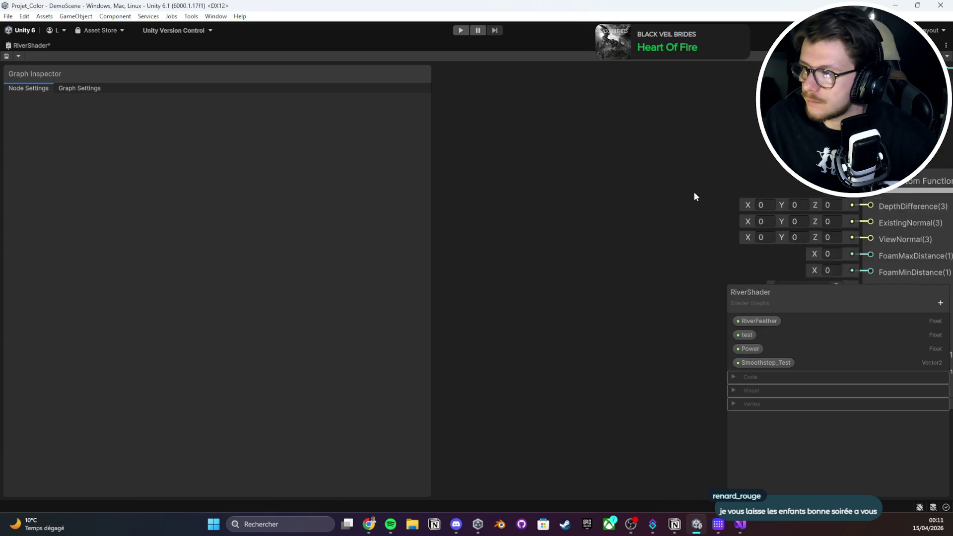
left_click(497, 139)
Fill the ExistingNormal and ViewNormal components on the Test node with 1
key("Tab")
key("Tab")
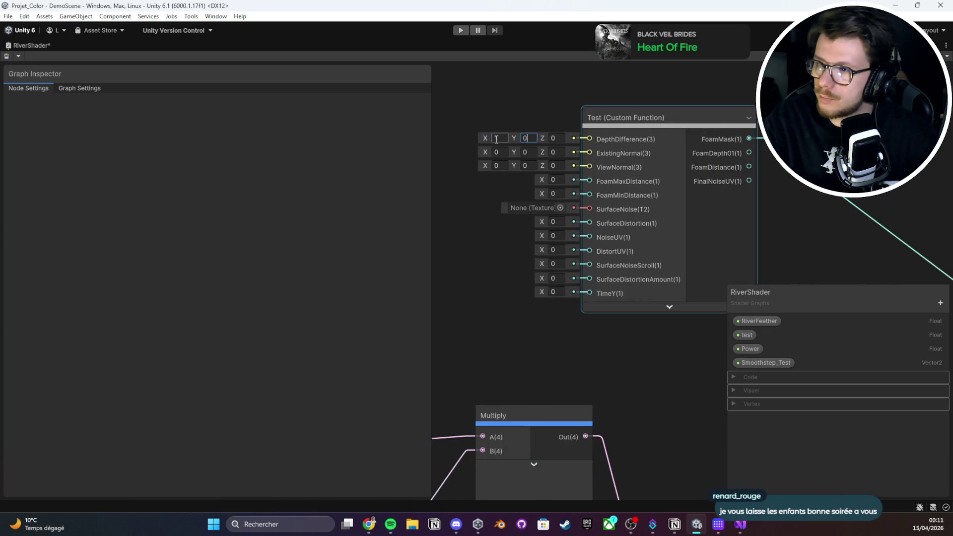
type("1")
key("Tab")
type("1")
key("Tab")
type("1")
key("Tab")
type("1")
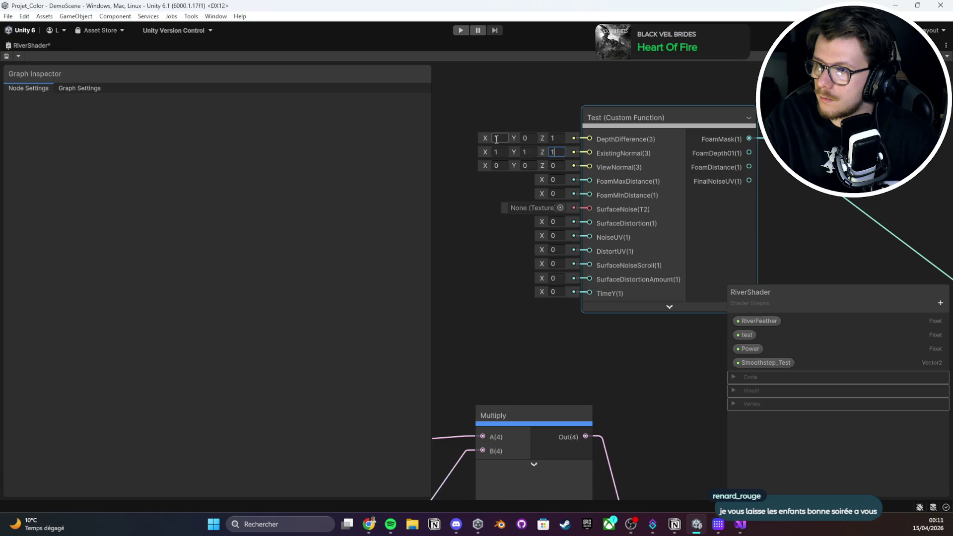
key("Tab")
type("1")
key("Tab")
type("1")
key("Tab")
Enter 0.1 and 1 values for FoamMaxDistance, FoamMinDistance, SurfaceDistortion and NoiseUV
type("1")
key("Tab")
type("0.1")
key("Tab")
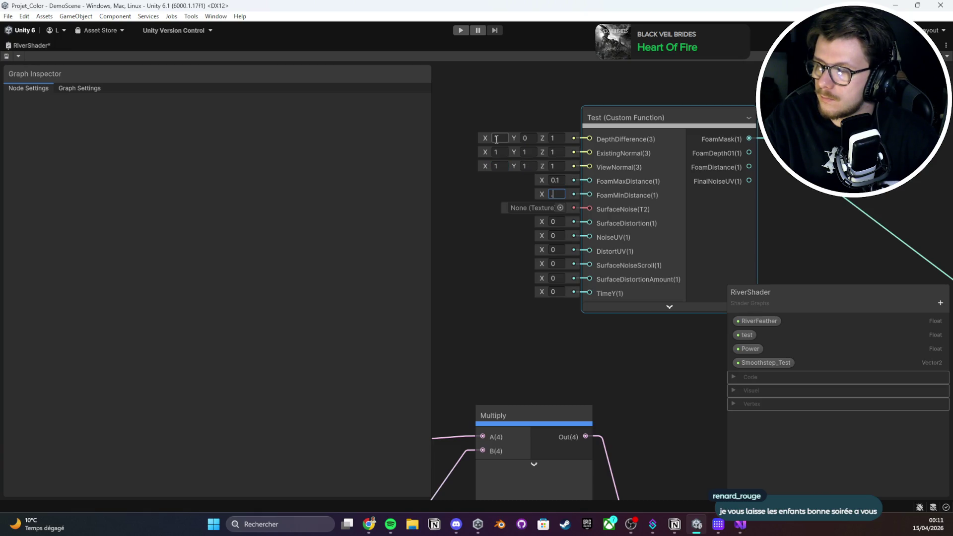
type("1")
key("Tab")
key("Tab")
type("0.")
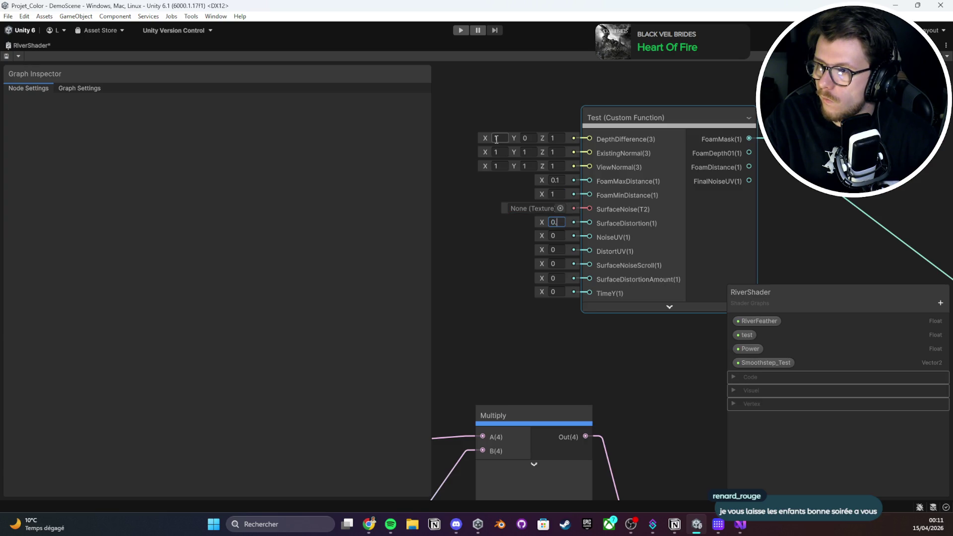
type("1")
key("Tab")
type("0.1")
key("Tab")
type("0.1")
key("Tab")
key("Tab")
Set SurfaceDistortionAmount to 0.54 and TimeY to 5, then save the graph
type("0.54")
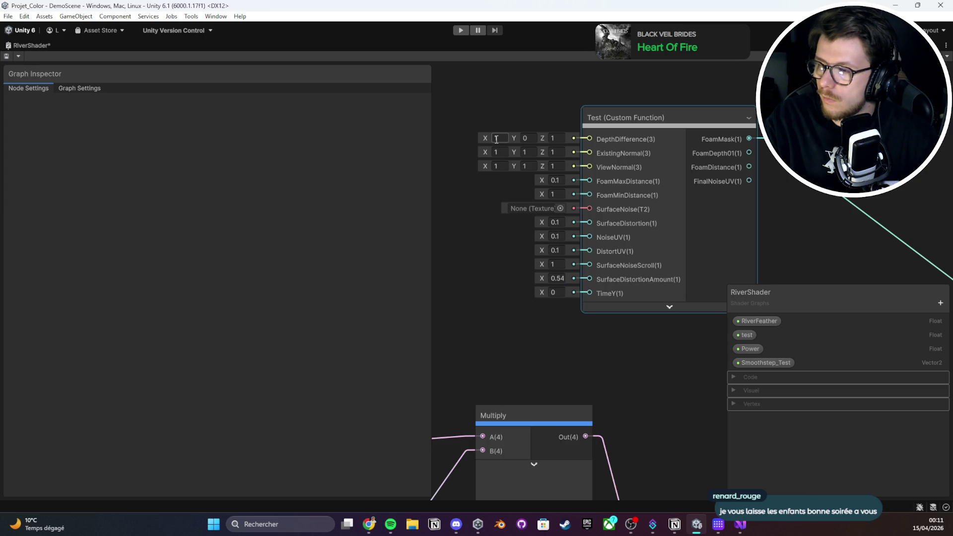
left_click(551, 292)
left_click(550, 292)
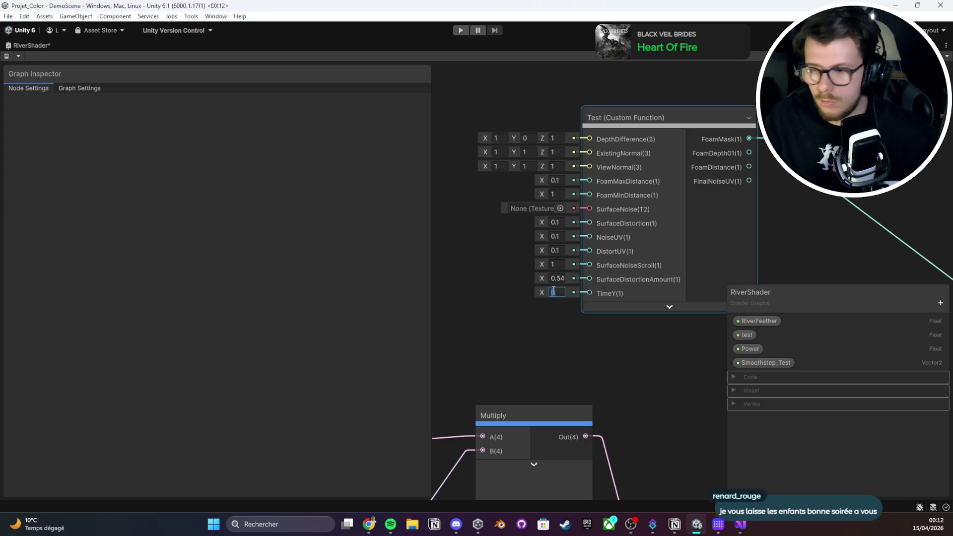
type("5")
key("ctrl+s")
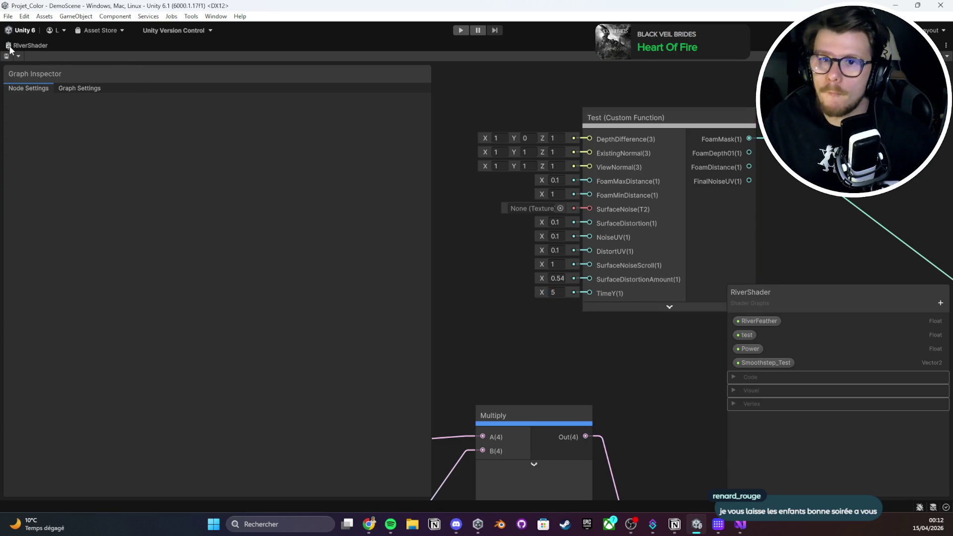
With the RiverShader graph maximized, connect the Add node's Out to Fragment Base Color
double_click(10, 48)
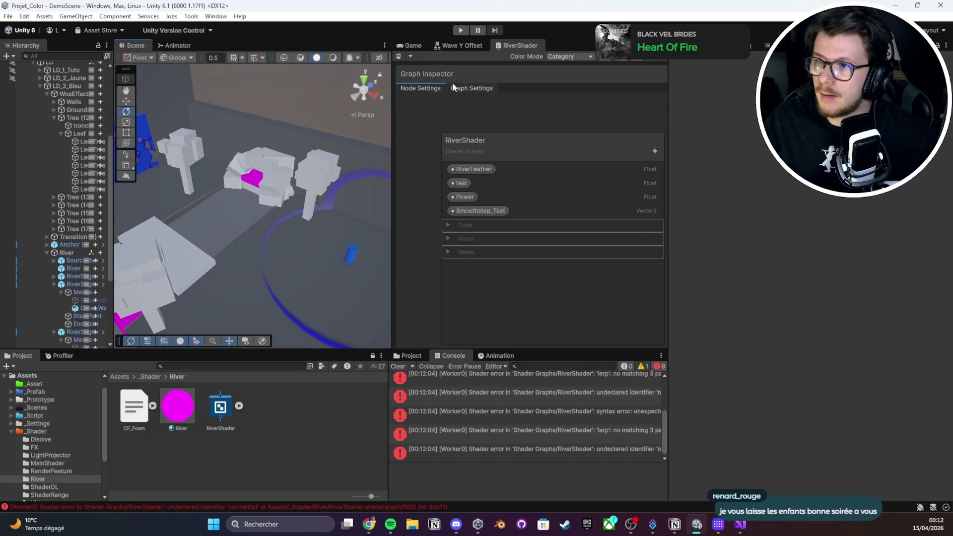
double_click(516, 45)
left_click(591, 157)
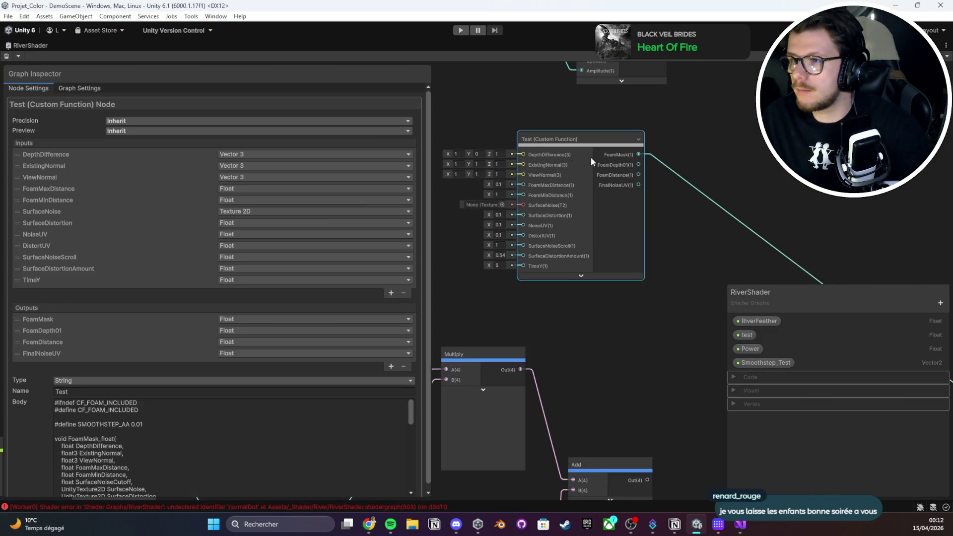
left_click(695, 149)
scroll(695, 149, "down", 3)
scroll(467, 140, "down", 2)
scroll(567, 176, "up", 1)
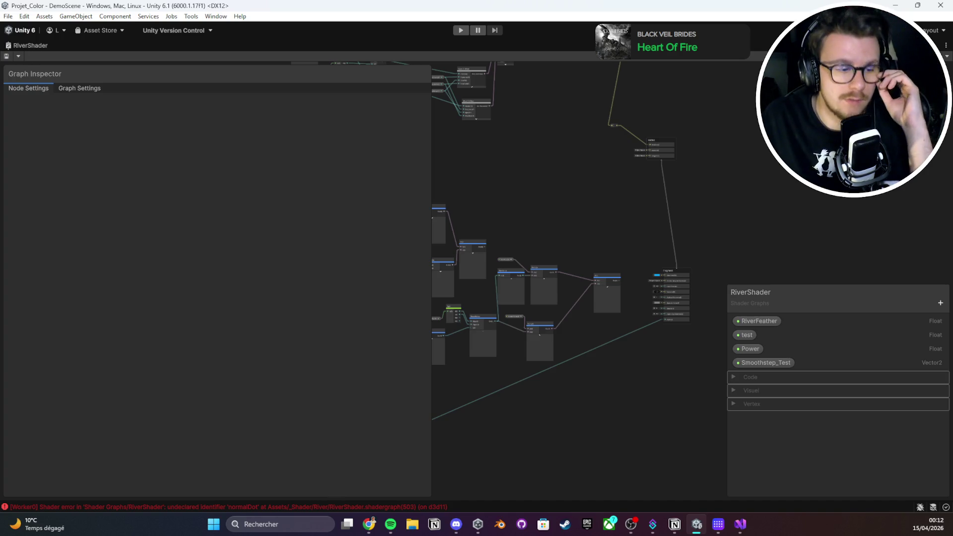
key("alt+Tab")
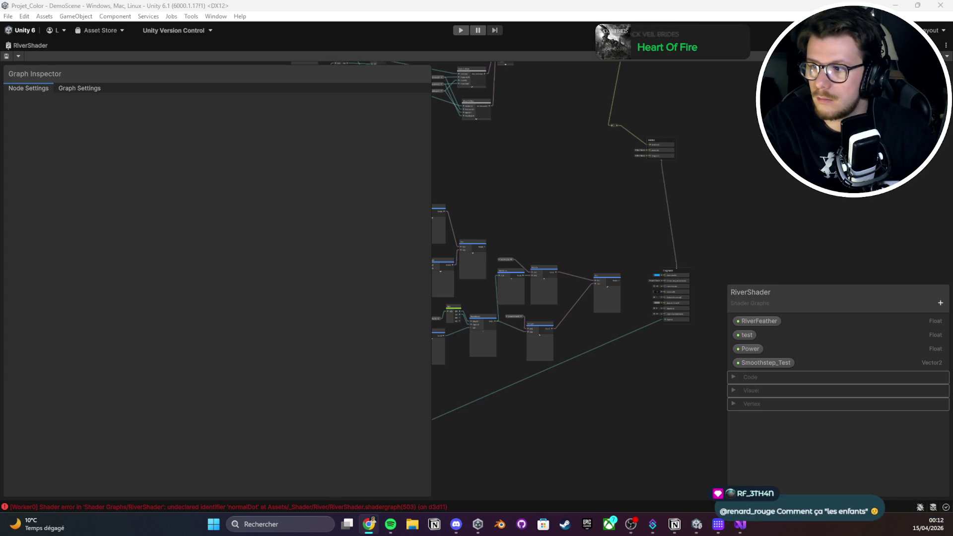
scroll(591, 321, "up", 6)
left_click_drag(607, 274, 804, 251)
scroll(571, 213, "down", 8)
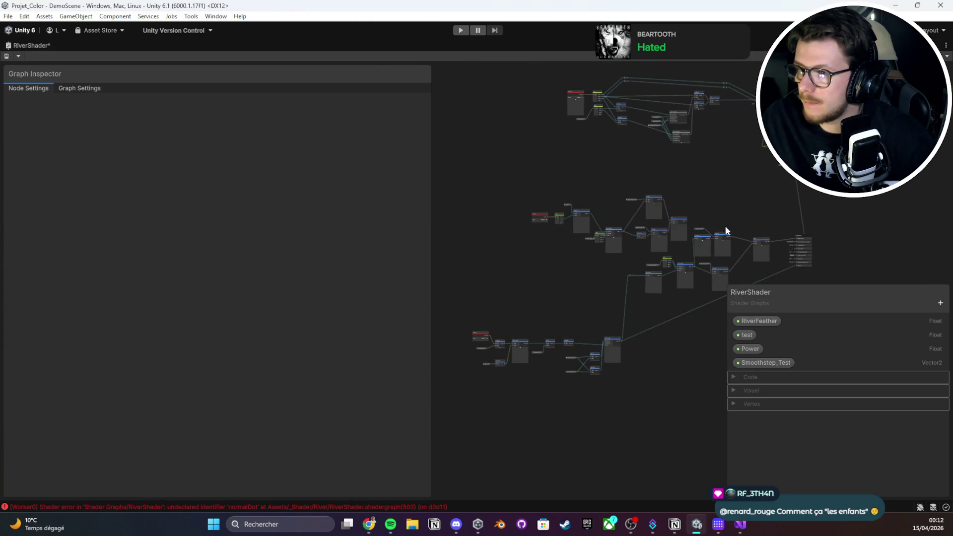
After checking the browser, un-maximize the RiverShader graph back into the editor layout
key("alt+Tab")
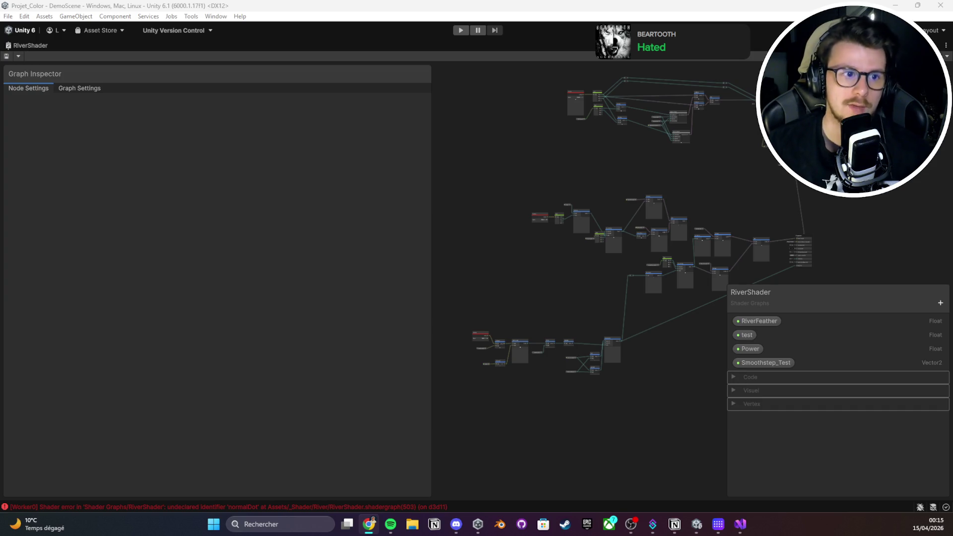
double_click(41, 44)
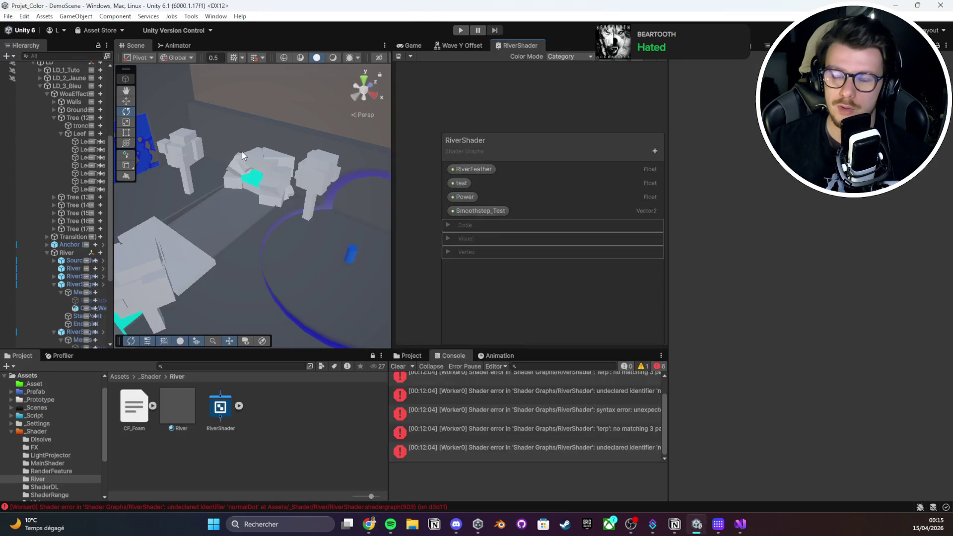
Zoom around the river in the Scene view and select the pillar Pilier (3)
scroll(316, 189, "down", 2)
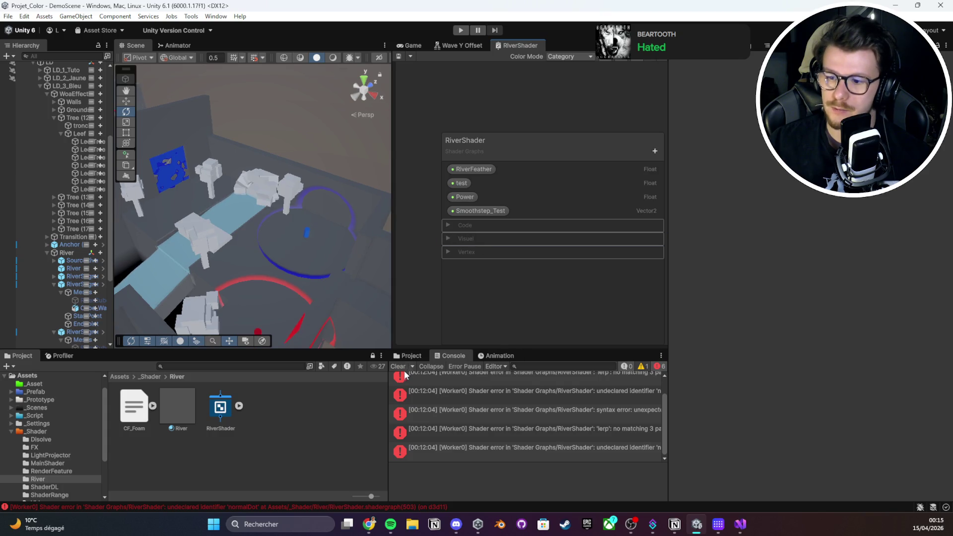
scroll(340, 169, "down", 2)
scroll(298, 224, "down", 5)
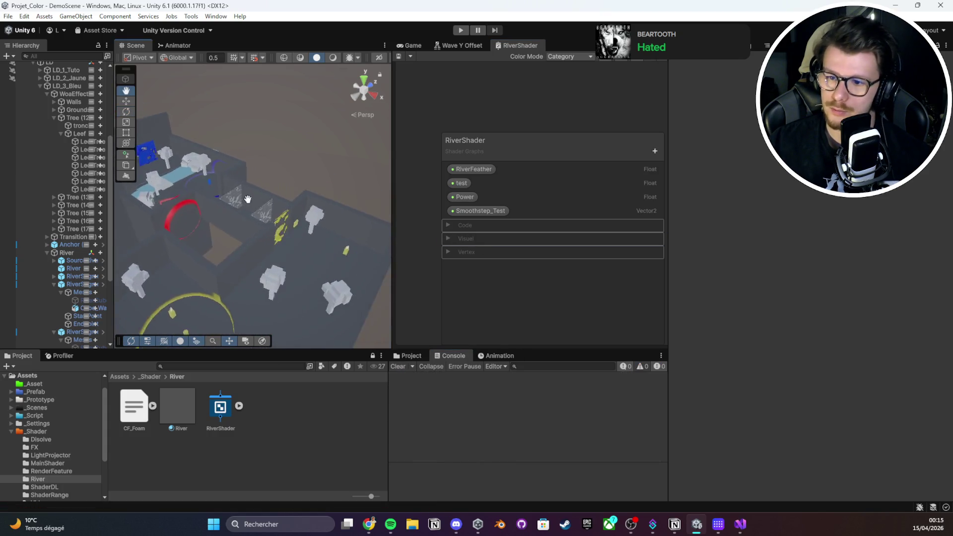
scroll(233, 223, "down", 5)
scroll(231, 268, "up", 3)
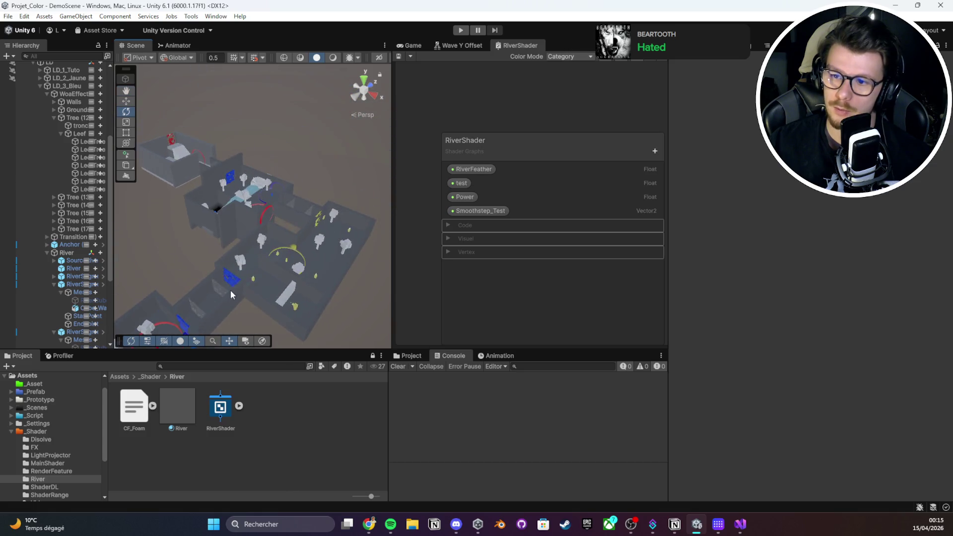
scroll(231, 290, "up", 10)
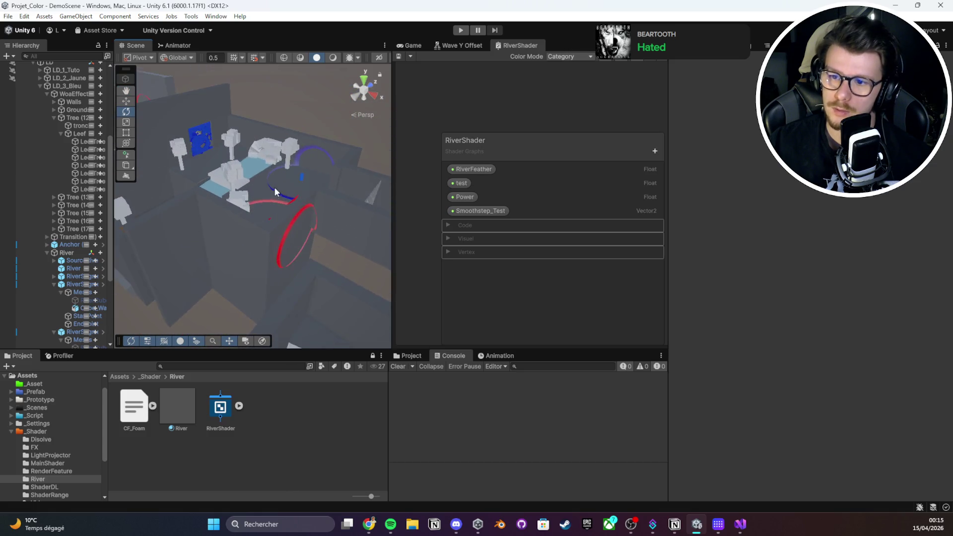
scroll(273, 261, "down", 5)
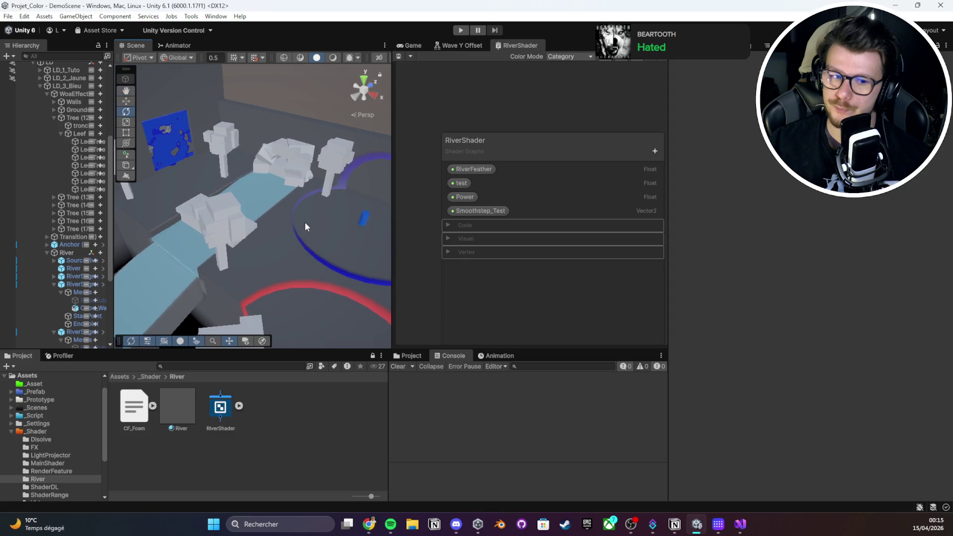
scroll(298, 243, "up", 2)
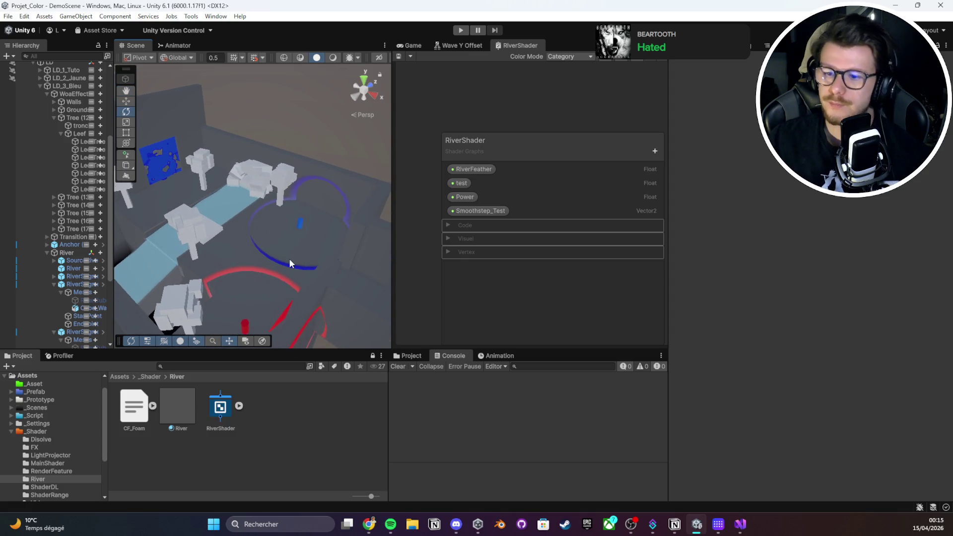
left_click(301, 223)
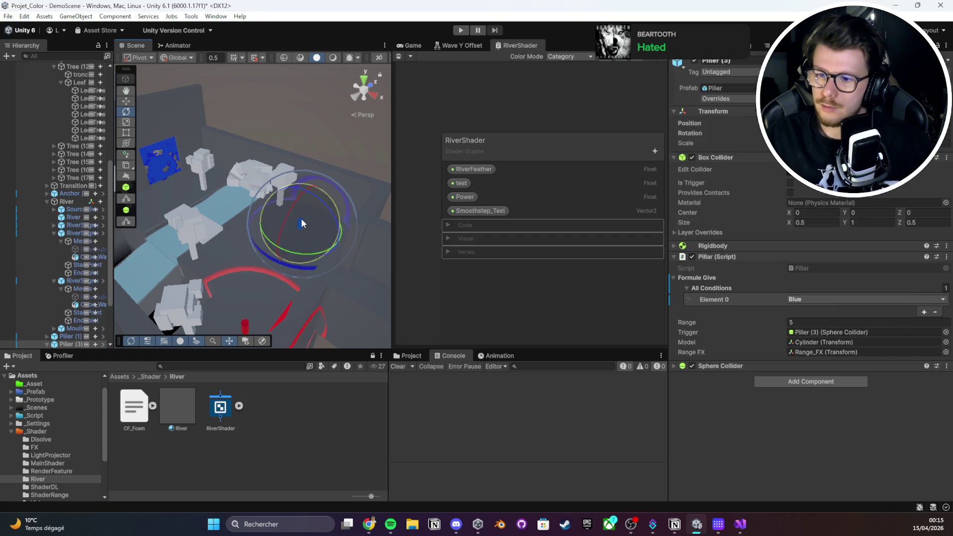
Widen the Hierarchy, open and exit the Pilier prefab, then select Wall (18)
key("w")
left_click_drag(115, 273, 186, 273)
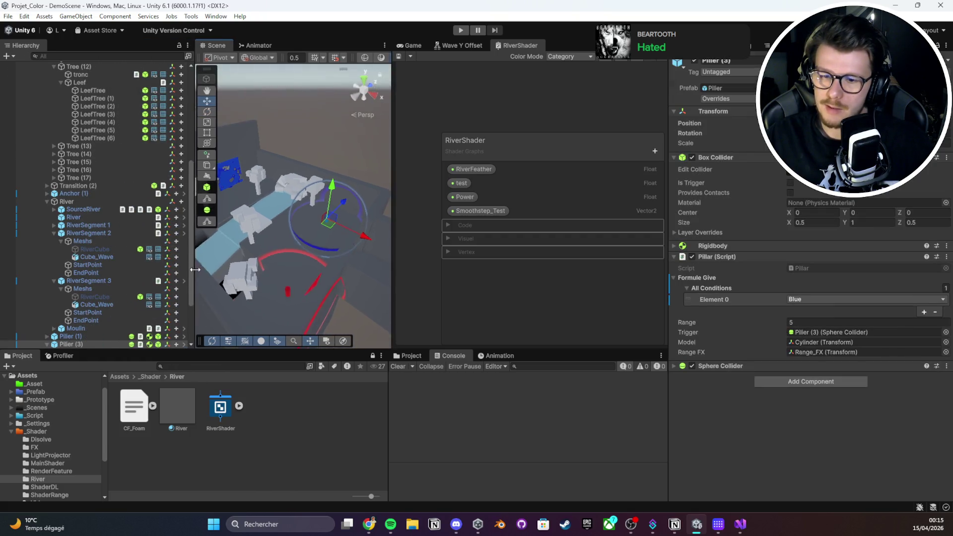
scroll(89, 292, "down", 3)
left_click(88, 290)
left_click(169, 274)
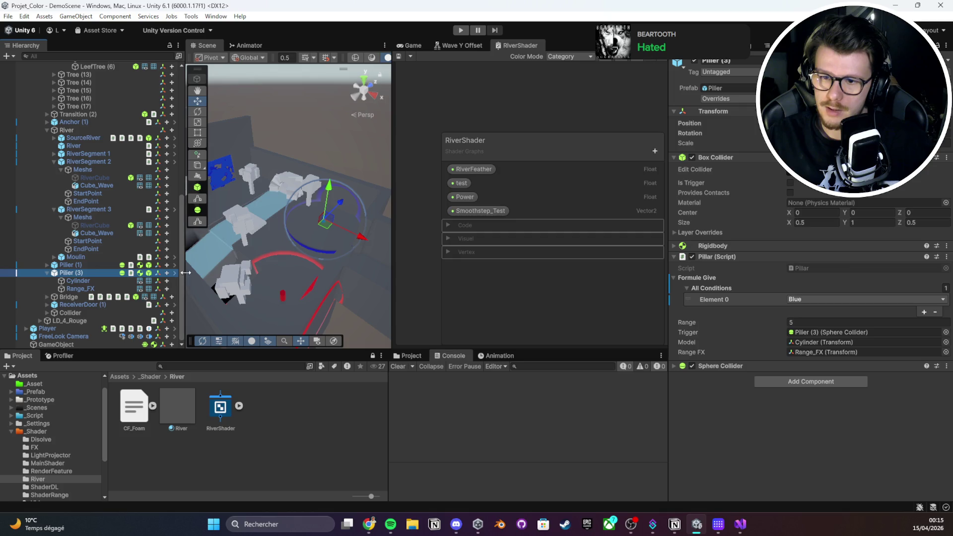
left_click(174, 273)
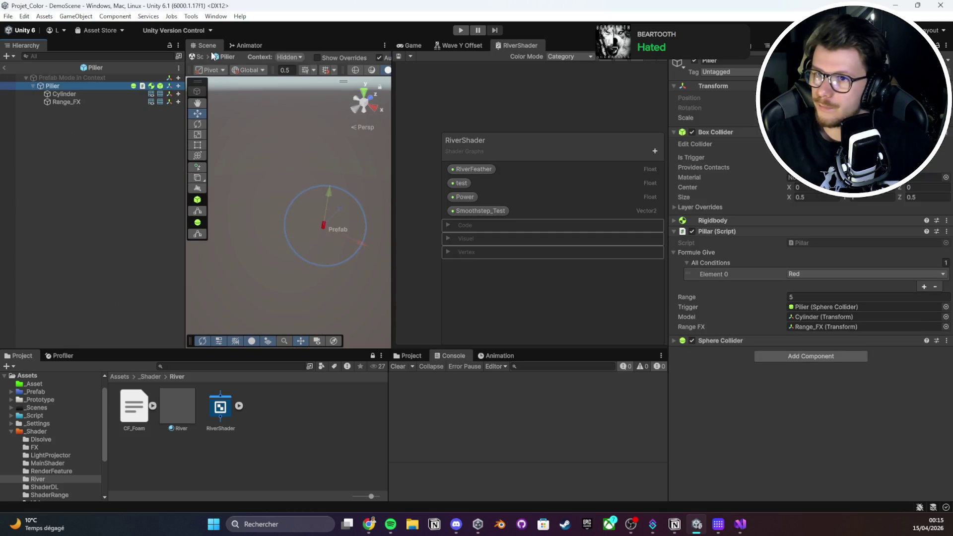
left_click(197, 57)
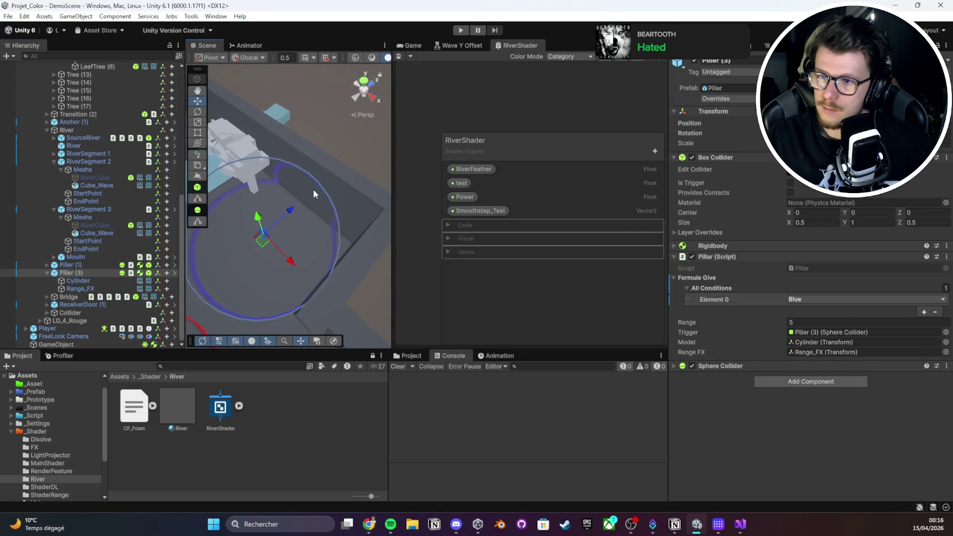
left_click(321, 183)
left_click(844, 167)
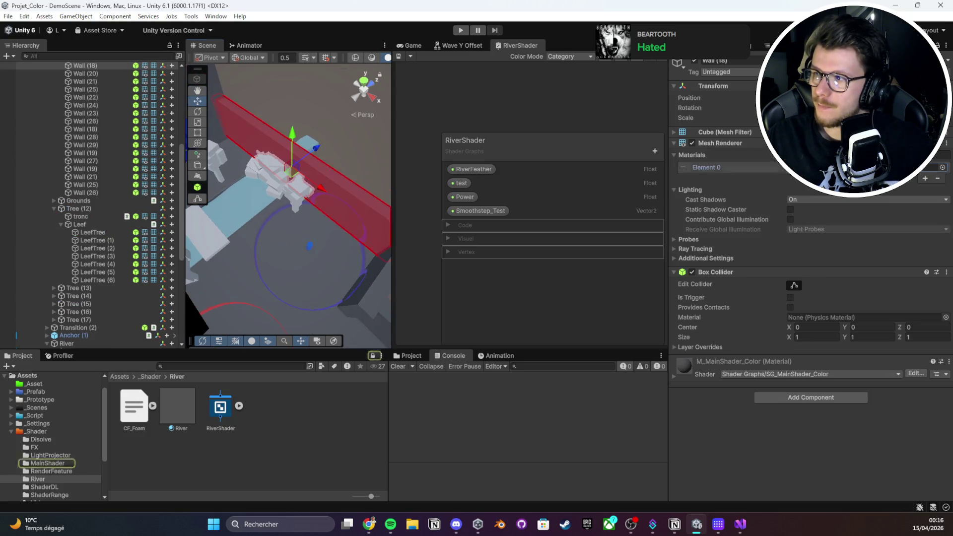
Inspect LD_3_Bleu's Level Enigme settings against LD_2_Jaune and unfold its Walls group
scroll(90, 193, "up", 6)
left_click(40, 174)
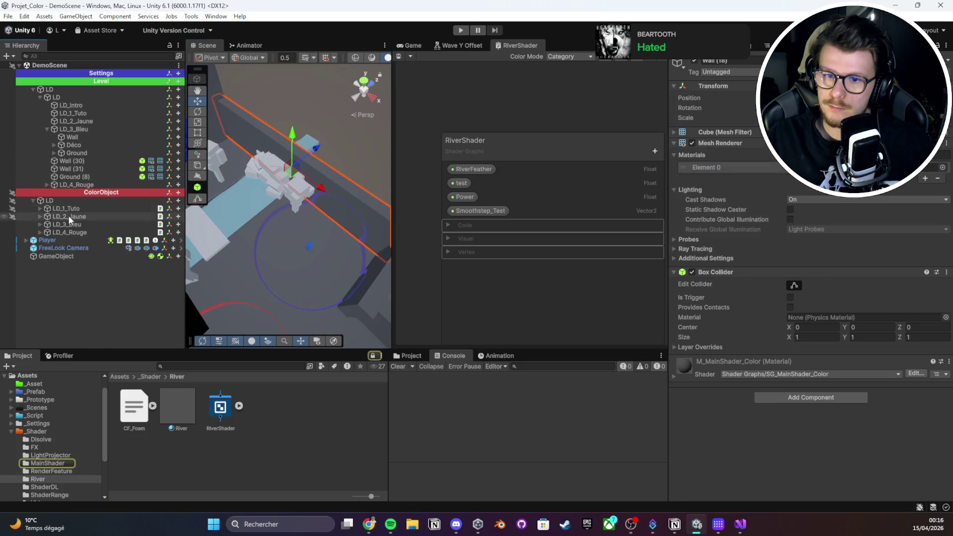
left_click(64, 224)
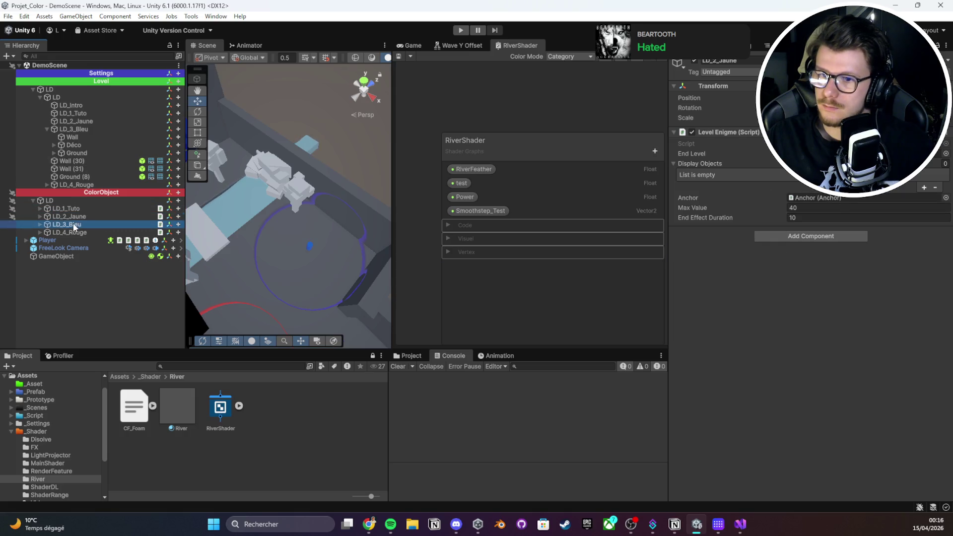
scroll(278, 154, "down", 3)
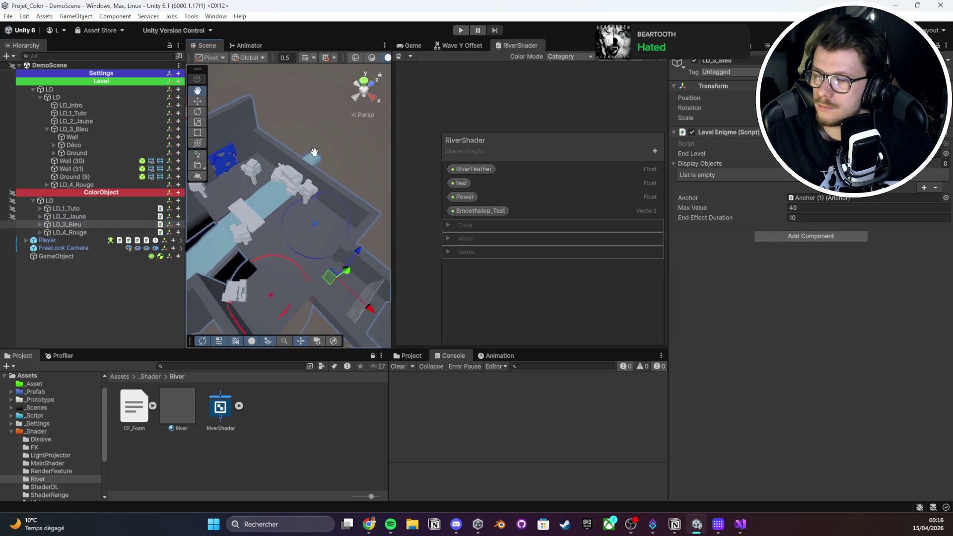
left_click(58, 217)
left_click(64, 222)
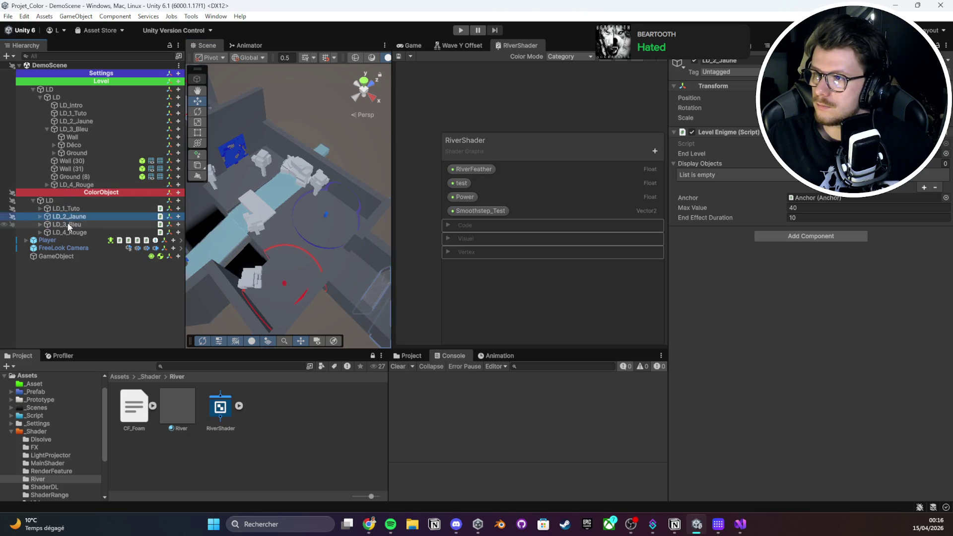
left_click(40, 224)
left_click(53, 241)
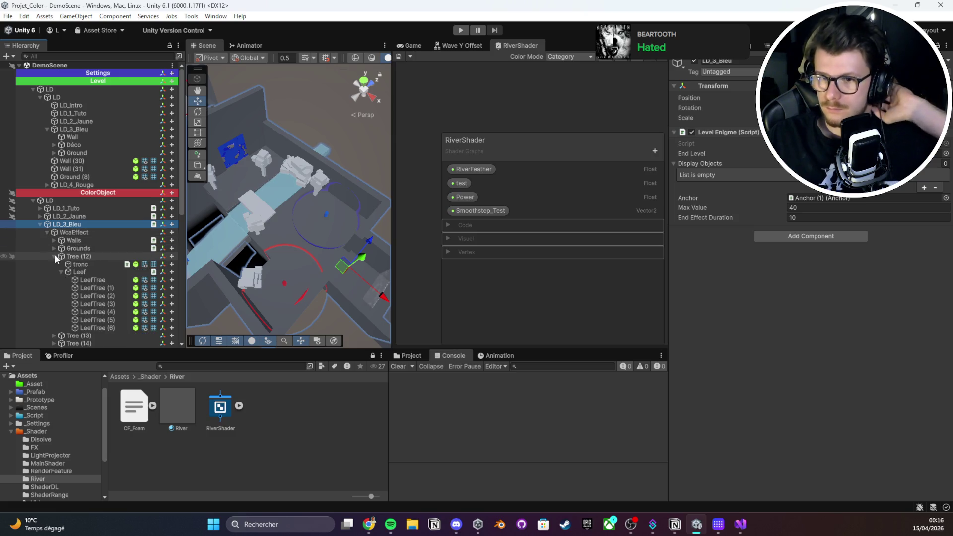
left_click(53, 240)
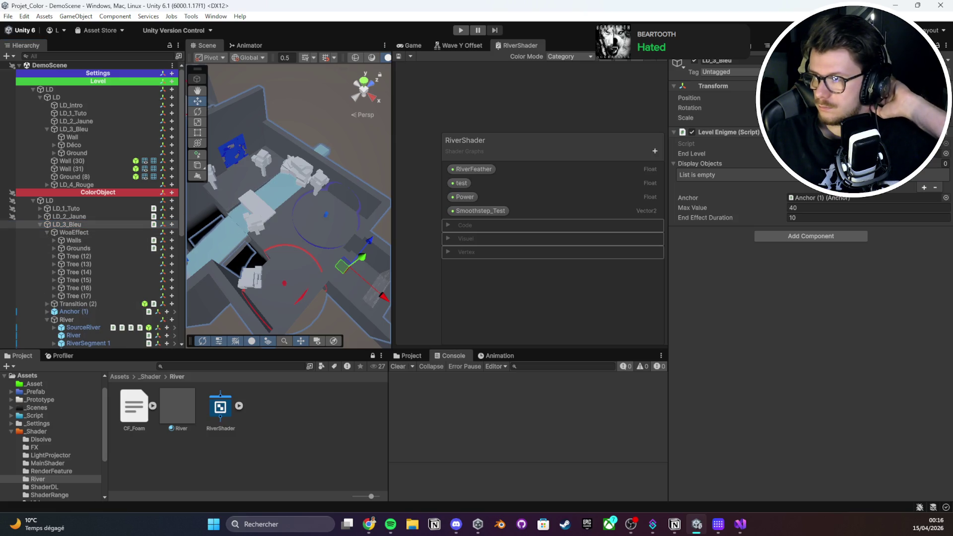
Bring LevelEnigme.cs forward in Visual Studio and save it
key("alt+Tab")
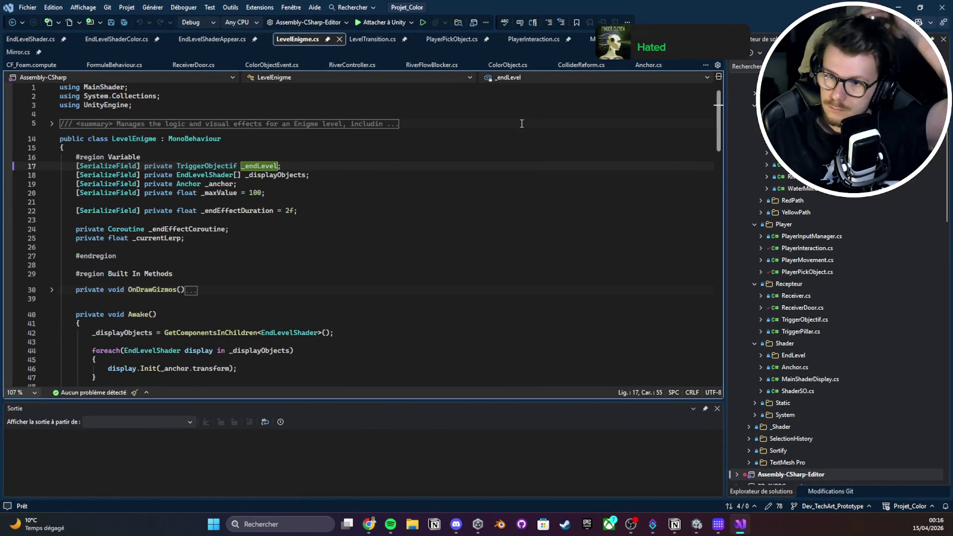
scroll(388, 188, "down", 3)
scroll(392, 190, "up", 3)
scroll(396, 192, "up", 1, "ctrl")
key("ctrl+s")
Read from the _anchor field down through Awake and OnEnable, then return to Unity
key("Down")
key("Down")
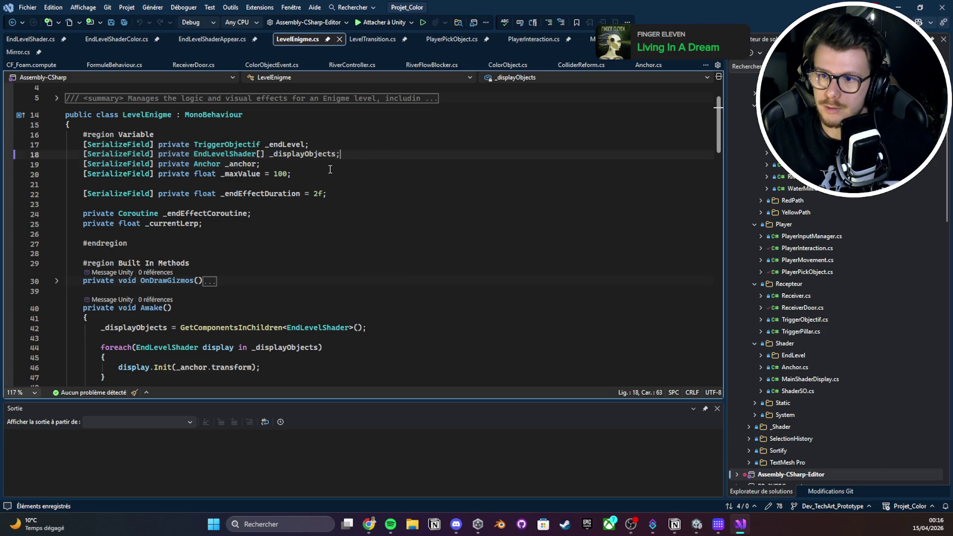
scroll(373, 173, "down", 12)
scroll(351, 161, "up", 14)
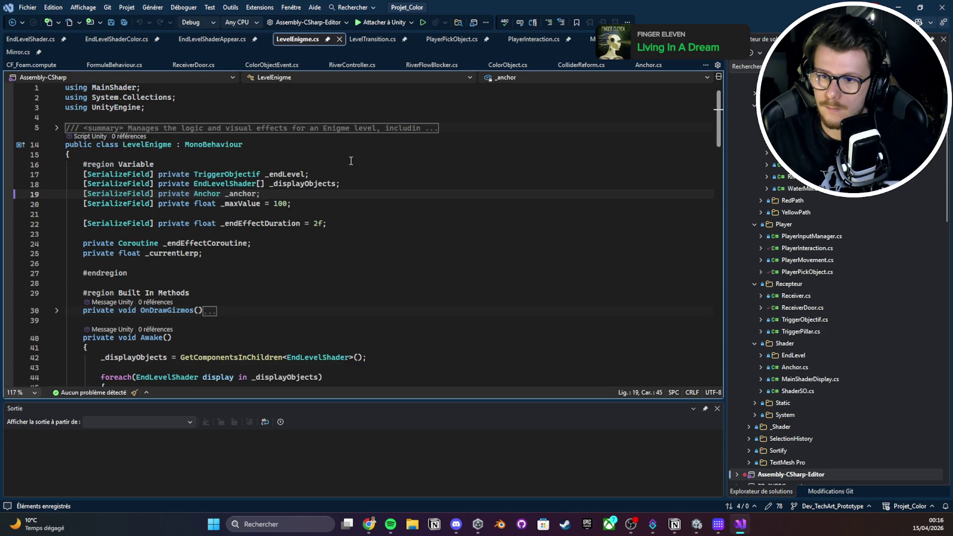
scroll(352, 161, "down", 8)
scroll(351, 161, "down", 16)
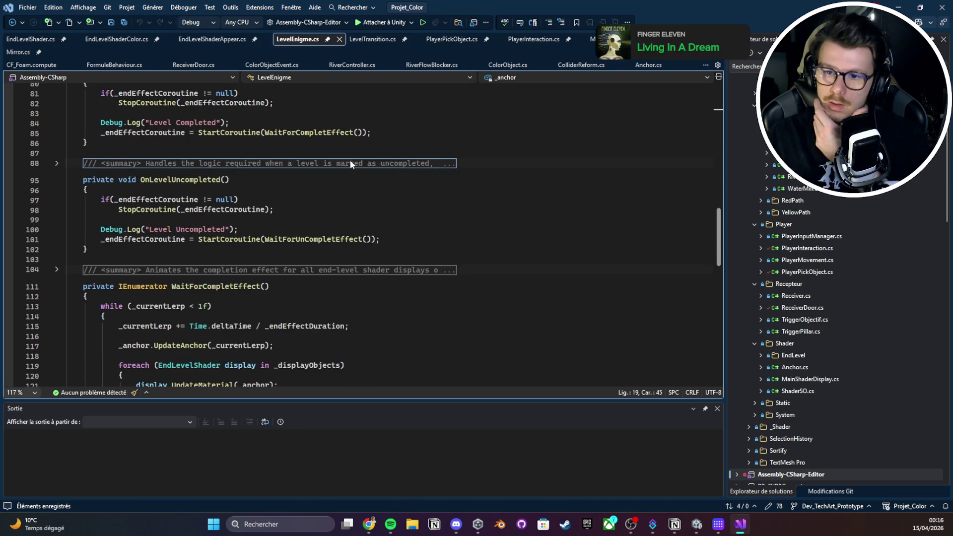
scroll(351, 161, "up", 4)
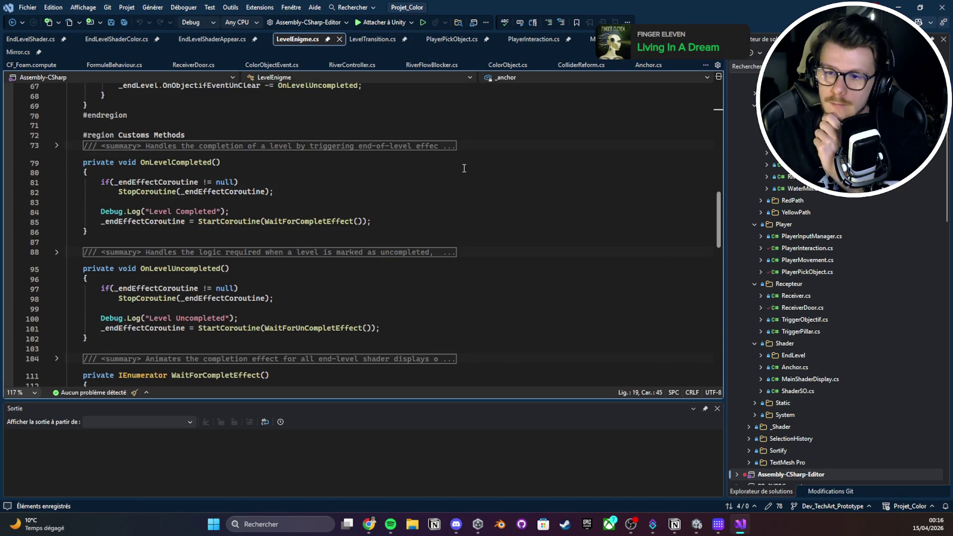
scroll(461, 171, "down", 10)
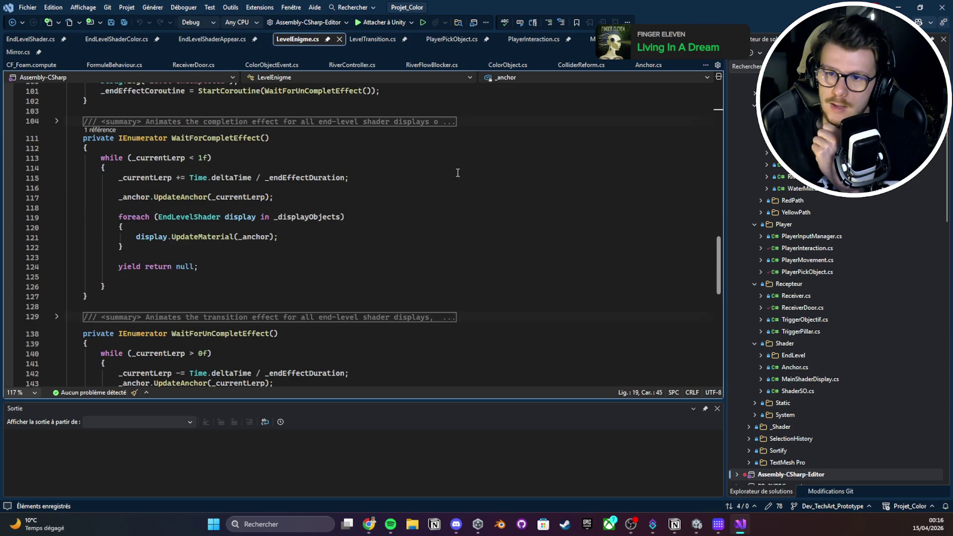
scroll(458, 173, "down", 5)
scroll(457, 173, "up", 20)
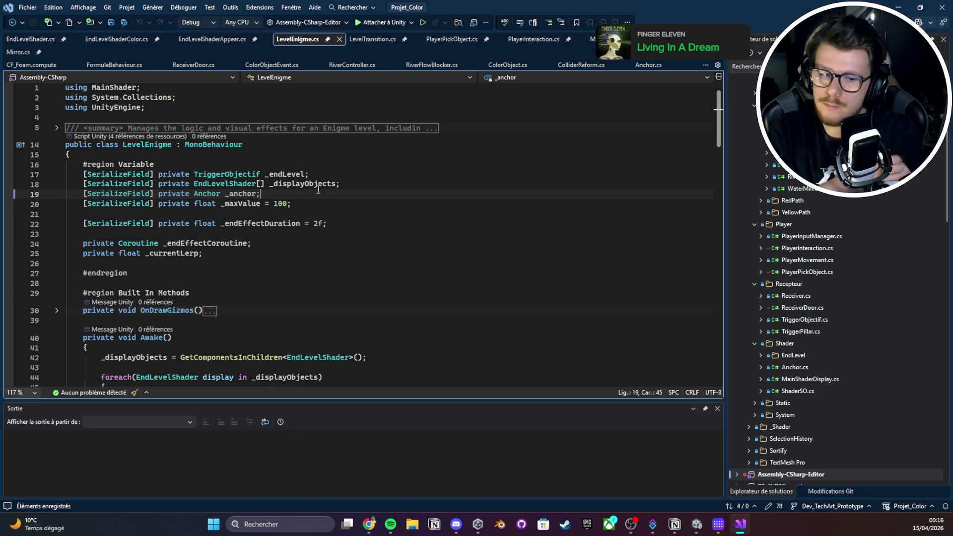
scroll(319, 189, "down", 6)
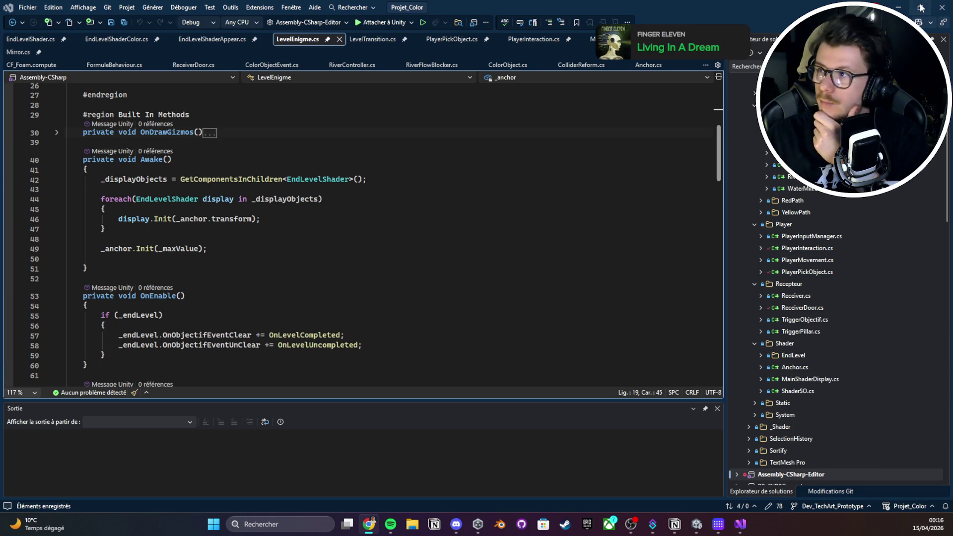
key("alt+Tab")
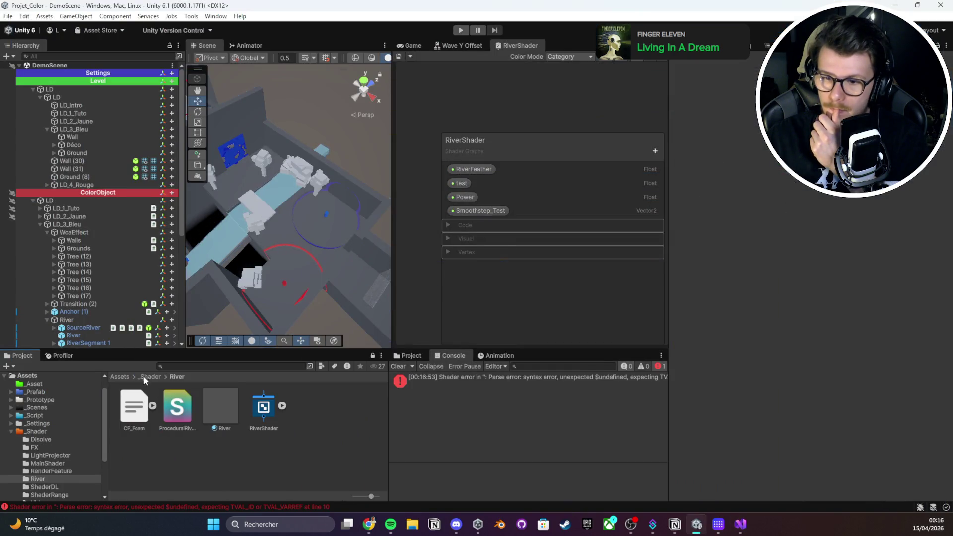
Clear the Console errors and create a new material in the River folder
left_click(420, 381)
left_click(398, 367)
left_click(178, 409)
right_click(196, 445)
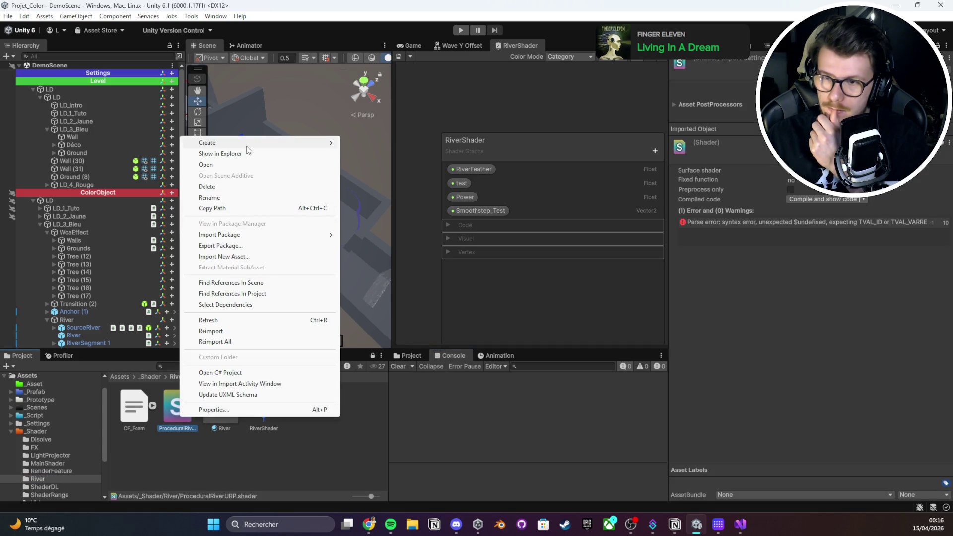
mouse_move(278, 143)
left_click(367, 154)
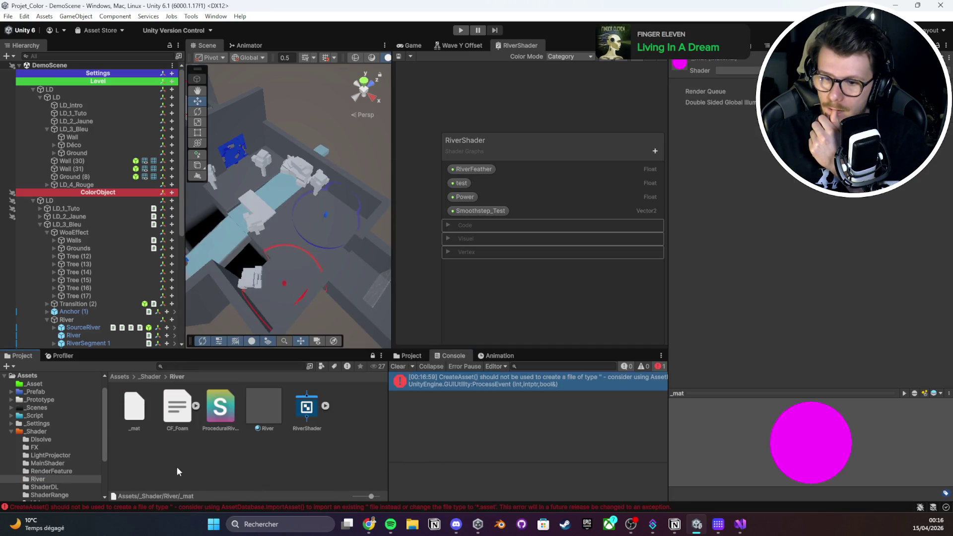
Delete CF_Foam from the River folder
left_click(188, 426)
key("Delete")
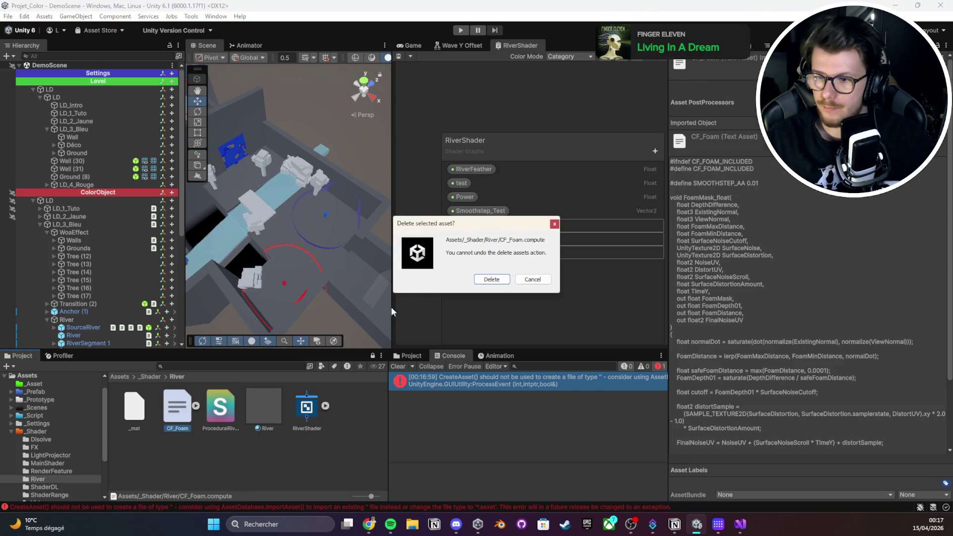
left_click(492, 281)
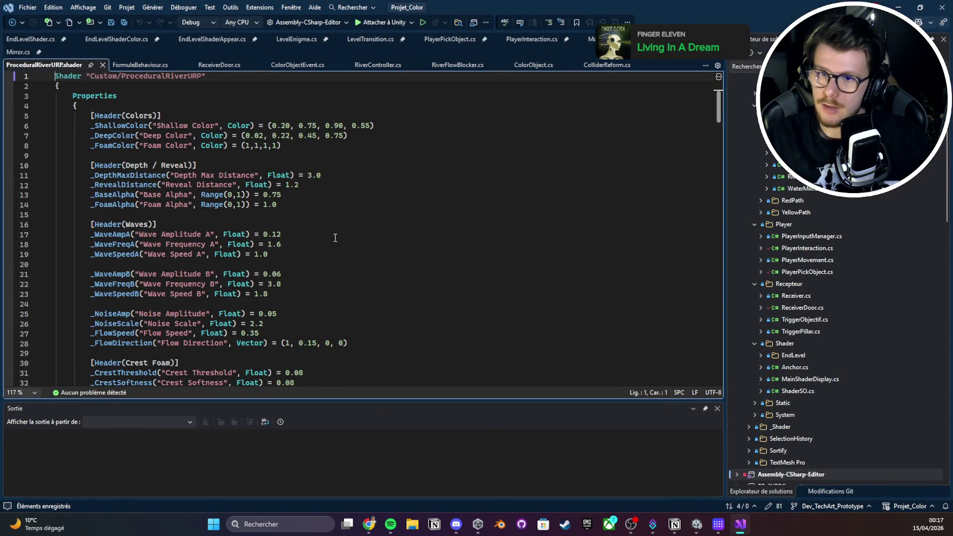
scroll(328, 240, "down", 10)
scroll(328, 240, "down", 15)
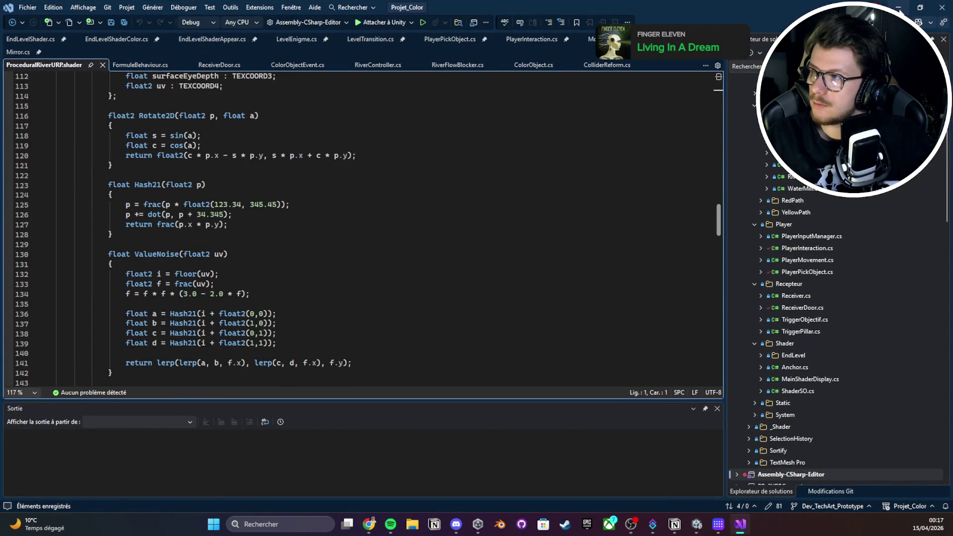
Clear the Console again and delete the temporary _mat material
key("alt+Tab")
left_click(565, 389)
left_click(398, 366)
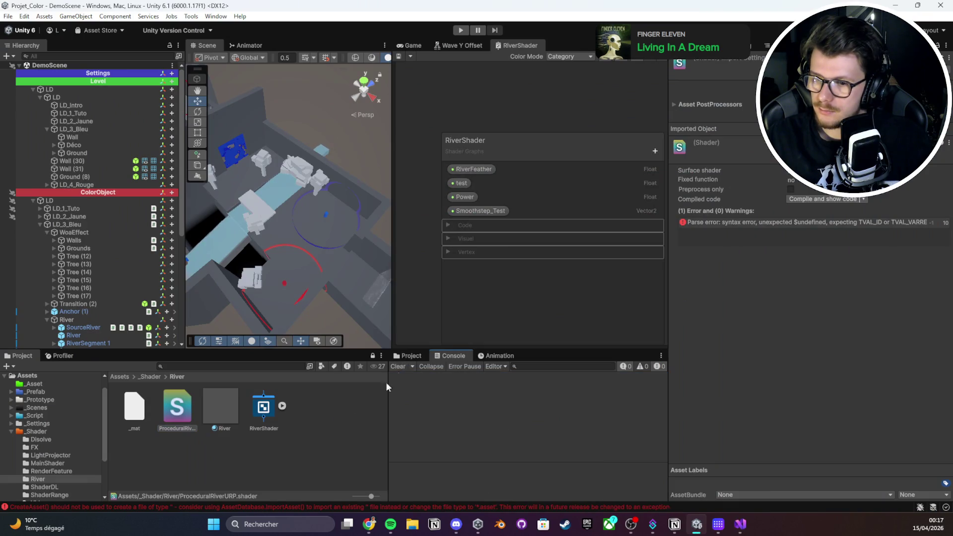
left_click(143, 408)
key("Delete")
left_click(492, 279)
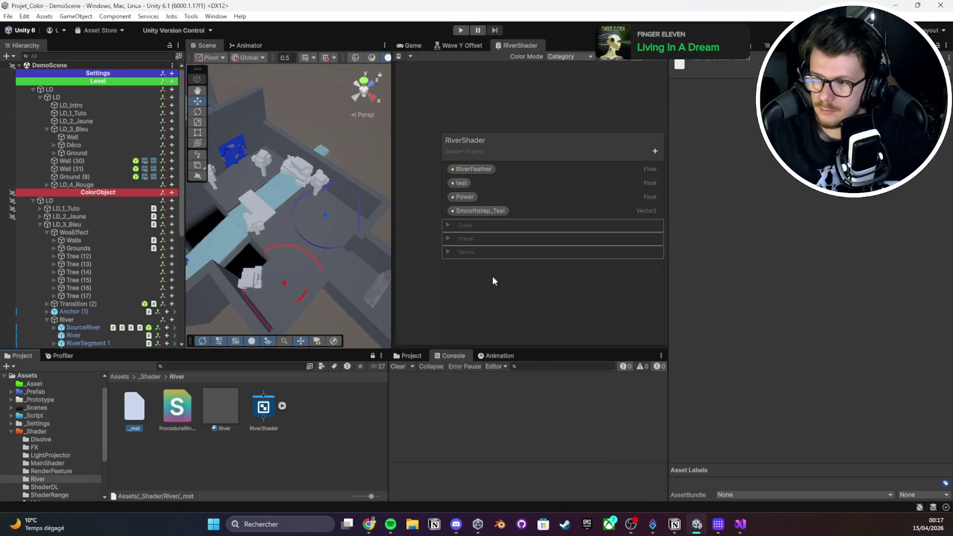
Create a new material in the River folder named Test
right_click(139, 404)
mouse_move(202, 134)
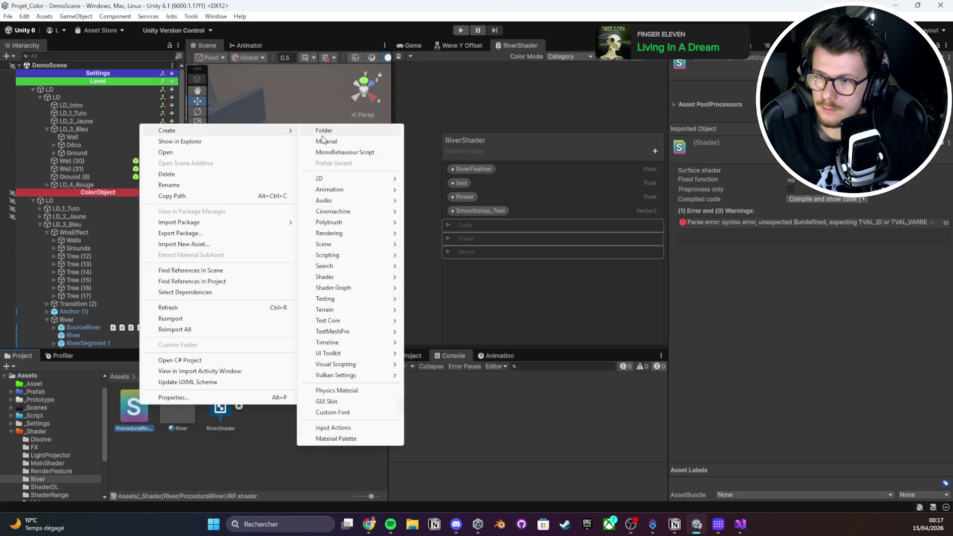
left_click(326, 142)
type("Test")
key("Return")
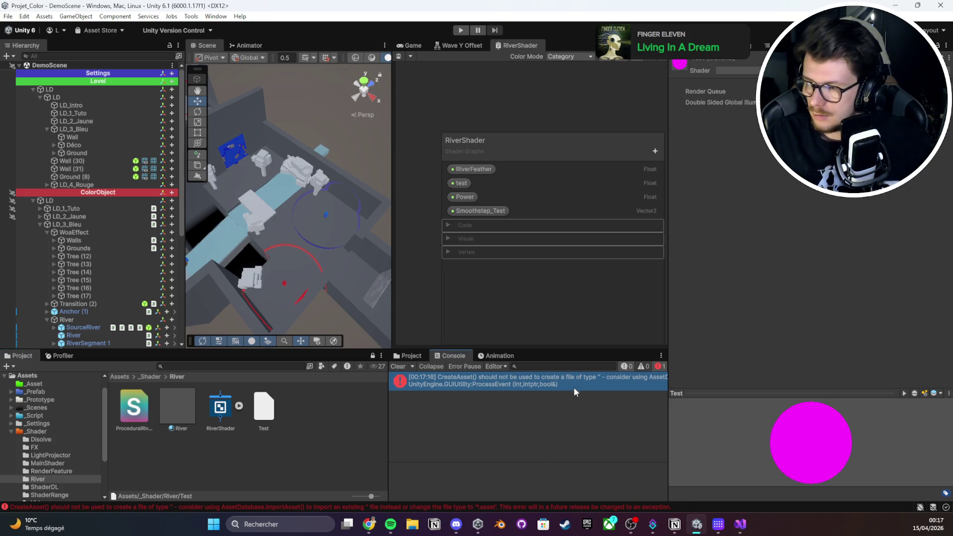
Read the CreateAsset error, then open ProceduralRiverURP.shader at its error line
left_click(574, 386)
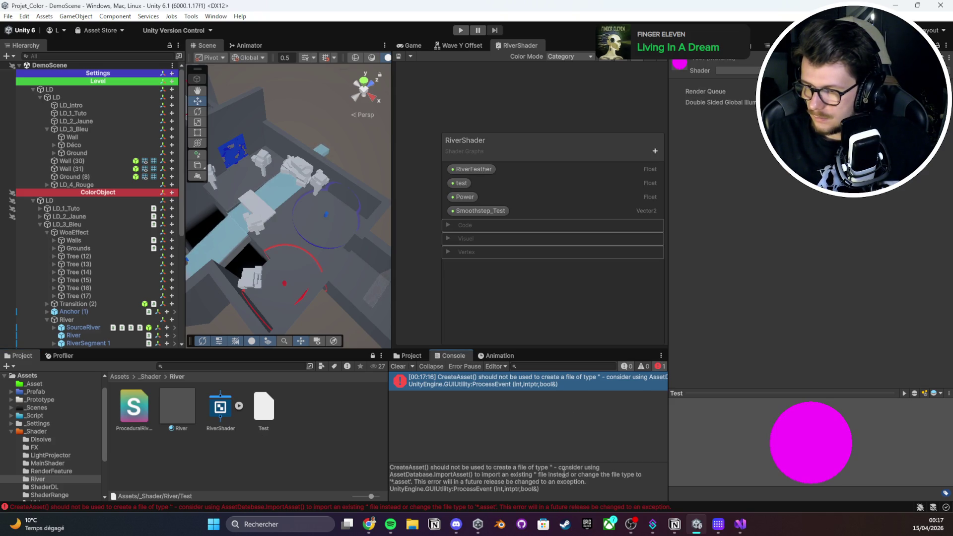
left_click(141, 413)
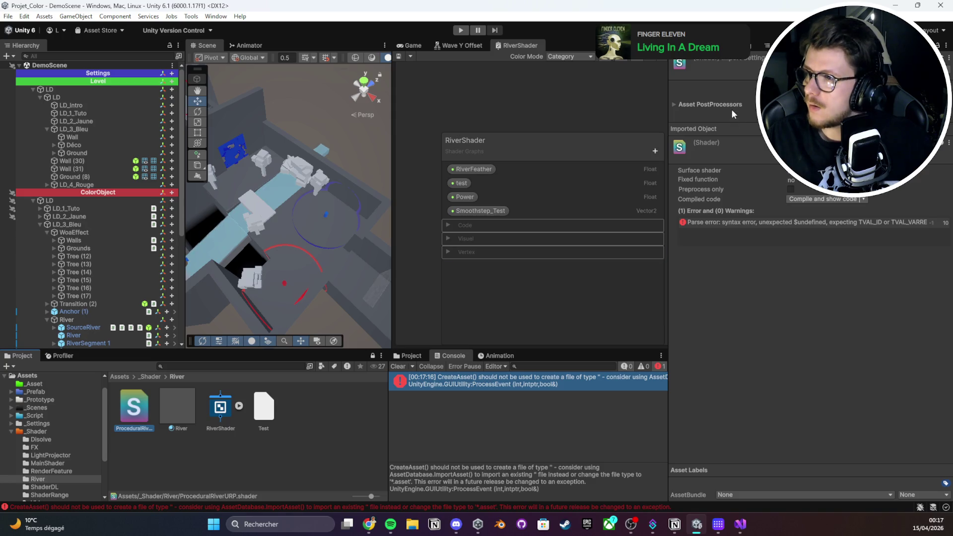
double_click(736, 223)
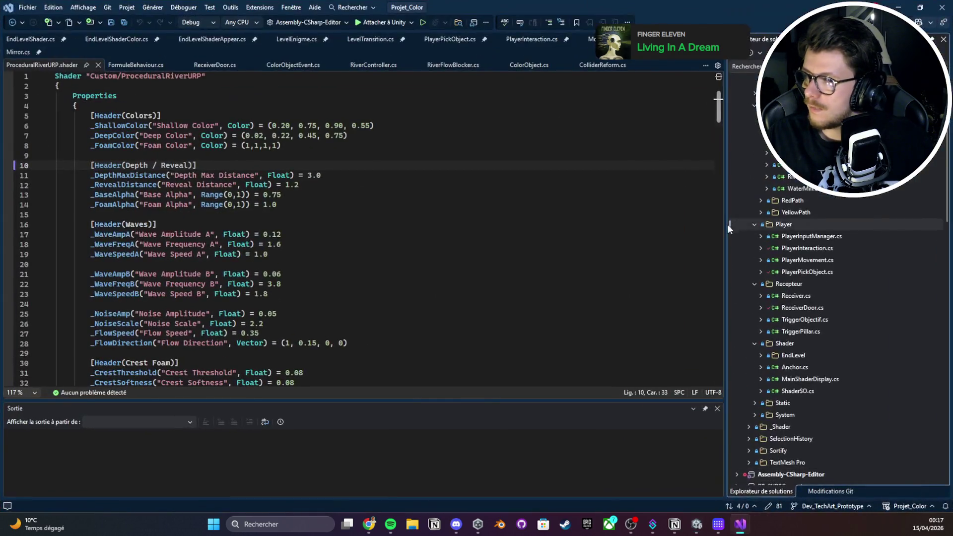
Widen the Inspector to read the parse error, open the shader at that line and save it
key("alt+Tab")
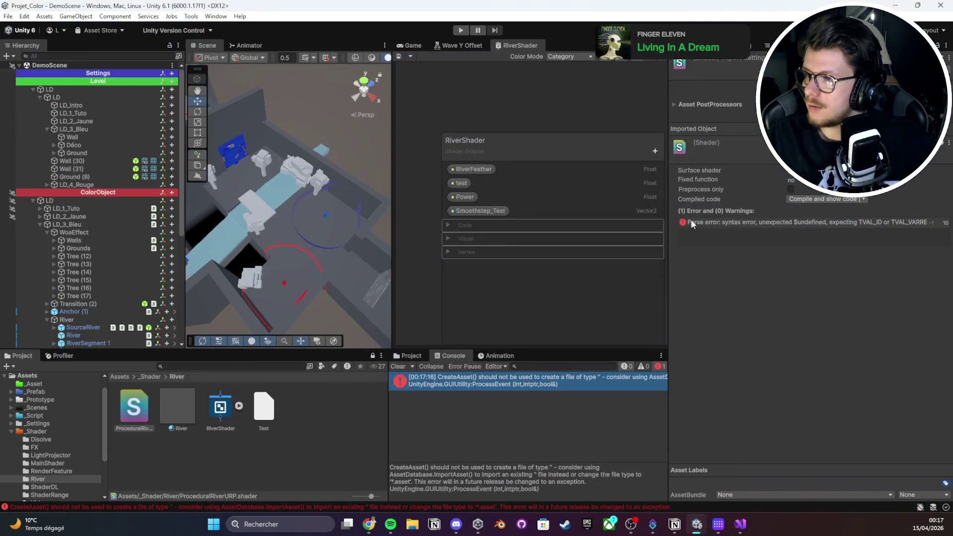
left_click_drag(666, 213, 361, 219)
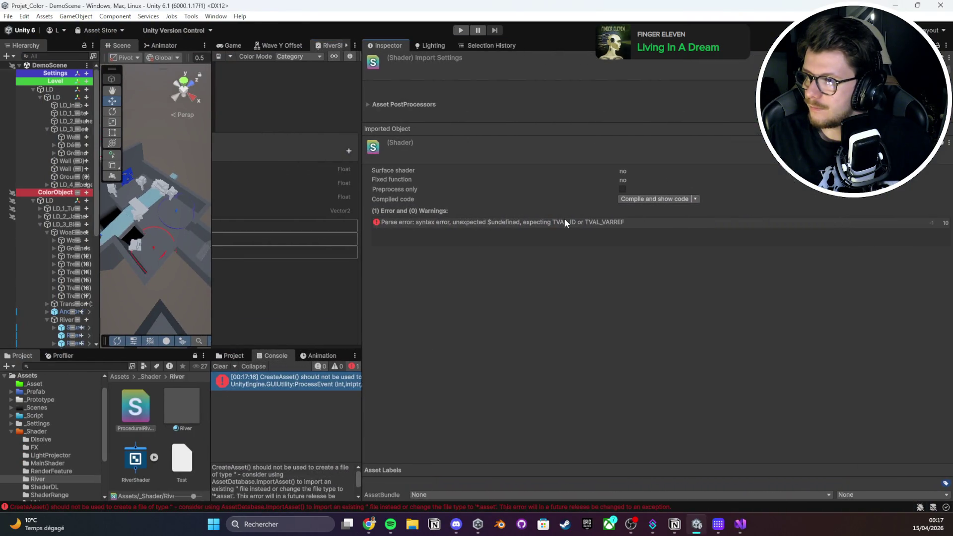
double_click(574, 222)
key("ctrl+s")
scroll(157, 164, "down", 5)
scroll(157, 148, "up", 5)
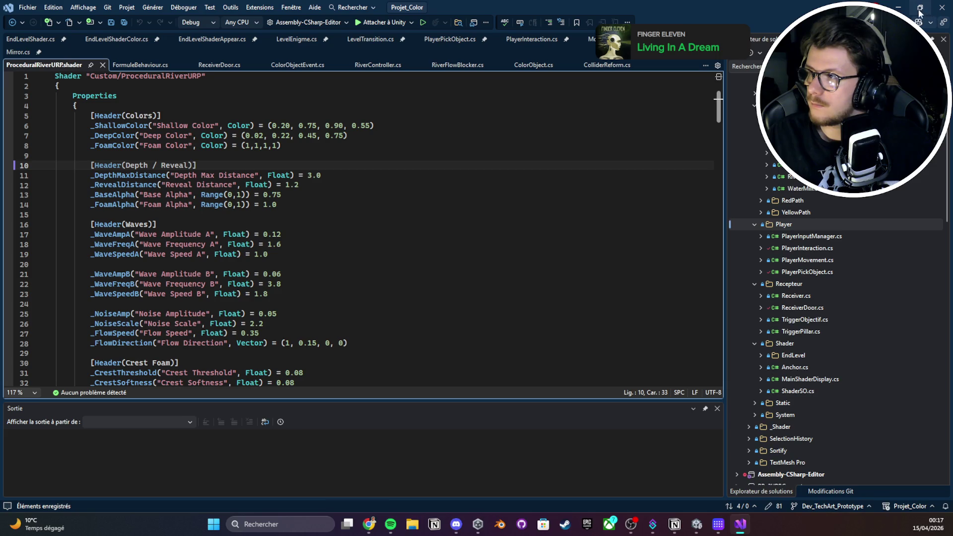
Copy the 'unexpected $undefined' parse error text and shrink the Inspector back
key("alt+Tab")
right_click(555, 222)
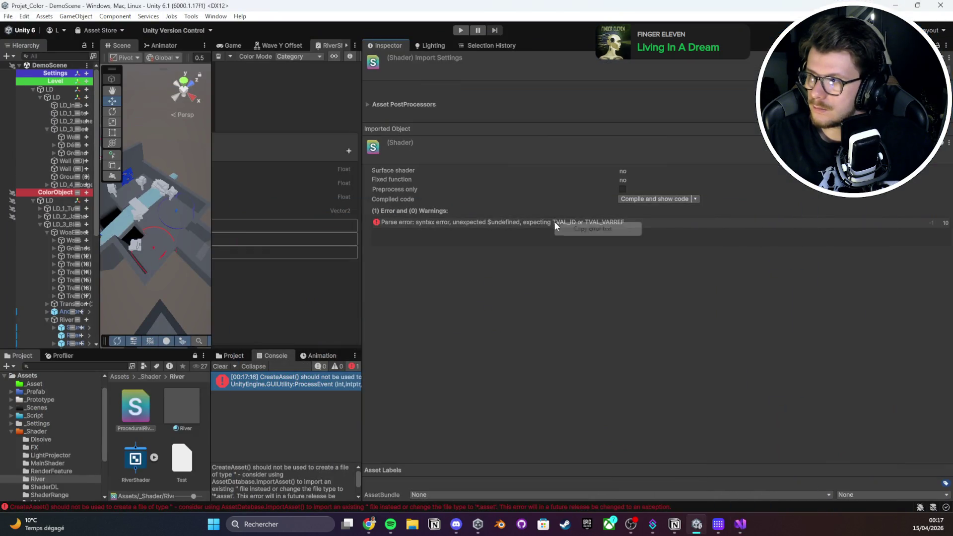
left_click(569, 229)
key("alt+Tab")
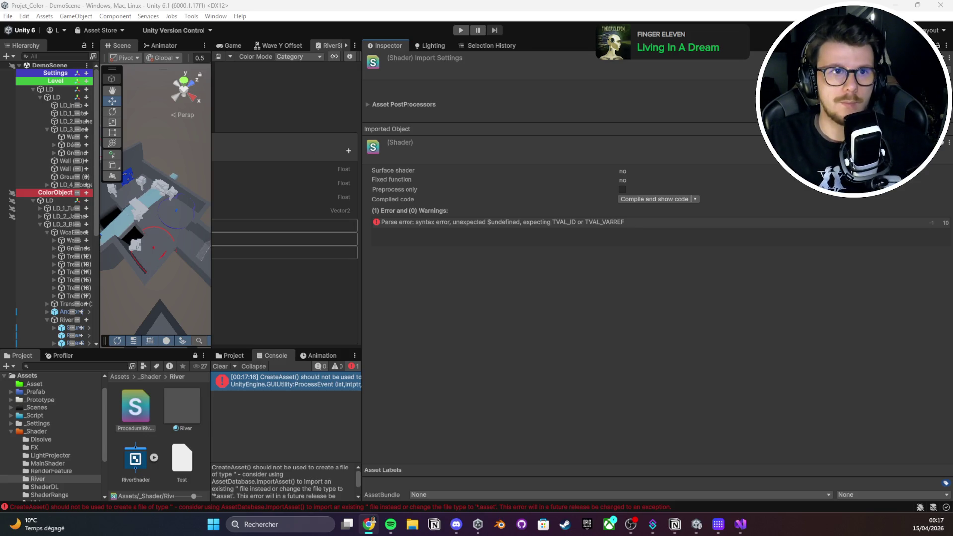
left_click(420, 409)
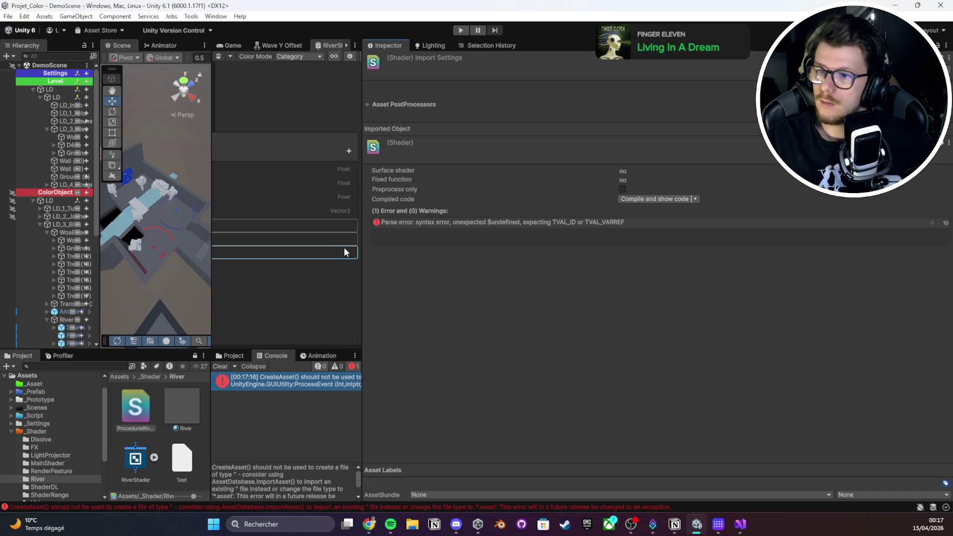
left_click_drag(362, 243, 542, 235)
left_click(270, 482)
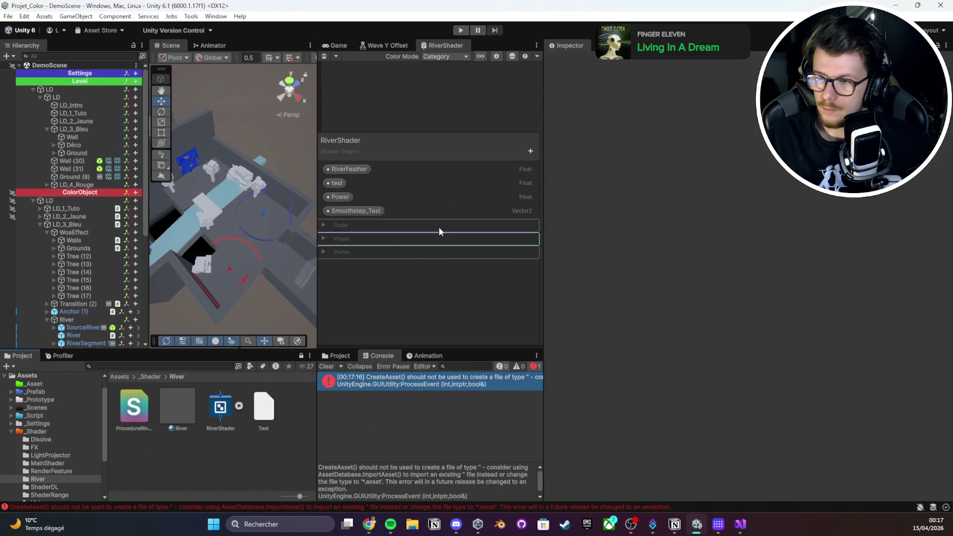
left_click(739, 523)
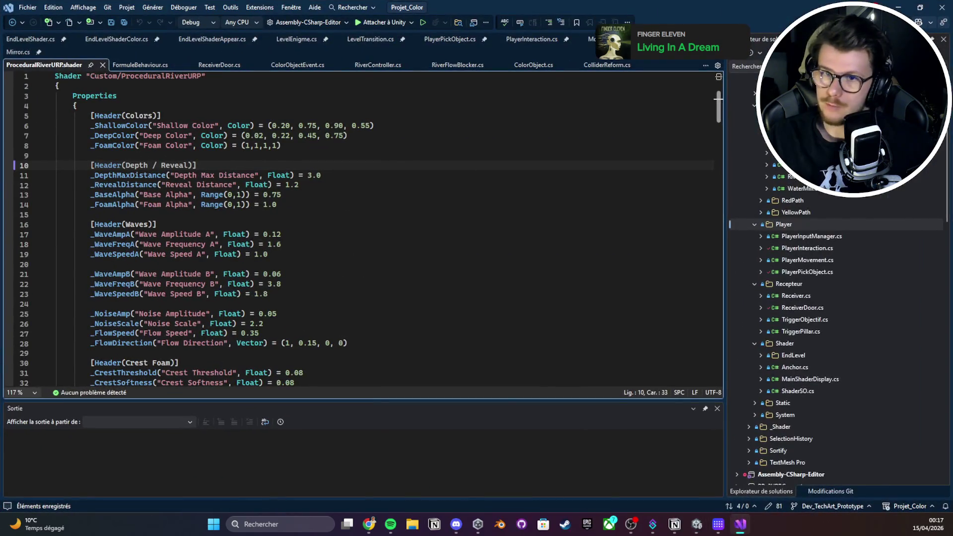
Close all open scripts in Visual Studio, including Mirror, FormuleBehaviour, ColliderReform and EndLevelShader
left_click(28, 45)
left_click(139, 66)
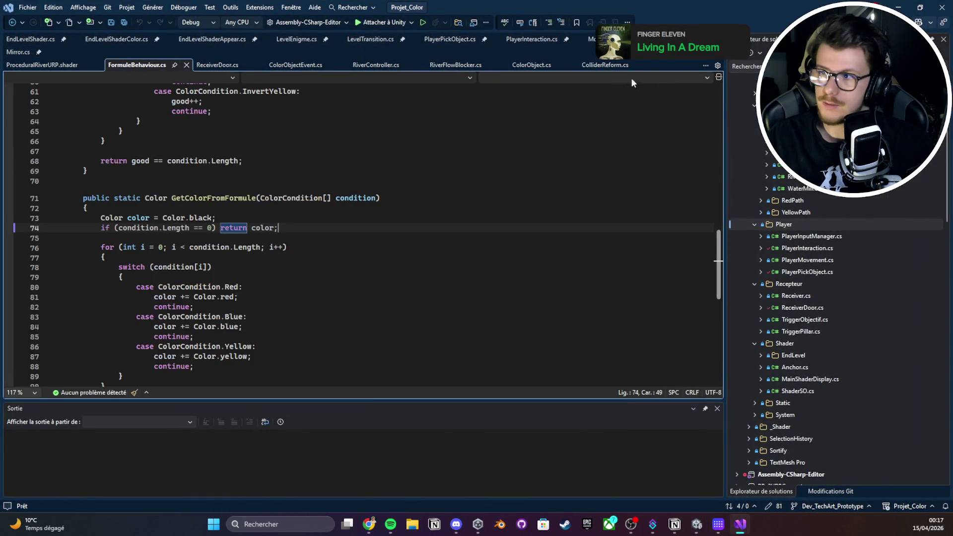
left_click(616, 66)
left_click(50, 40)
right_click(52, 41)
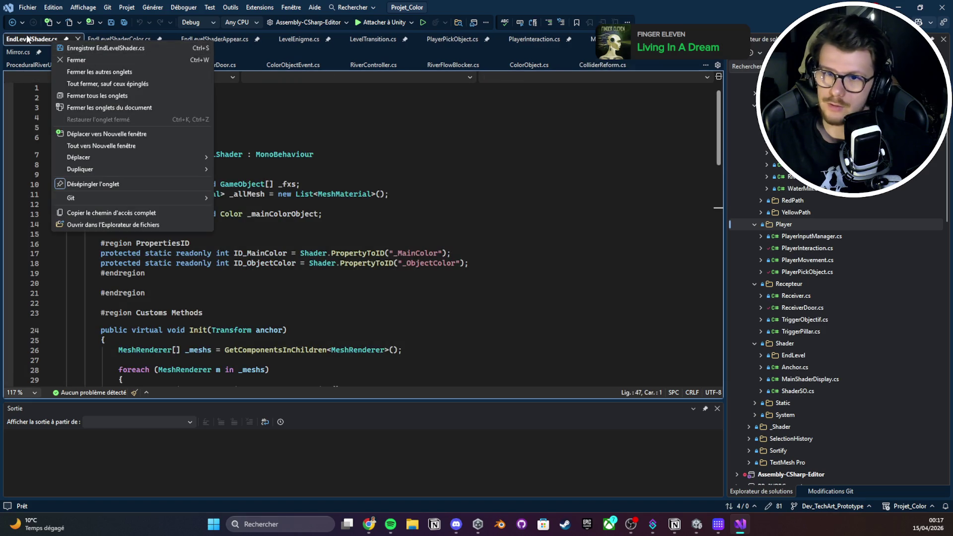
left_click(120, 102)
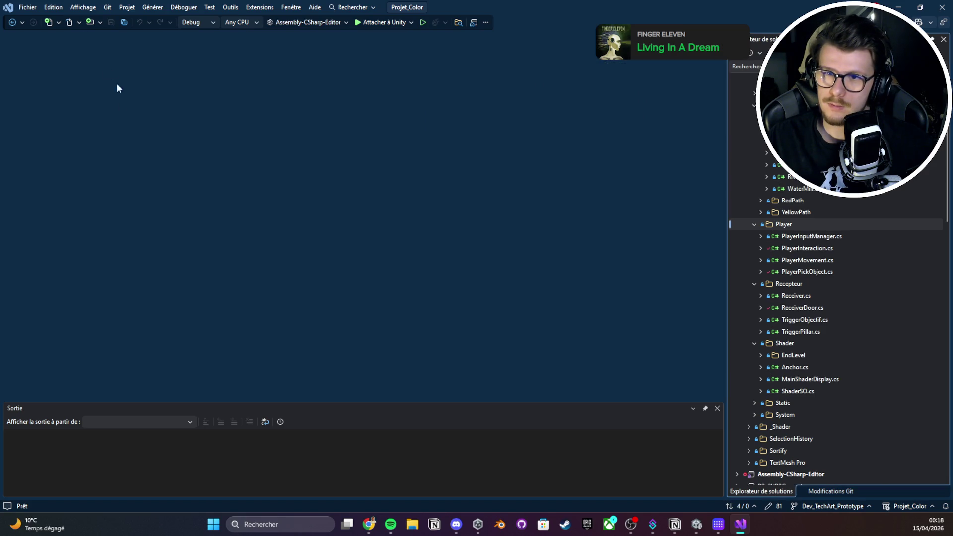
In Unity, clear the Console, select LD_3_Bleu and open its Level Enigme script
left_click(899, 7)
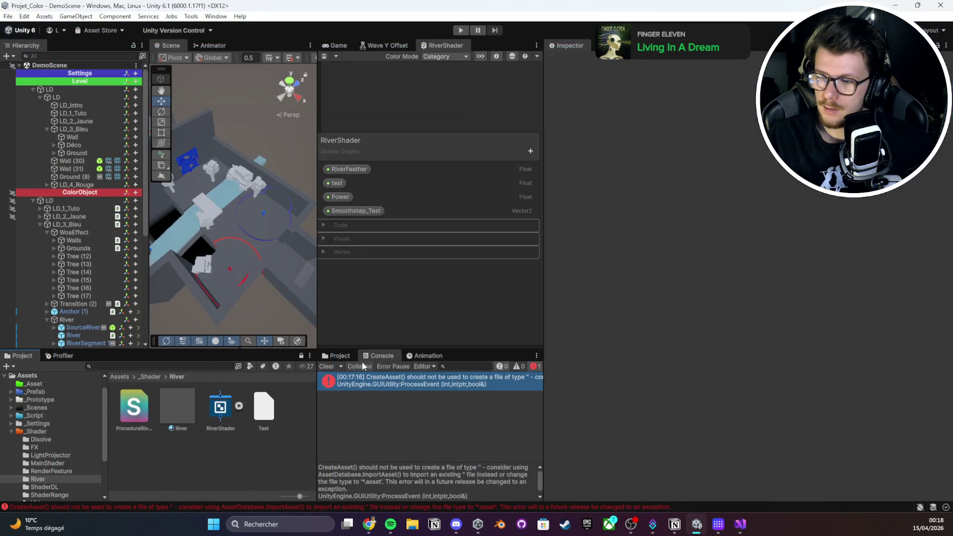
left_click(326, 367)
scroll(69, 278, "down", 8)
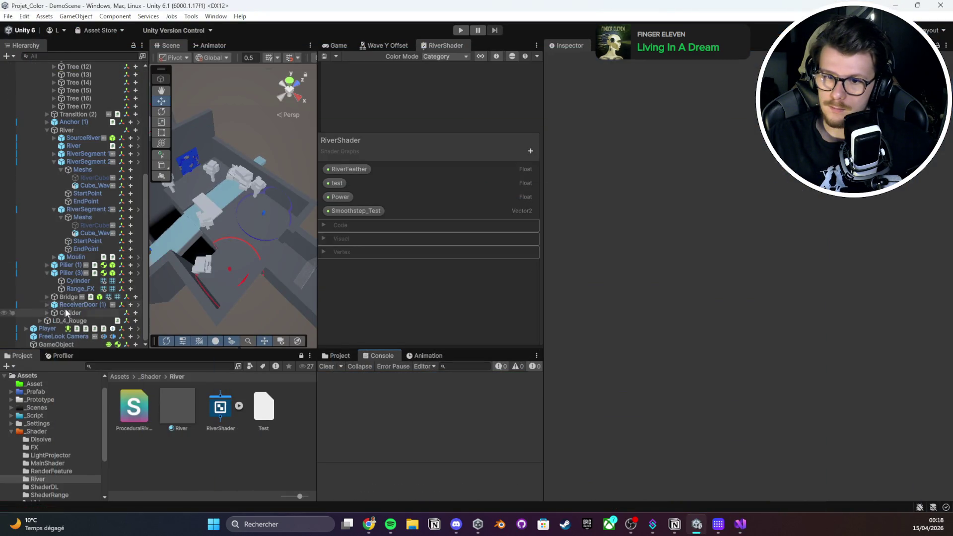
scroll(51, 309, "up", 5)
left_click(40, 154)
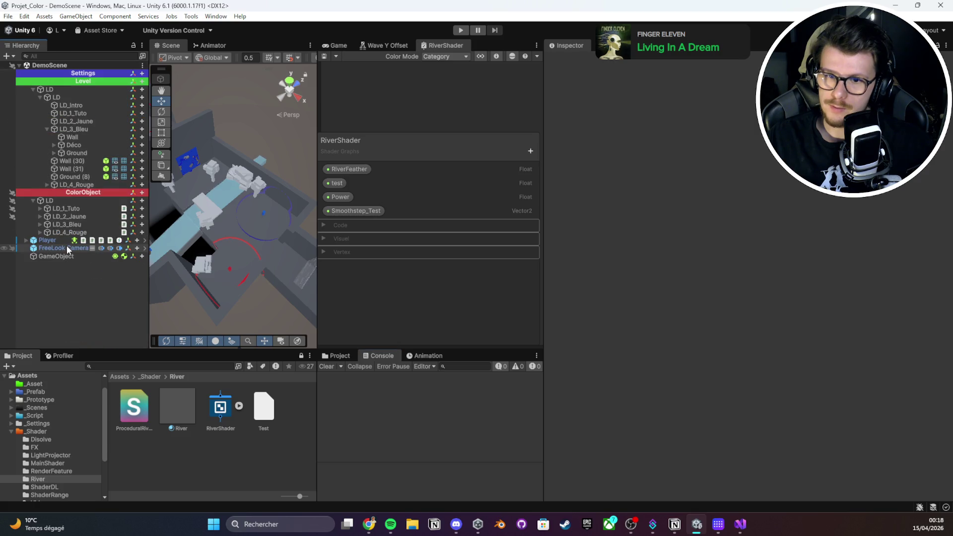
left_click(68, 248)
key("Up")
key("Up")
key("Up")
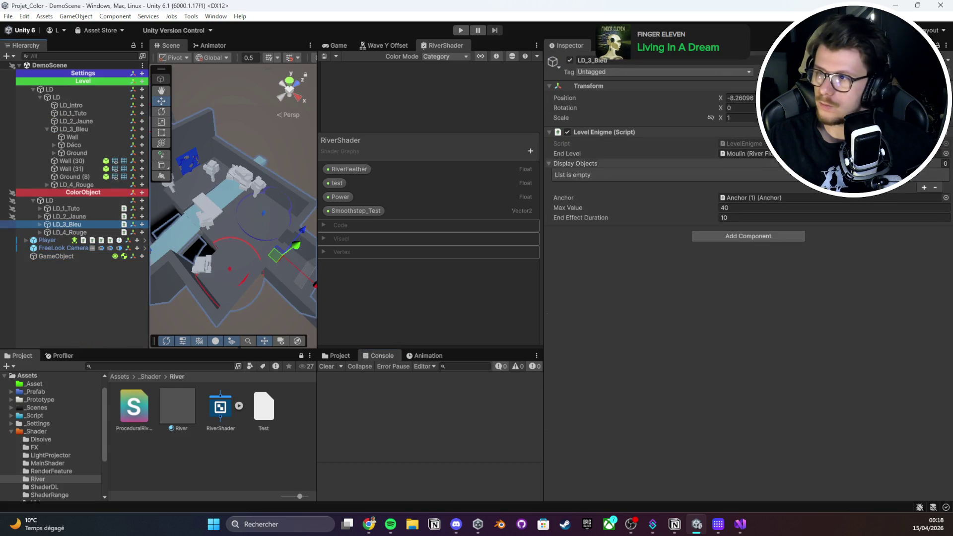
double_click(744, 144)
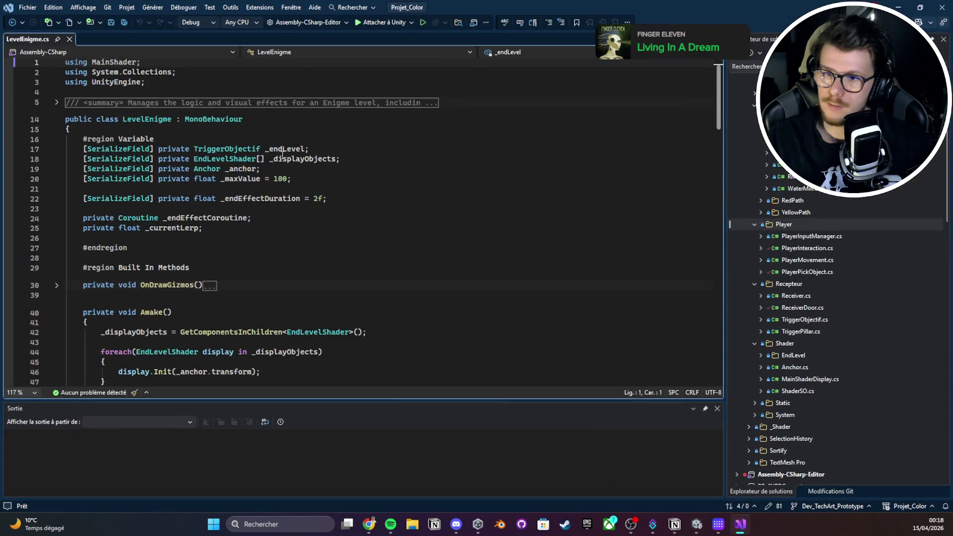
Scroll through LevelEnigme.cs, highlighting the OnObjectifEventClear subscription
scroll(213, 236, "down", 4)
scroll(213, 236, "down", 8)
left_click(295, 105)
left_click(191, 102)
double_click(192, 102)
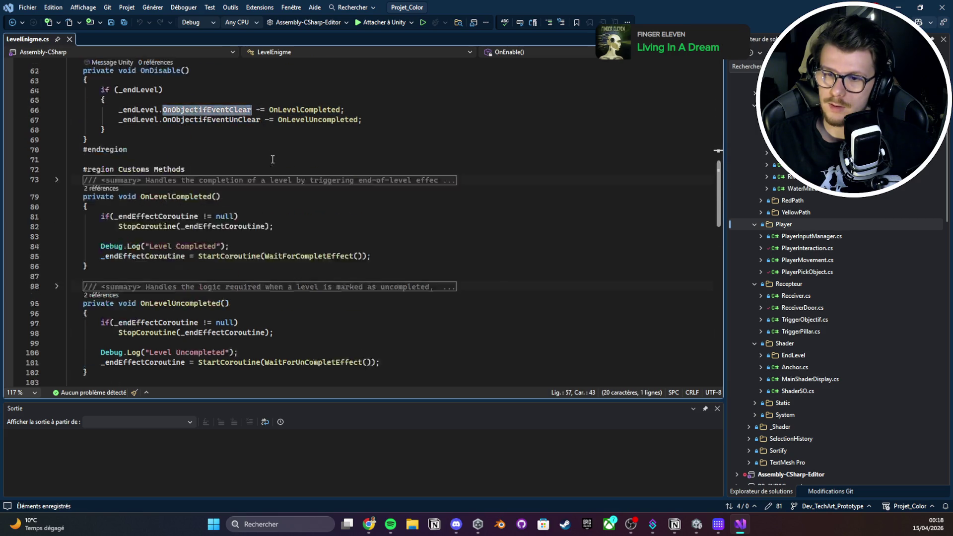
scroll(273, 159, "down", 6)
scroll(273, 159, "down", 2)
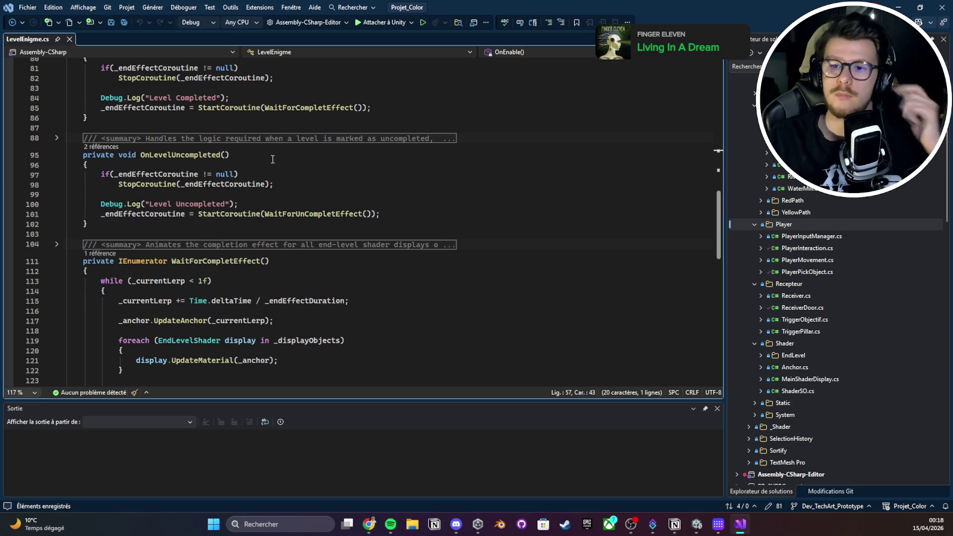
scroll(273, 159, "down", 2)
scroll(273, 159, "down", 2)
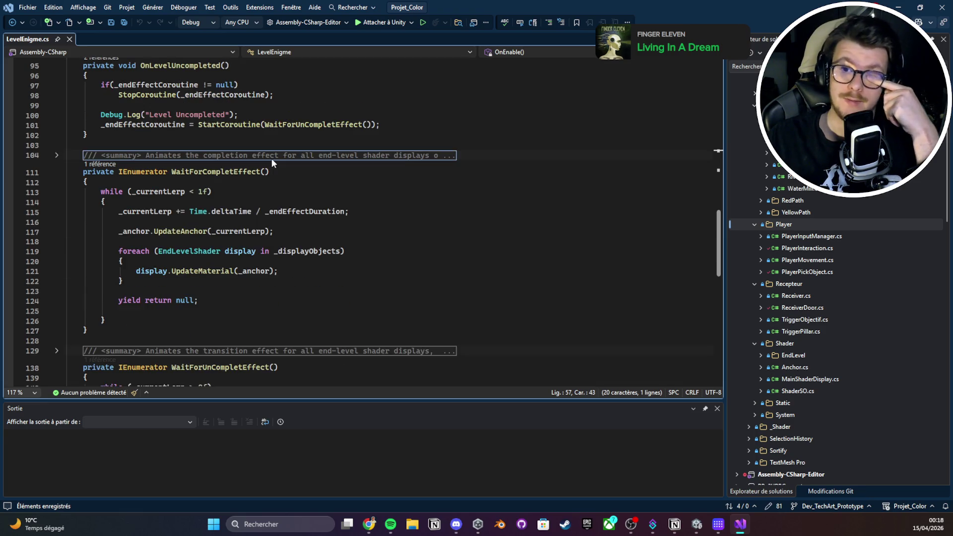
scroll(273, 159, "down", 5)
scroll(273, 159, "up", 20)
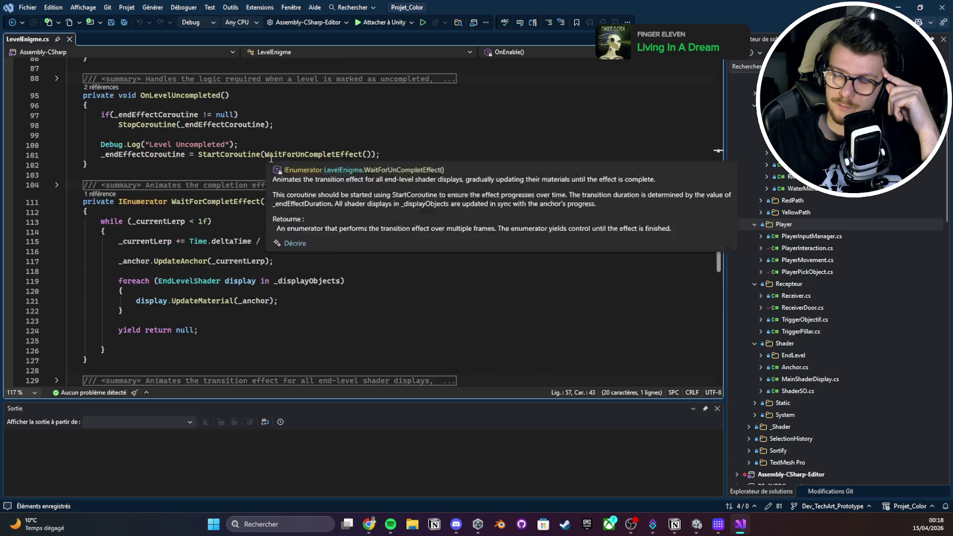
Jump from the TriggerObjectif field to the EndLevelShader class definition with F12
left_click(218, 149)
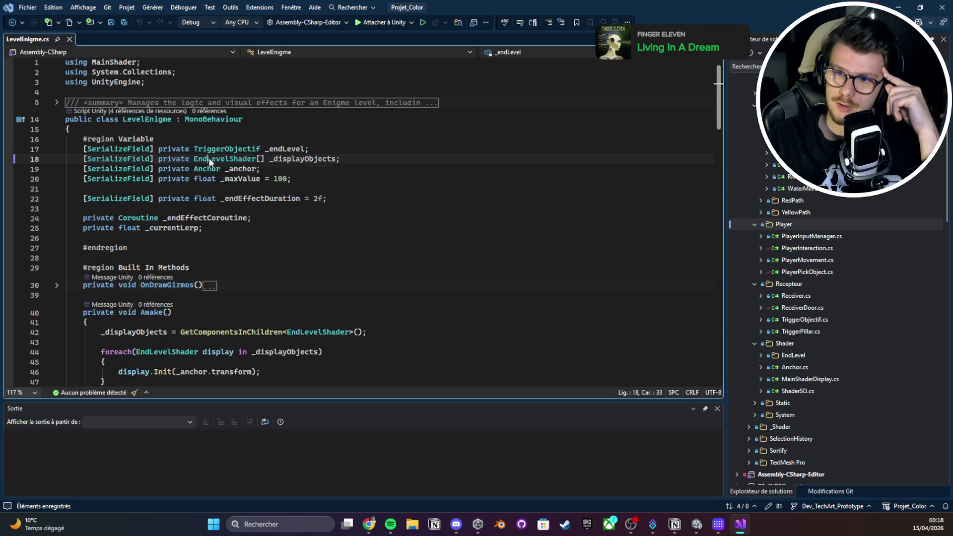
right_click(208, 159)
key("Escape")
key("F12")
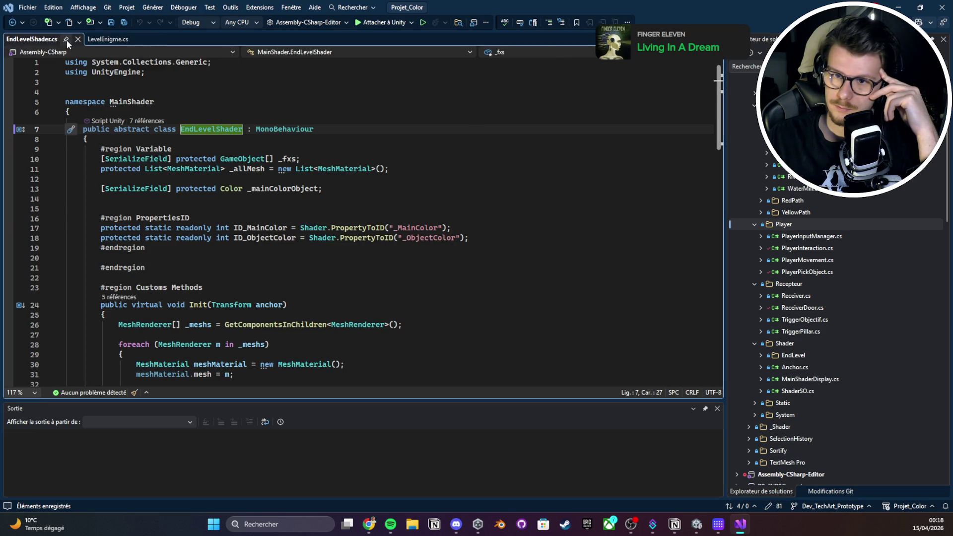
scroll(475, 103, "down", 5)
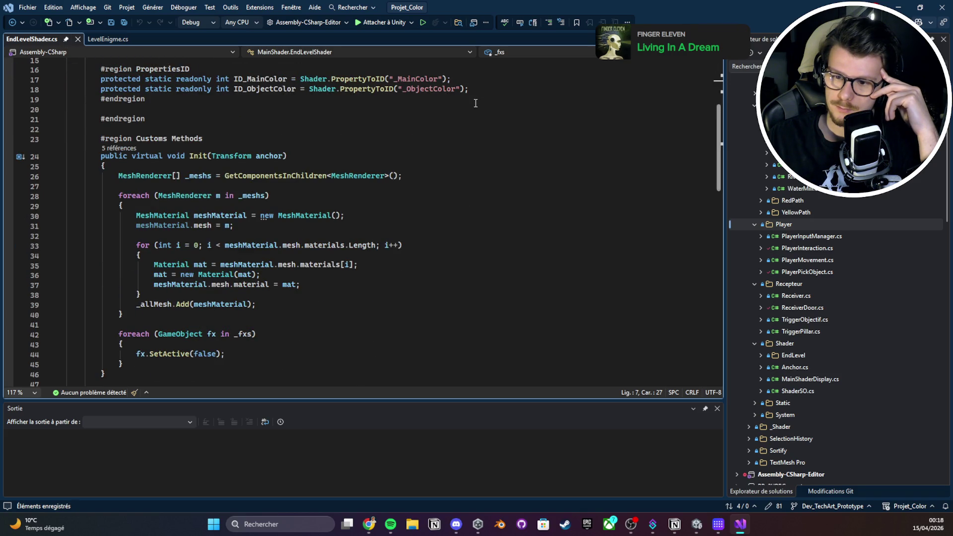
scroll(476, 103, "up", 1)
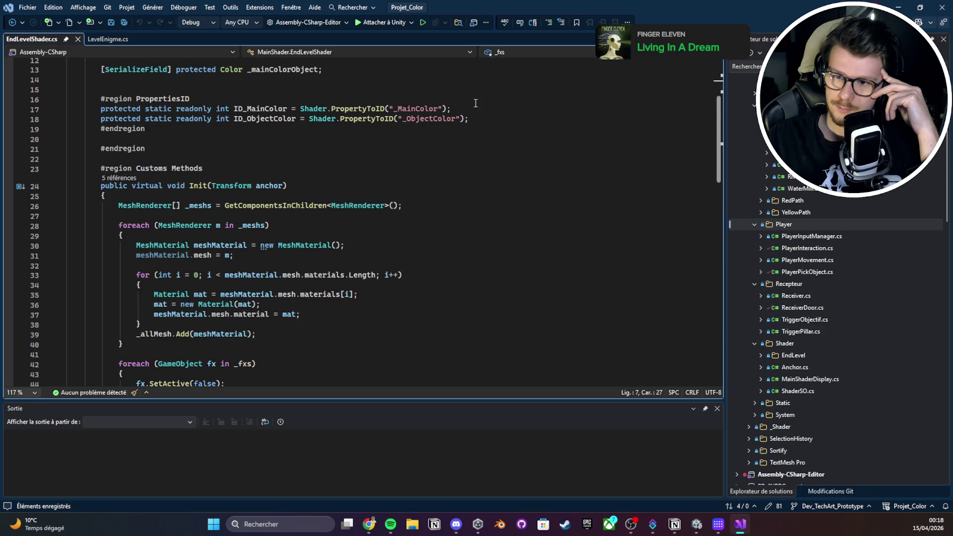
scroll(475, 102, "down", 9)
scroll(460, 111, "down", 2)
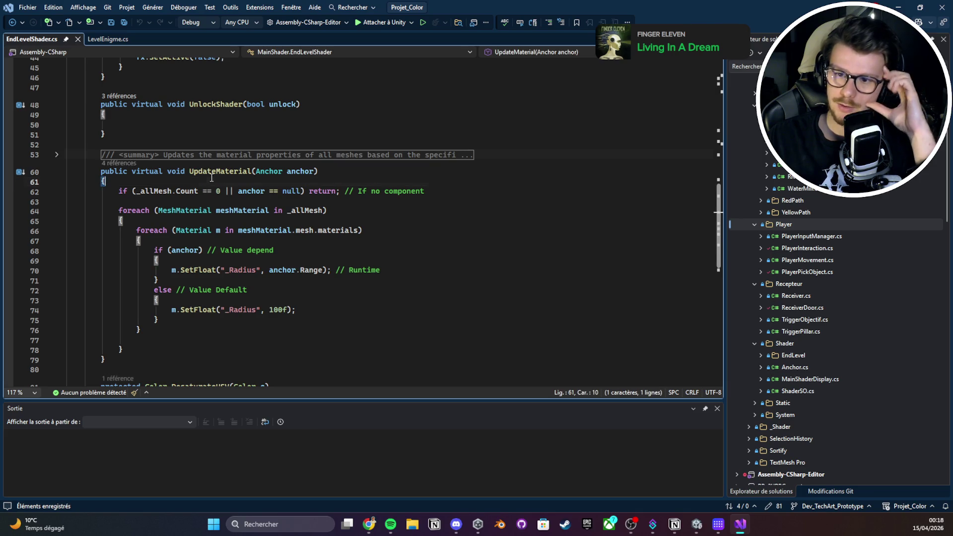
Trace the uses of _allMesh and the early-return on line 62 of EndLevelShader
double_click(155, 191)
triple_click(211, 191)
scroll(214, 174, "up", 6)
scroll(214, 174, "up", 8)
scroll(217, 194, "down", 13)
scroll(217, 194, "down", 4)
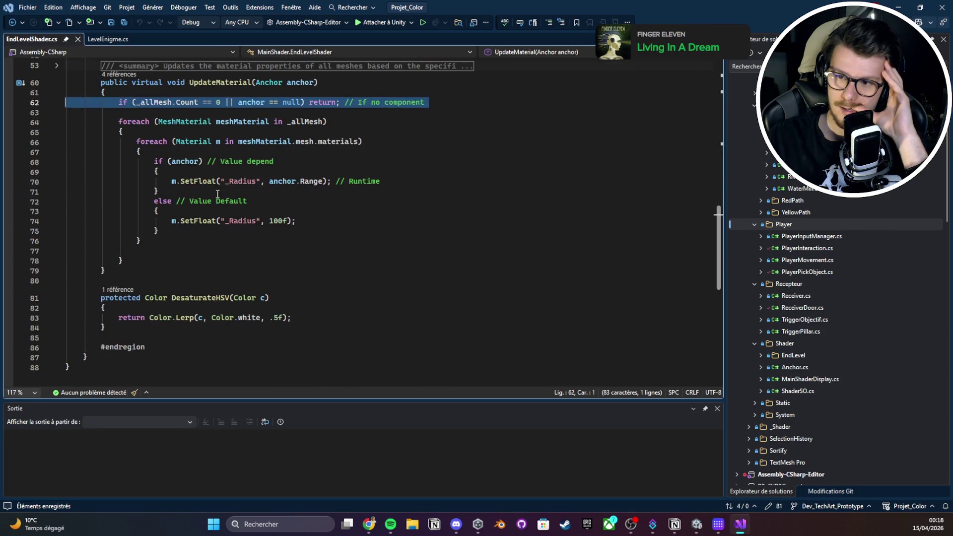
Check how line 70 uses Range and the anchor parameter to update the material radius
double_click(281, 181)
double_click(311, 182)
double_click(282, 182)
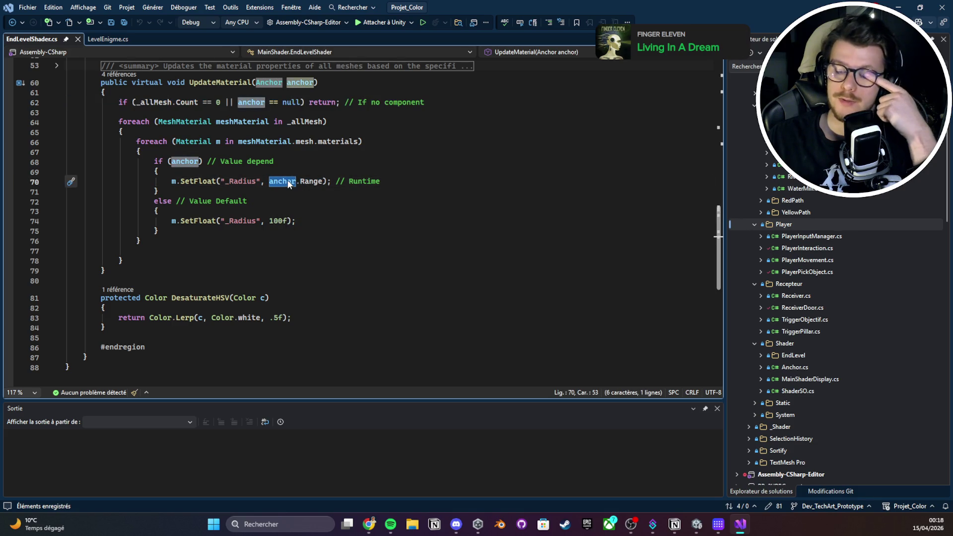
mouse_move(289, 184)
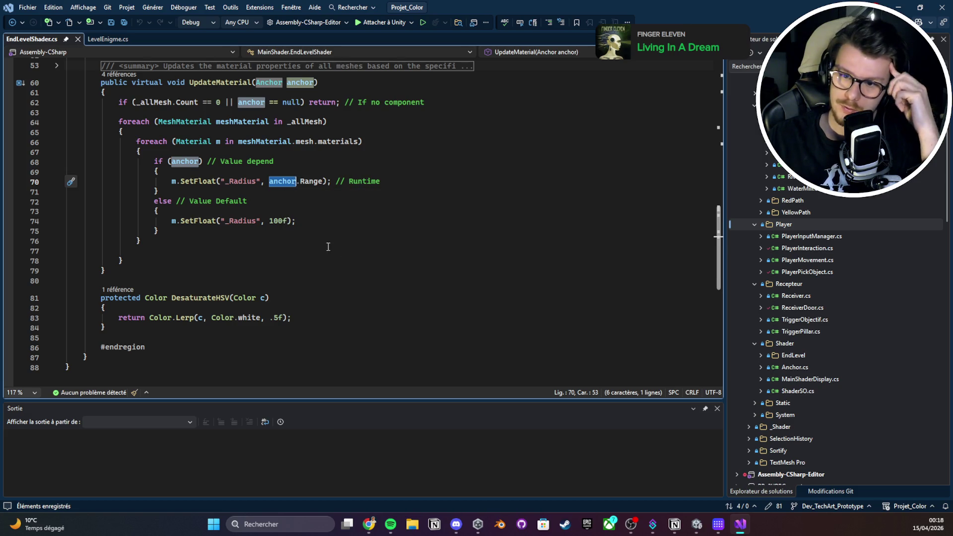
scroll(302, 233, "up", 2)
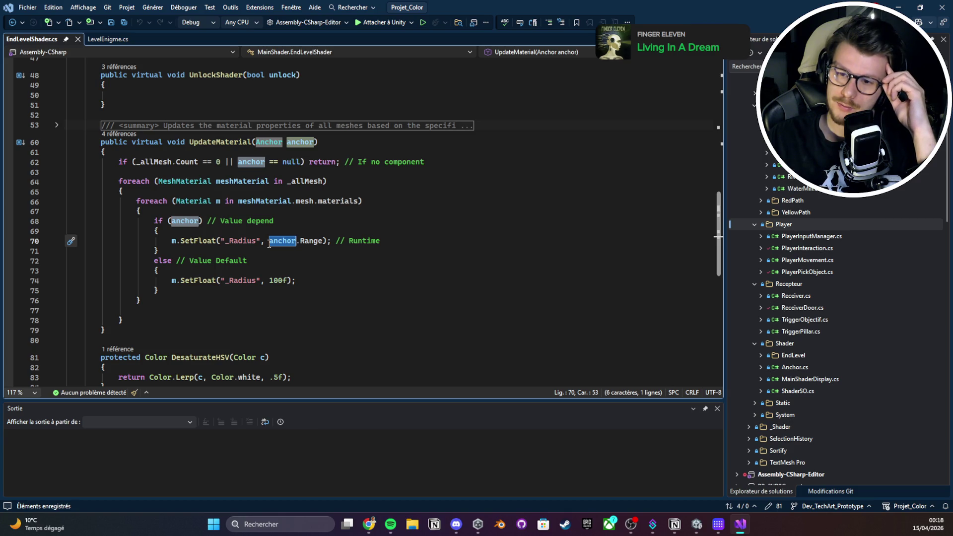
scroll(269, 244, "down", 5)
scroll(278, 228, "up", 20)
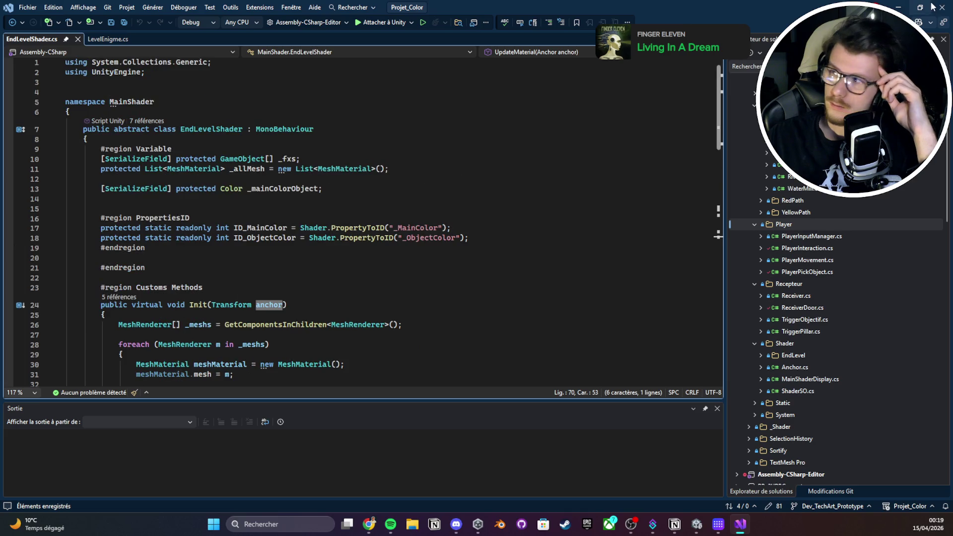
key("alt+Tab")
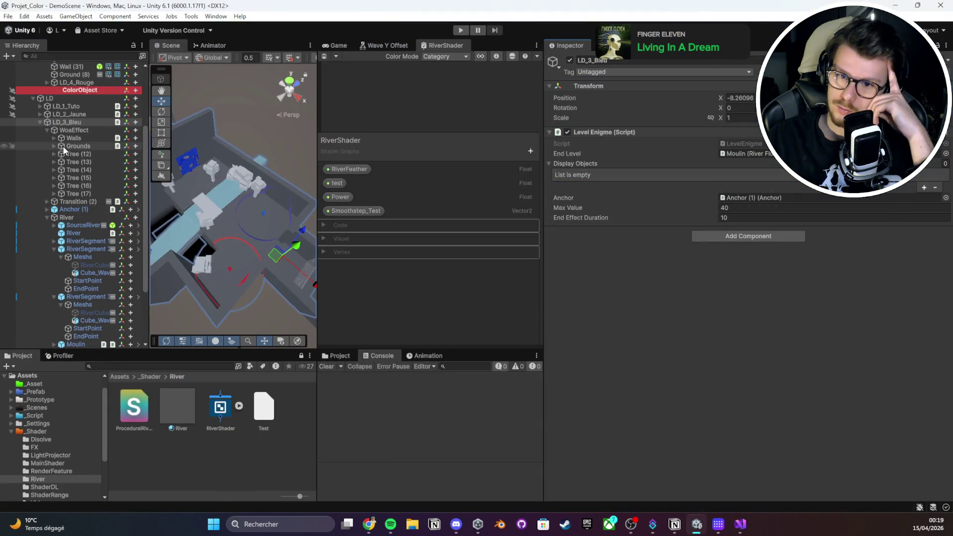
Click through WoaEffect, Grounds, Tree (12) and Walls, then open Walls' End Level Shader Color script
left_click(75, 130)
left_click(64, 145)
left_click(67, 153)
key("Down")
key("Down")
key("Down")
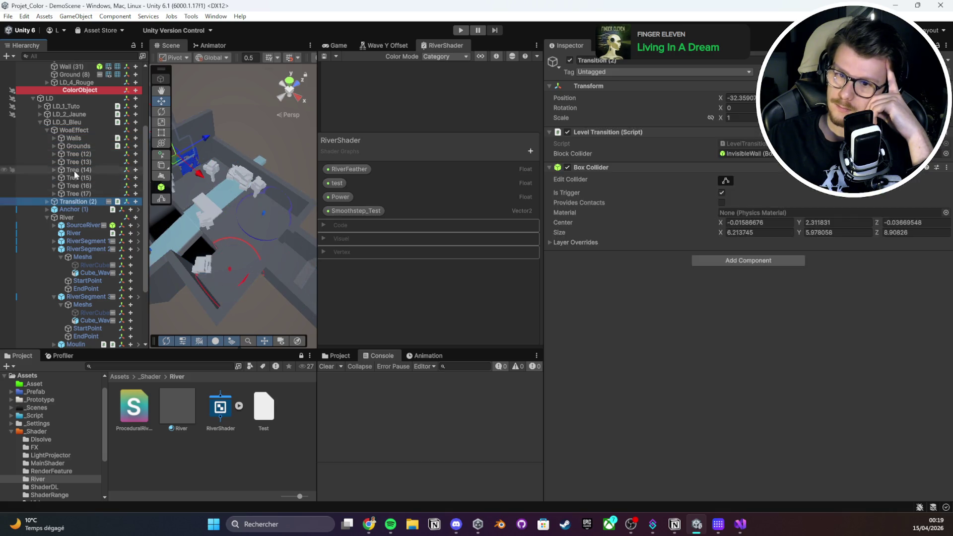
left_click(78, 145)
left_click(74, 138)
left_click(78, 146)
left_click(79, 154)
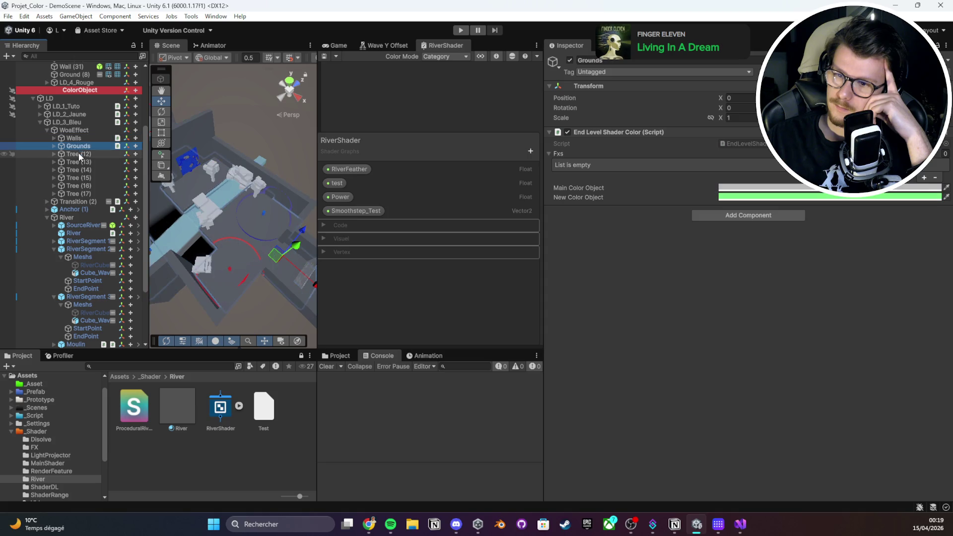
left_click(75, 138)
left_click(79, 146)
left_click(75, 138)
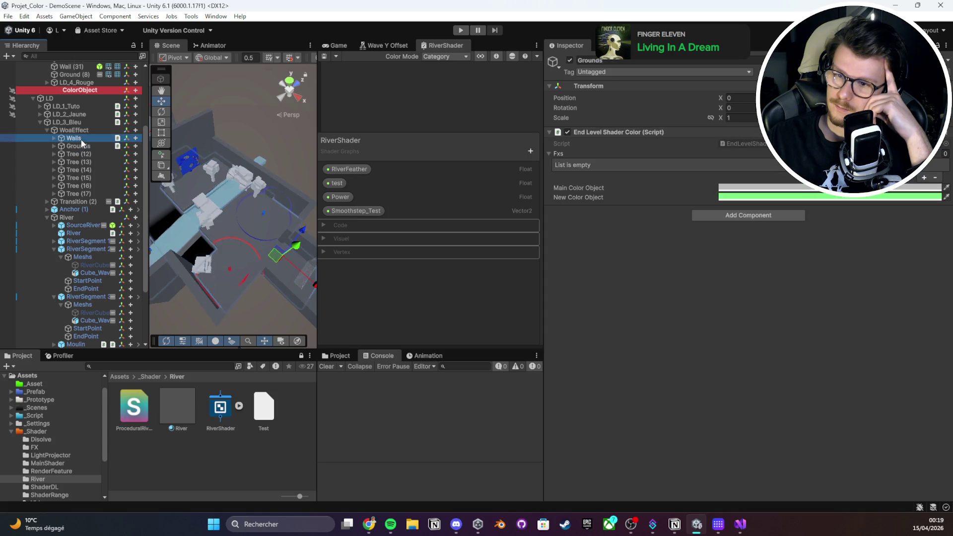
double_click(759, 144)
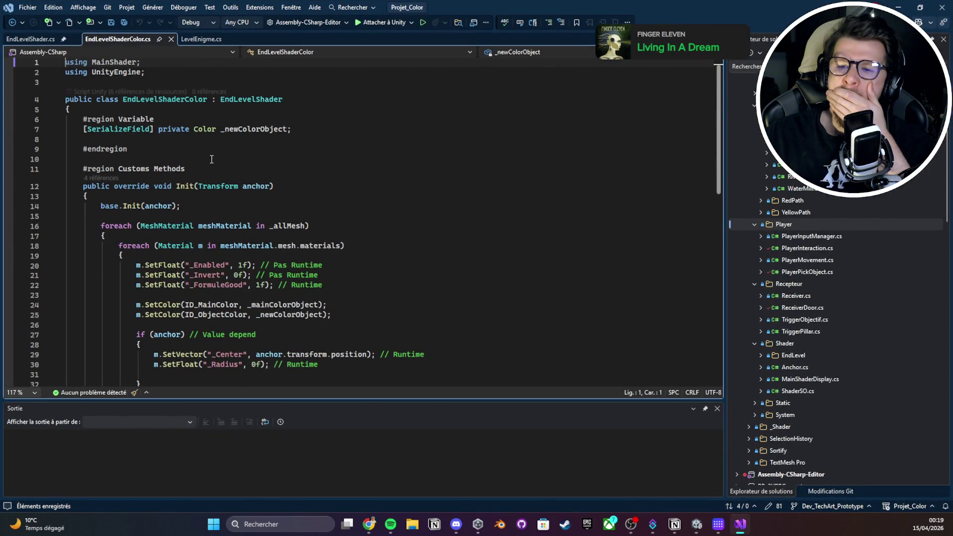
From EndLevelShaderColor, jump to the EndLevelShader base class definition
right_click(269, 99)
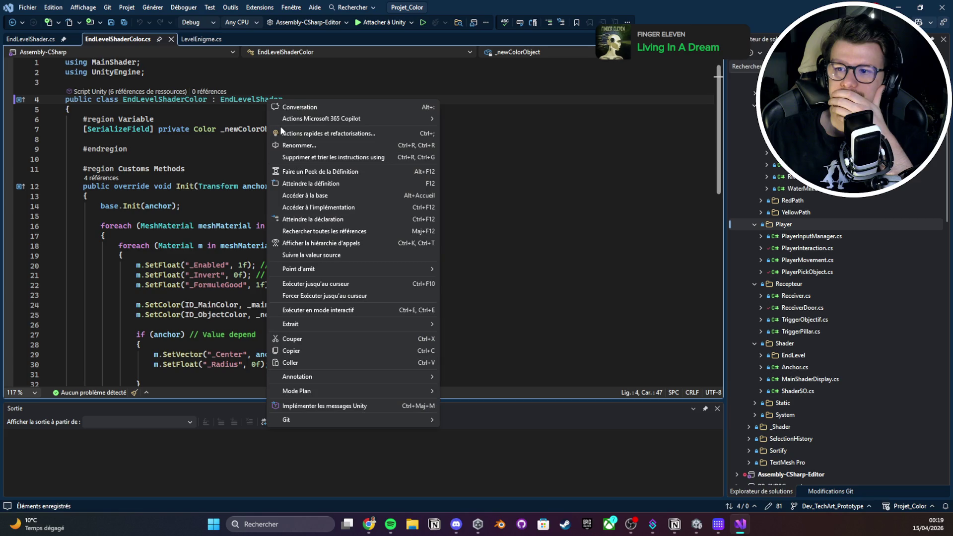
left_click(293, 184)
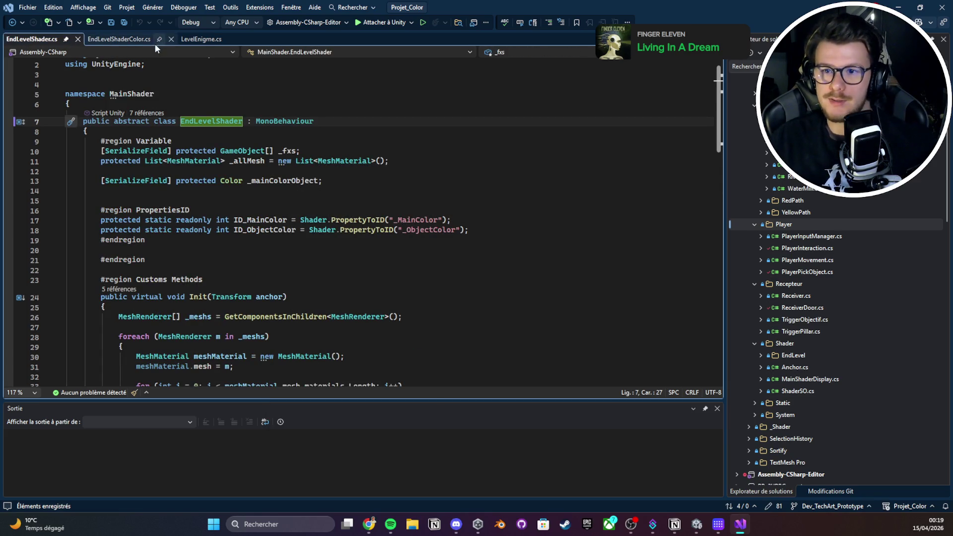
left_click(154, 41)
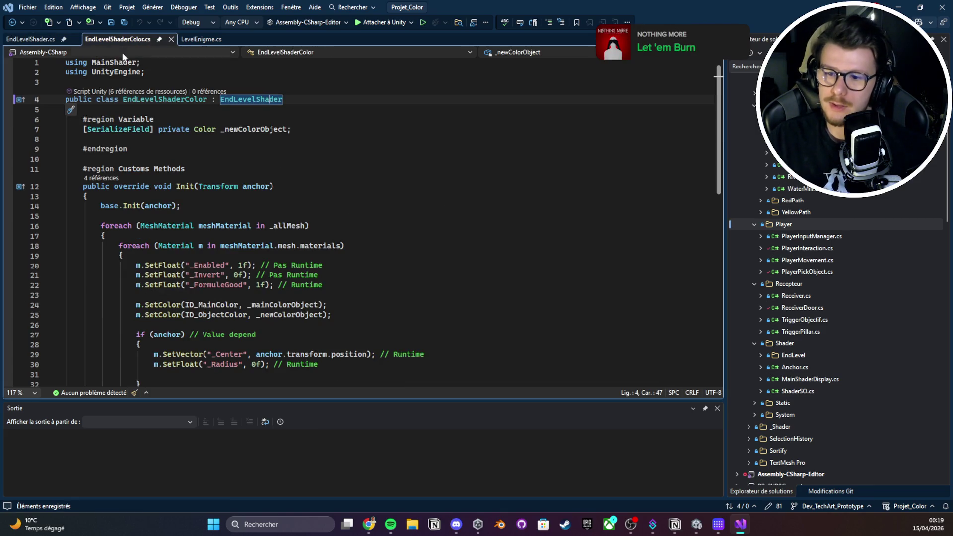
scroll(162, 129, "down", 4)
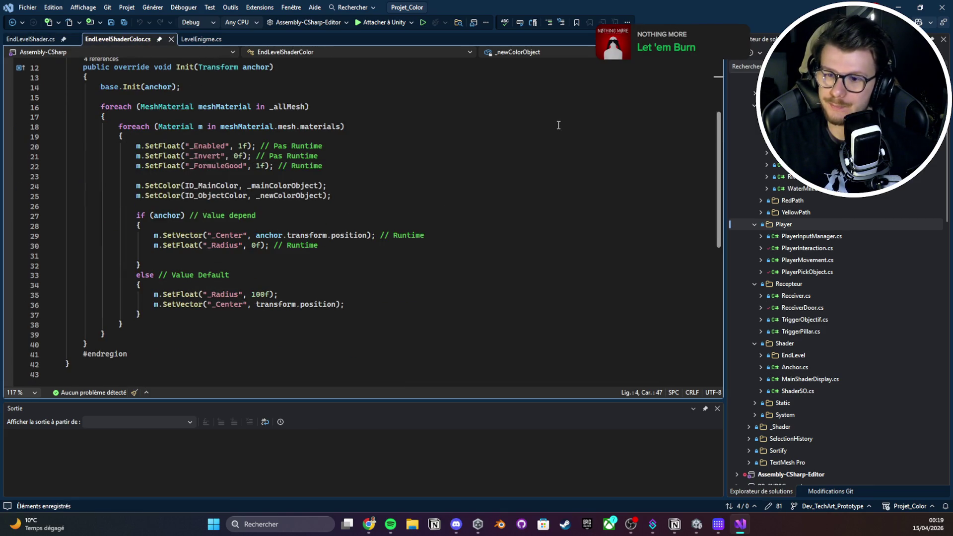
scroll(525, 131, "up", 4)
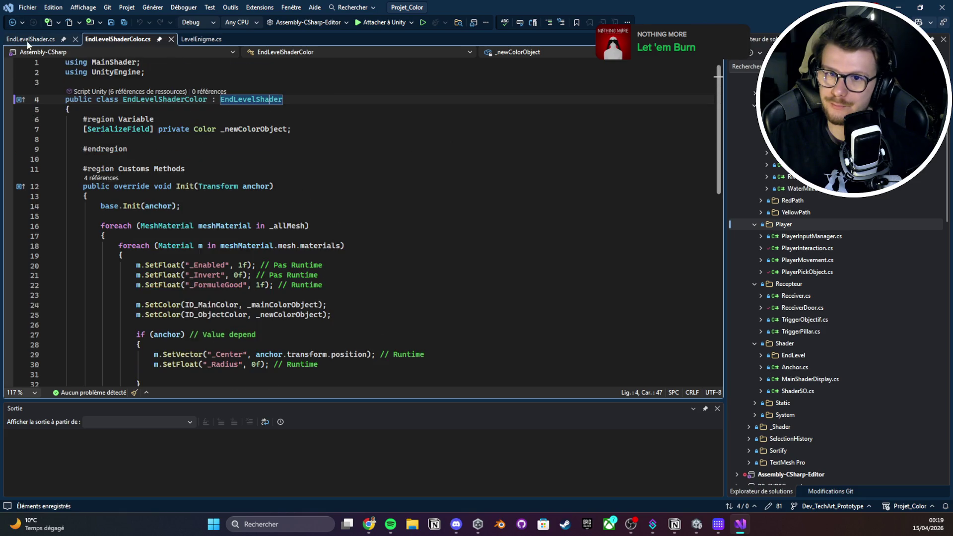
key("F12")
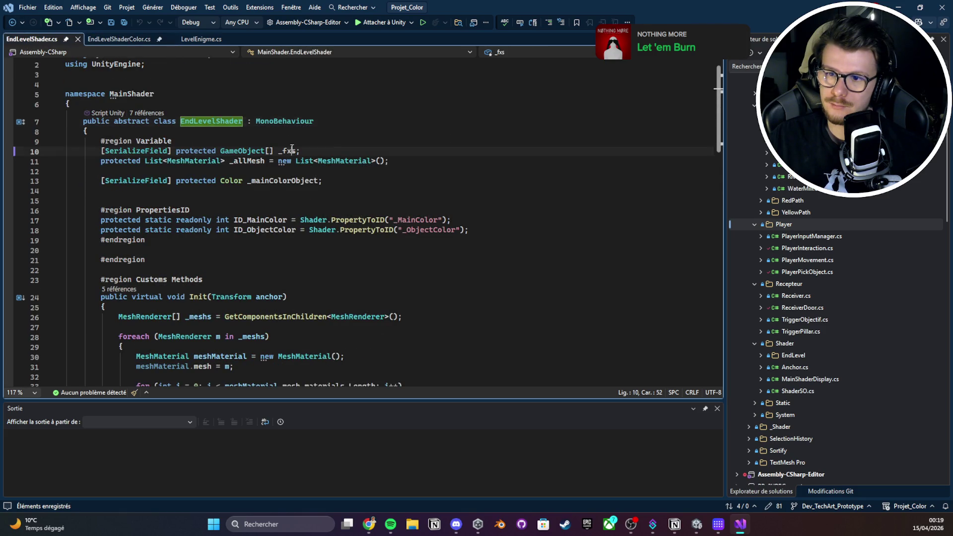
Trace the _fxs and _meshs fields and line 26's MeshRenderer through Init and UpdateMaterial
double_click(288, 151)
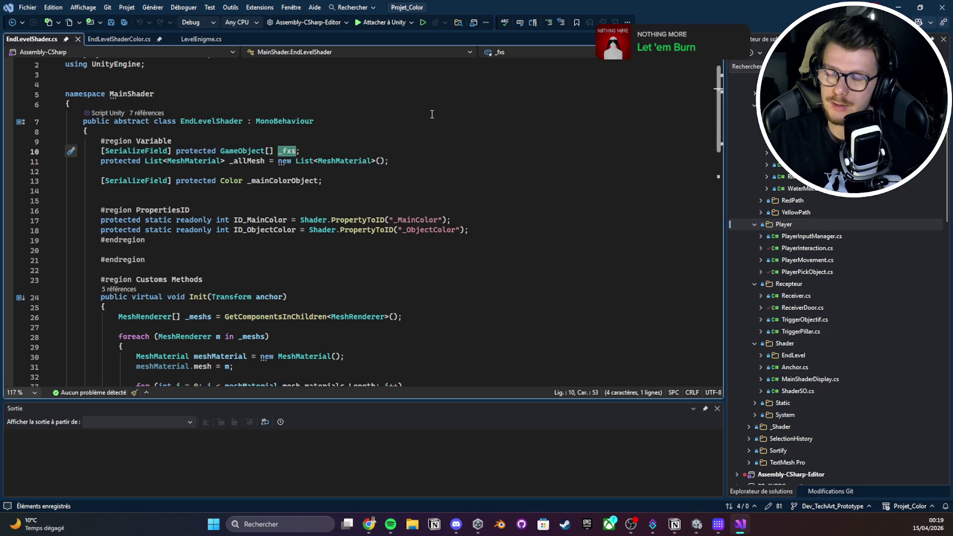
scroll(432, 114, "down", 2)
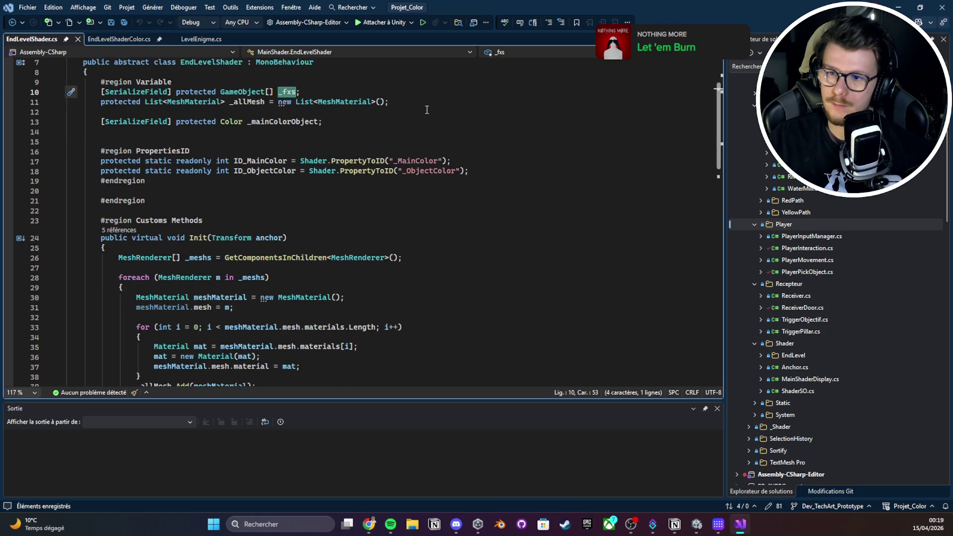
scroll(428, 110, "down", 3)
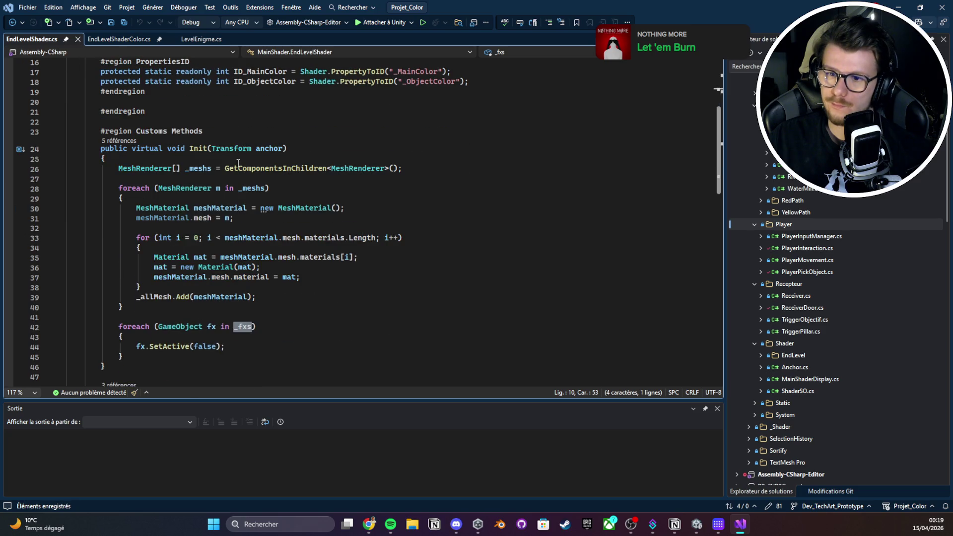
double_click(264, 189)
scroll(264, 190, "up", 4)
double_click(357, 287)
double_click(198, 287)
scroll(170, 268, "down", 5)
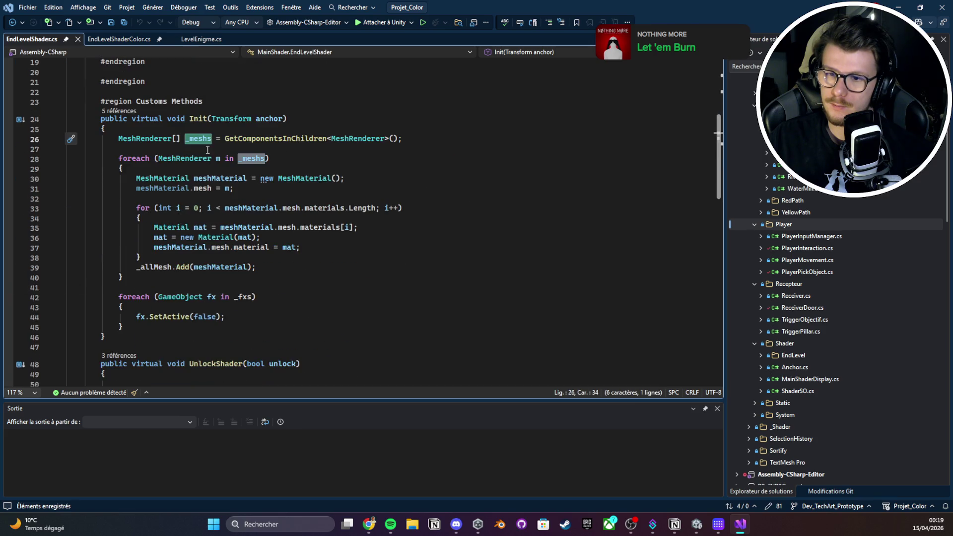
scroll(170, 268, "down", 8)
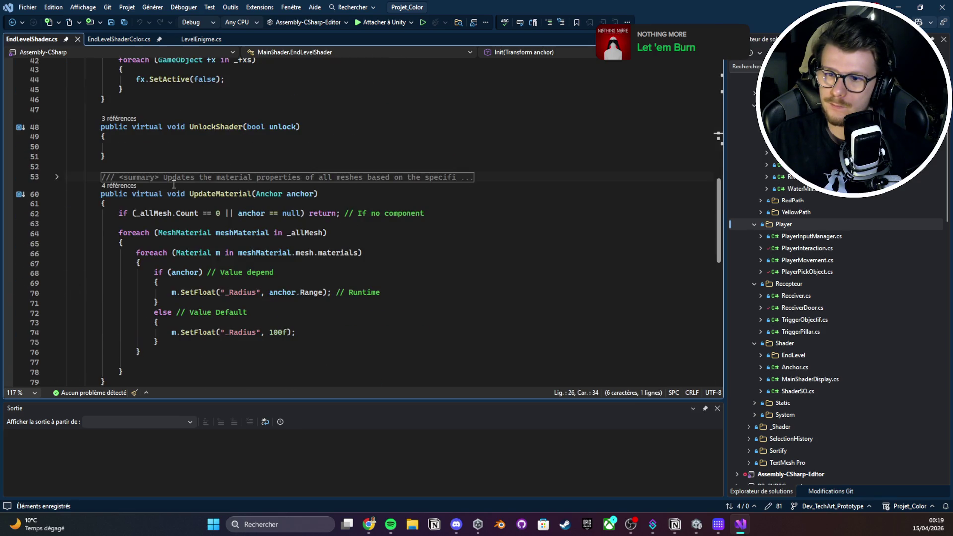
left_click(118, 40)
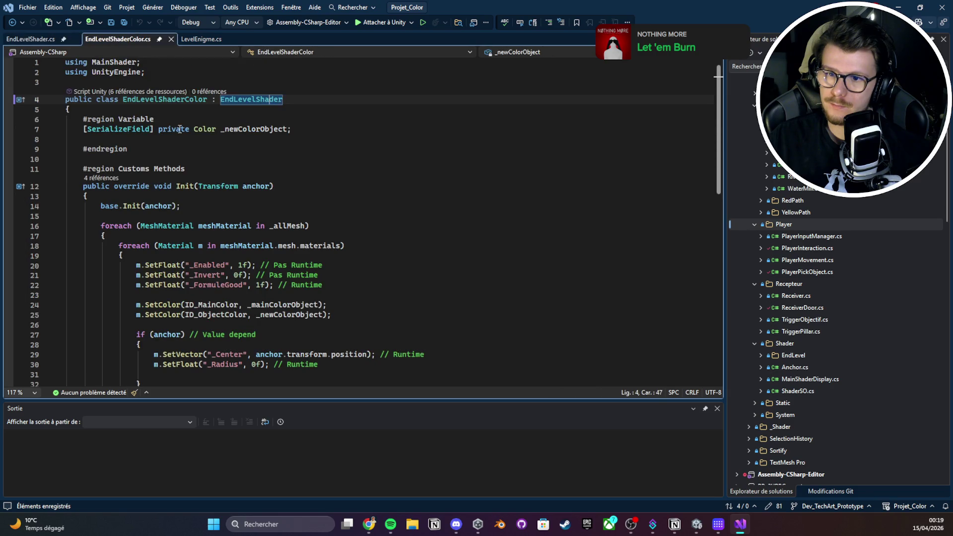
In EndLevelShaderColor's Init, select the _FormuleGood and _Center property names in the anchor and default branches
scroll(184, 124, "down", 3)
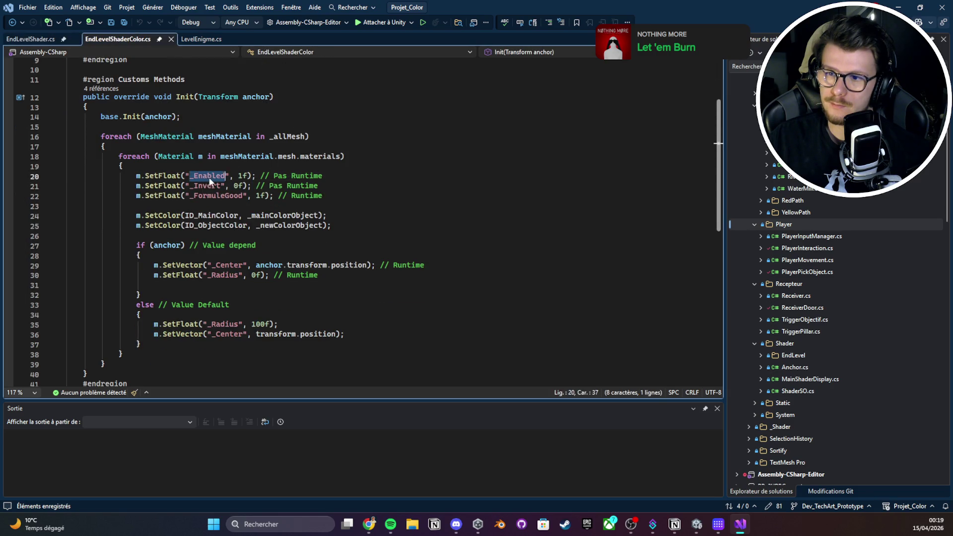
left_click(210, 195)
double_click(210, 195)
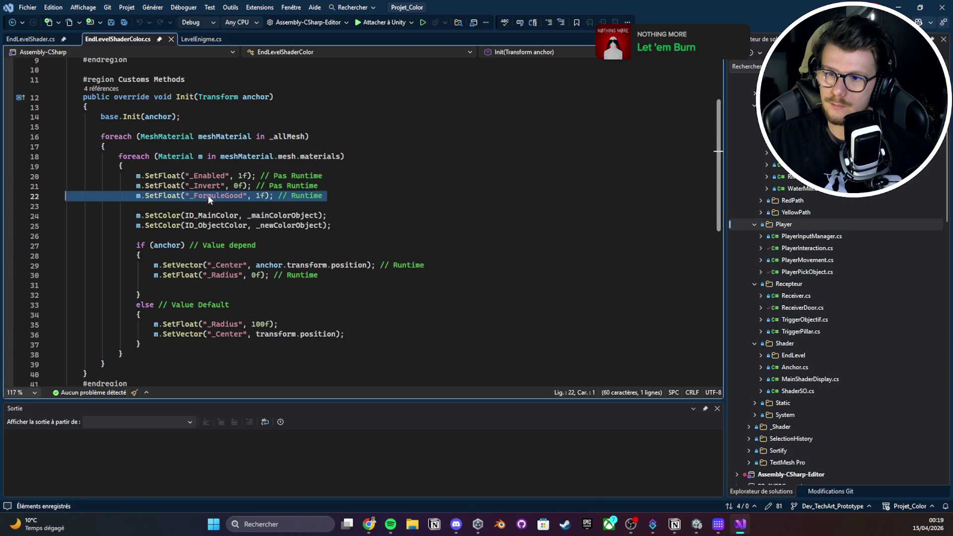
left_click(213, 265)
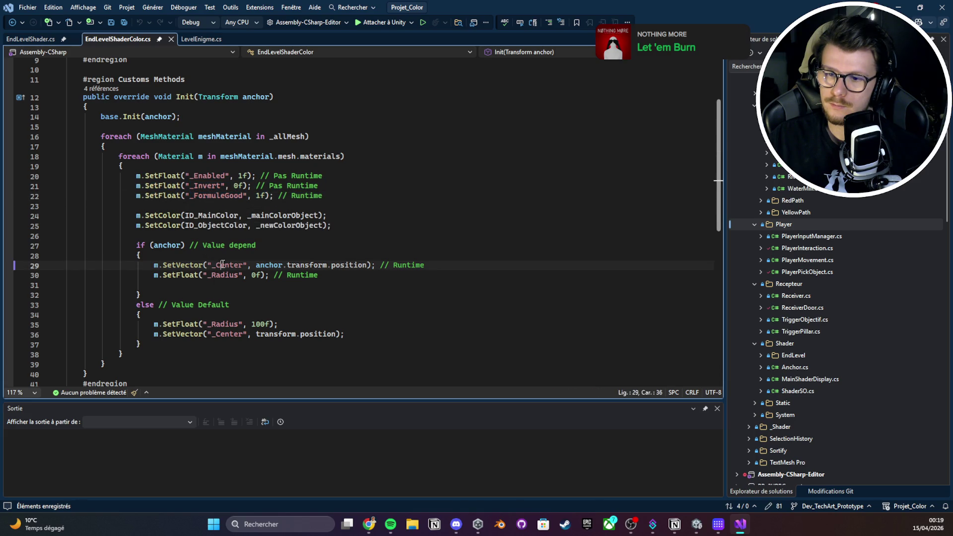
scroll(223, 249, "down", 2)
left_click(227, 267)
double_click(228, 275)
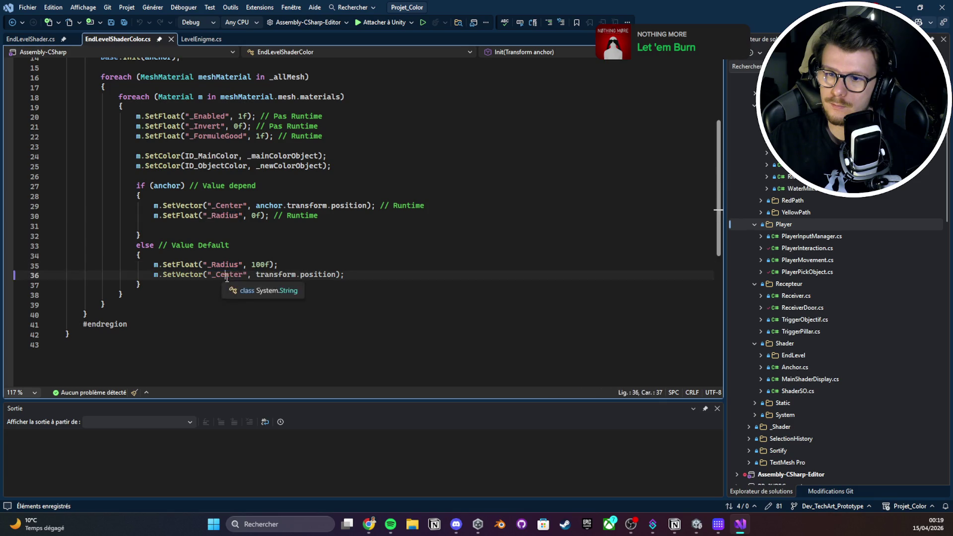
scroll(268, 263, "up", 1)
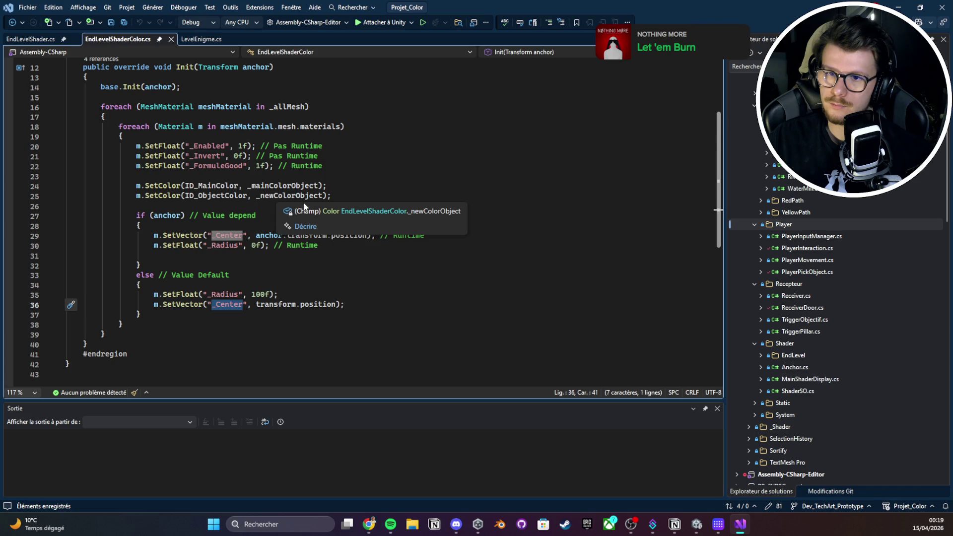
Check EndLevelShader against EndLevelShaderColor, then select EndLevelShaderColor's default _Center line 36
left_click(43, 40)
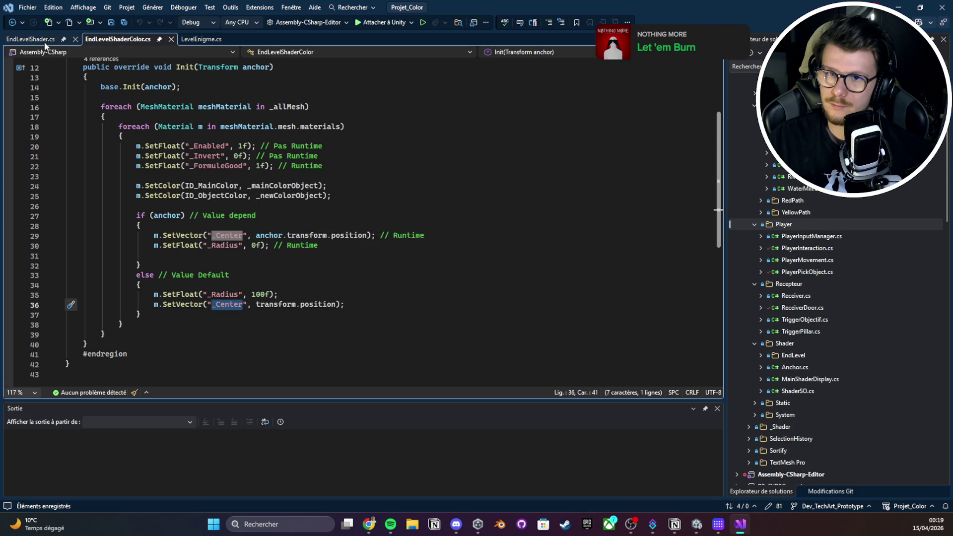
key("ctrl+minus")
key("ctrl+minus")
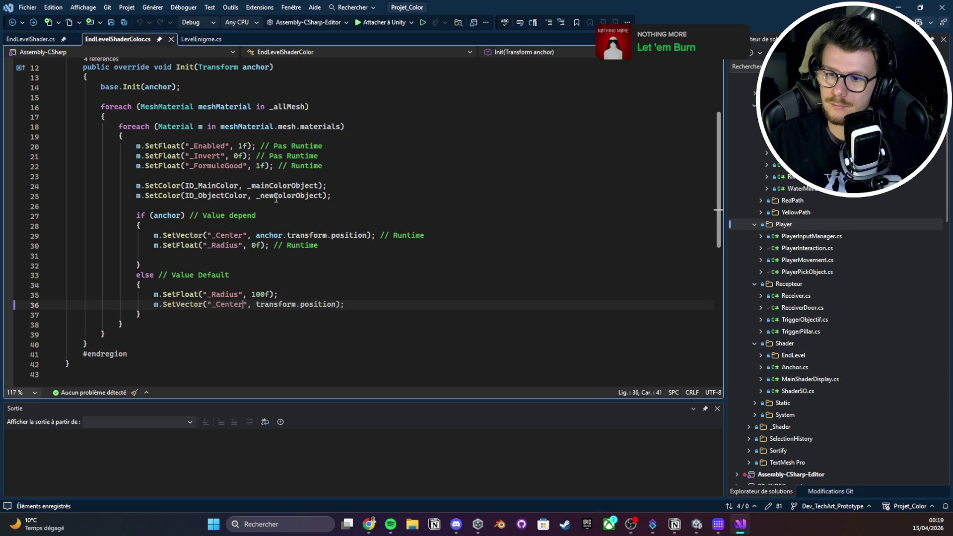
key("ctrl+shift+minus")
key("ctrl+shift+minus")
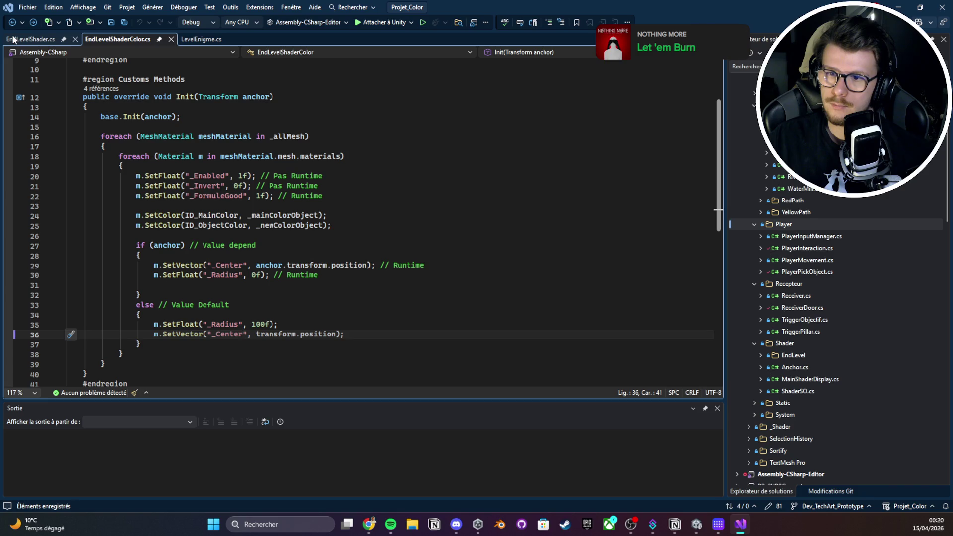
left_click(14, 39)
scroll(298, 223, "down", 5)
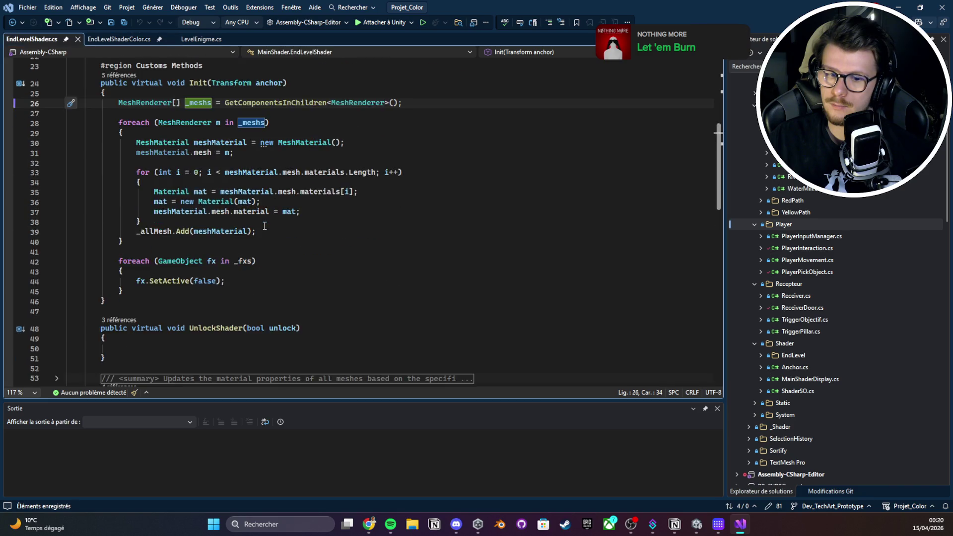
left_click(100, 42)
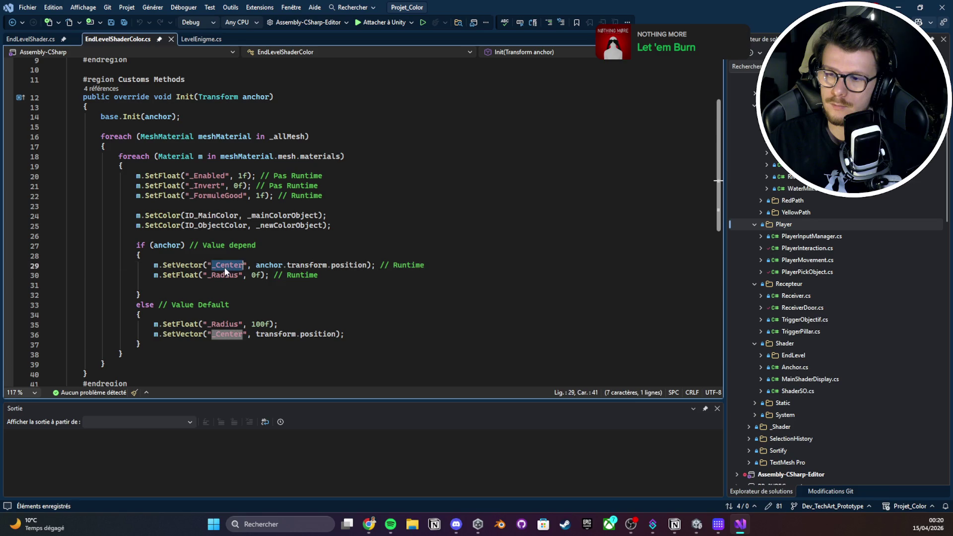
left_click(221, 334)
triple_click(222, 334)
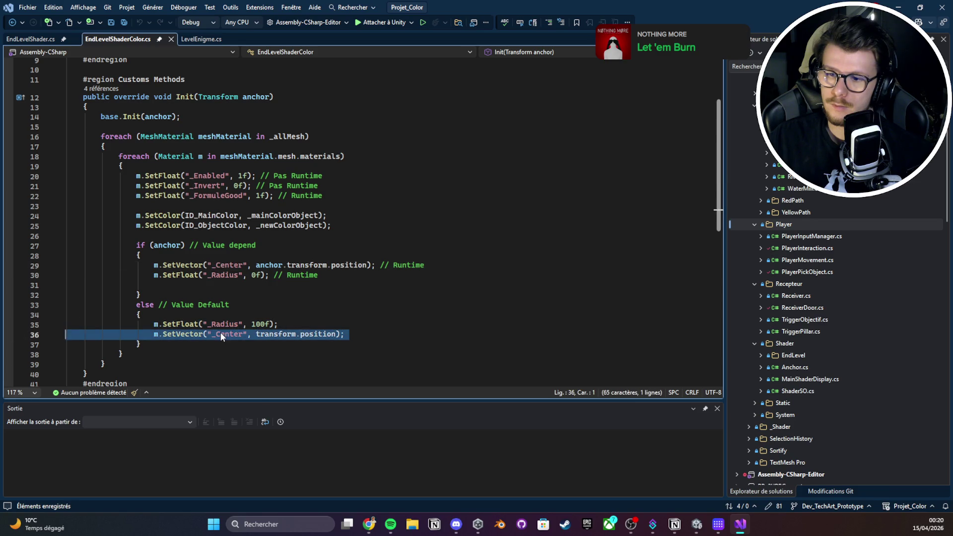
Compare EndLevelShaderColor's anchor-branch _Center on line 29 with EndLevelShader, selecting anchor
left_click(25, 43)
scroll(228, 233, "down", 7)
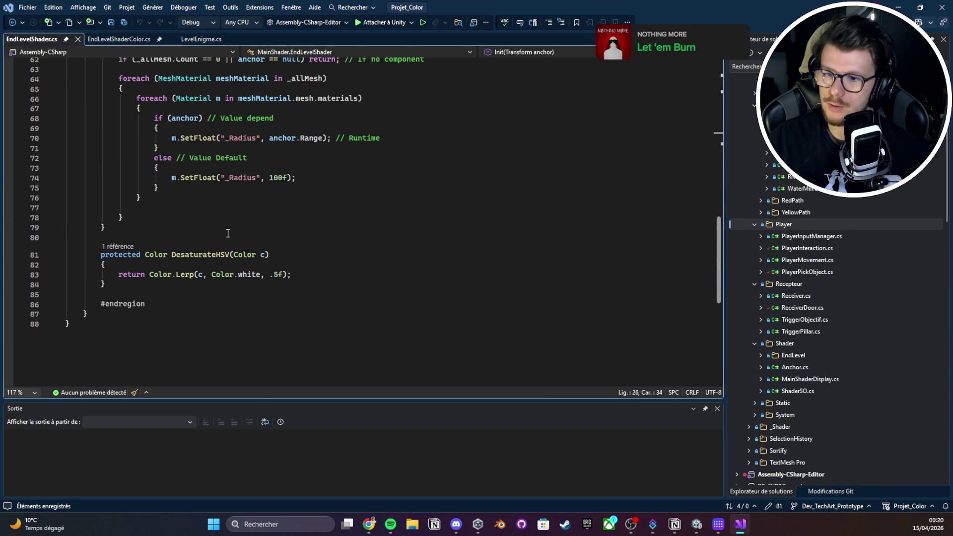
scroll(228, 233, "up", 3)
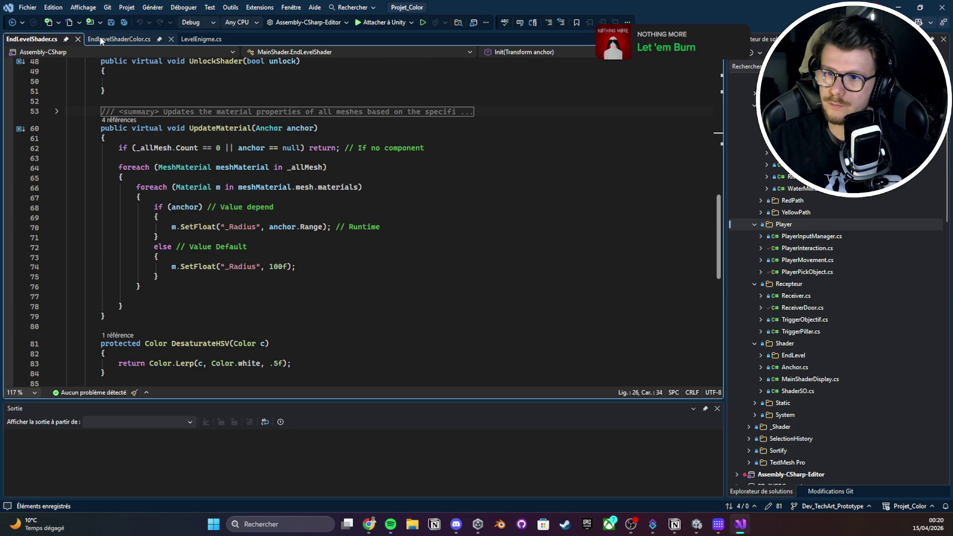
left_click(101, 40)
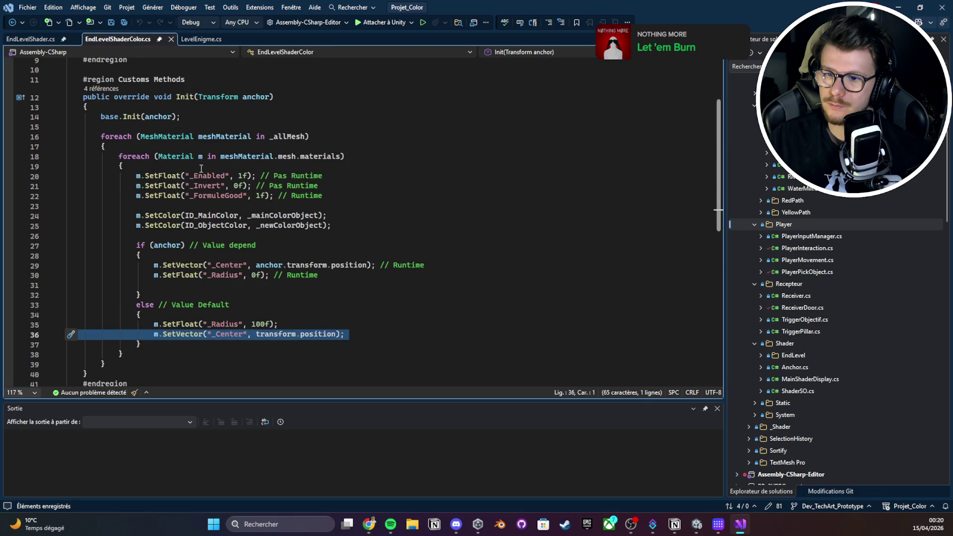
left_click(225, 267)
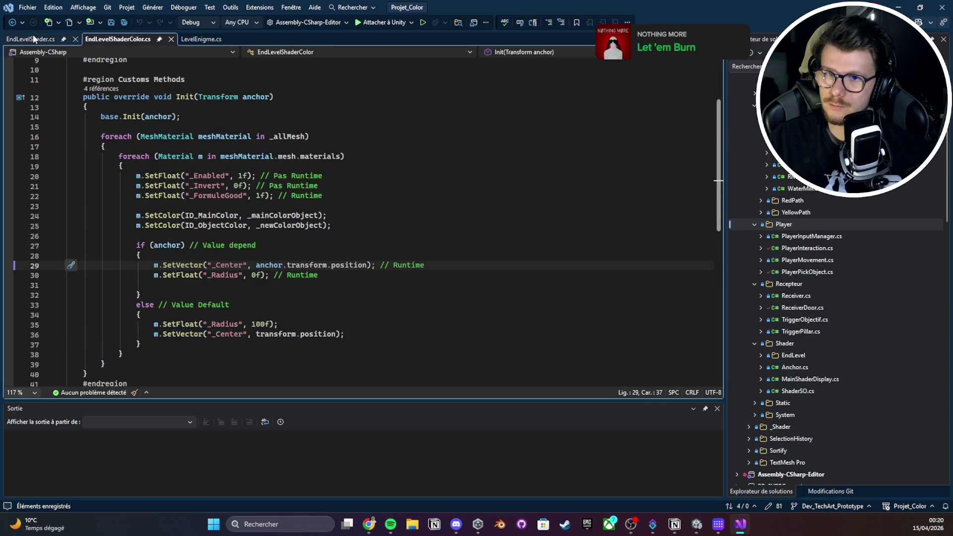
key("ctrl+Tab")
left_click(114, 38)
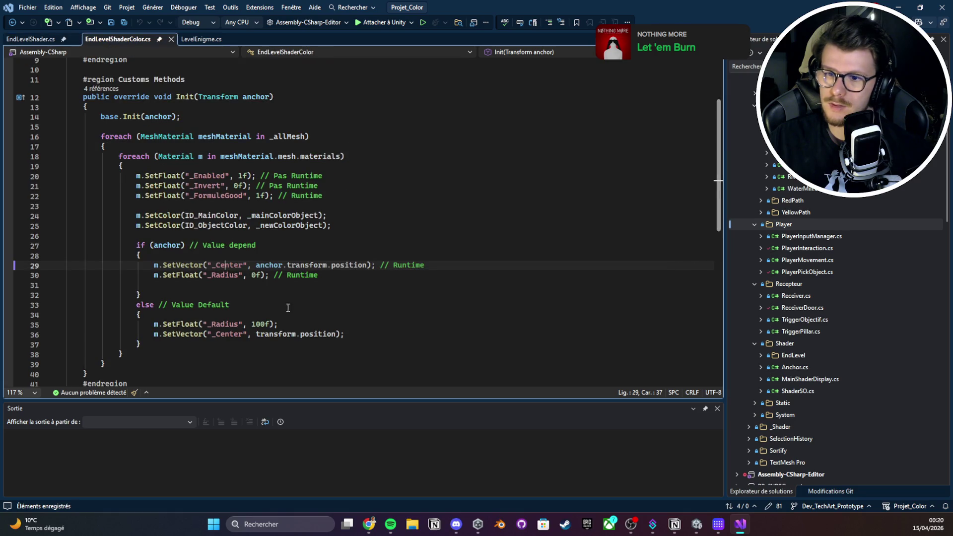
double_click(270, 266)
Select _Radius on line 70 in EndLevelShader's UpdateMaterial, then minimize Visual Studio to return to Unity
left_click(40, 40)
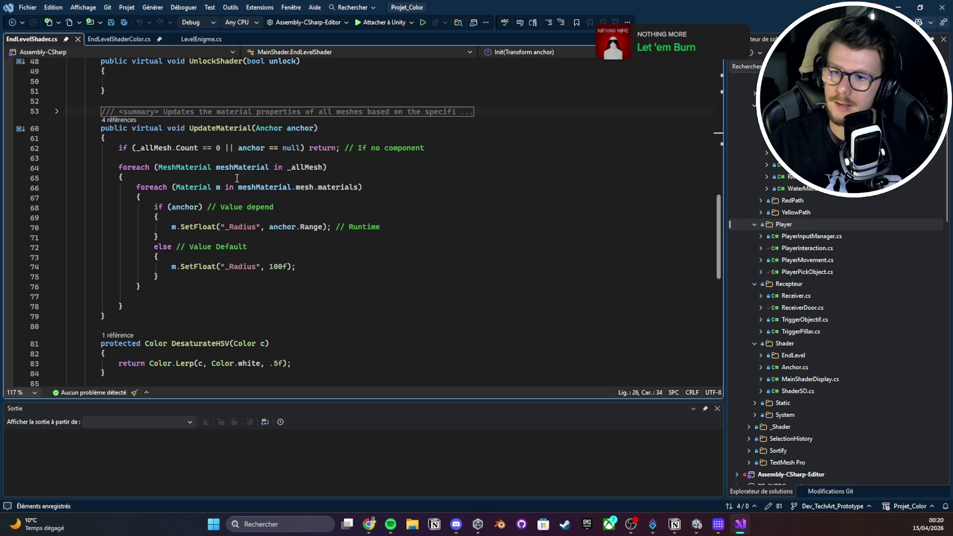
scroll(237, 178, "down", 1)
double_click(233, 197)
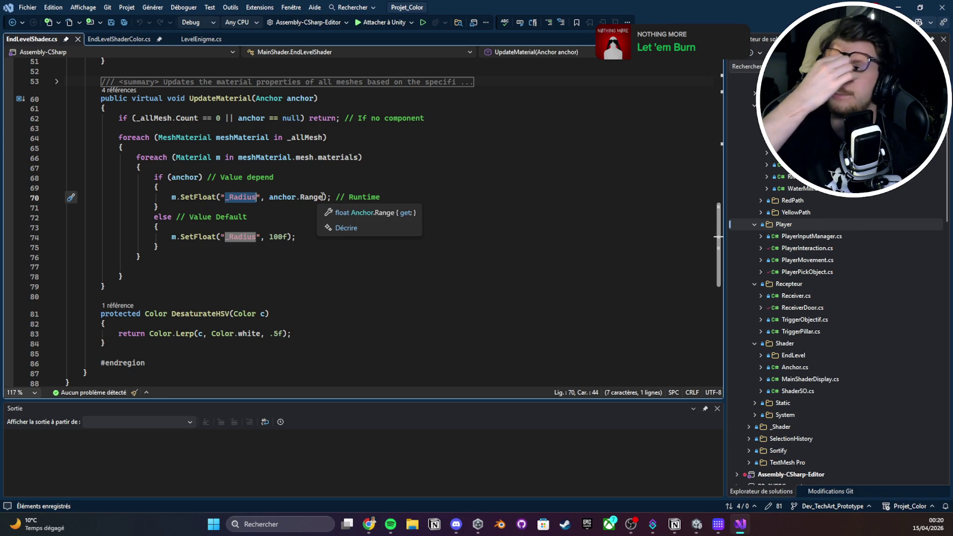
left_click(899, 7)
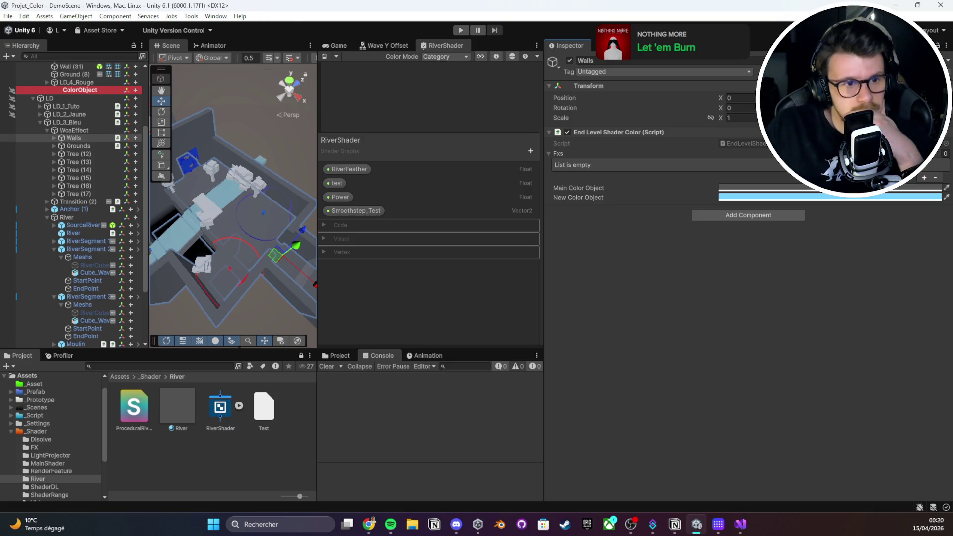
key("alt+Tab")
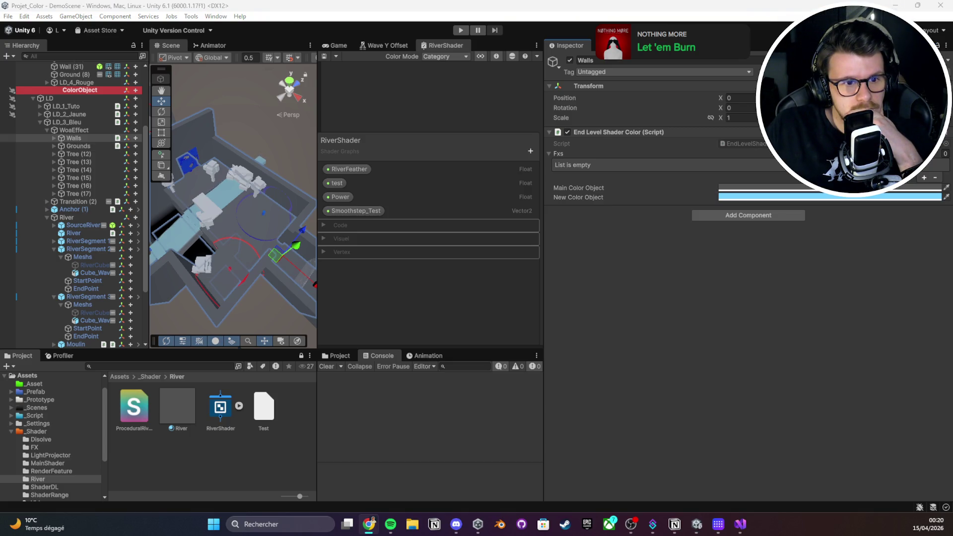
key("alt+Tab")
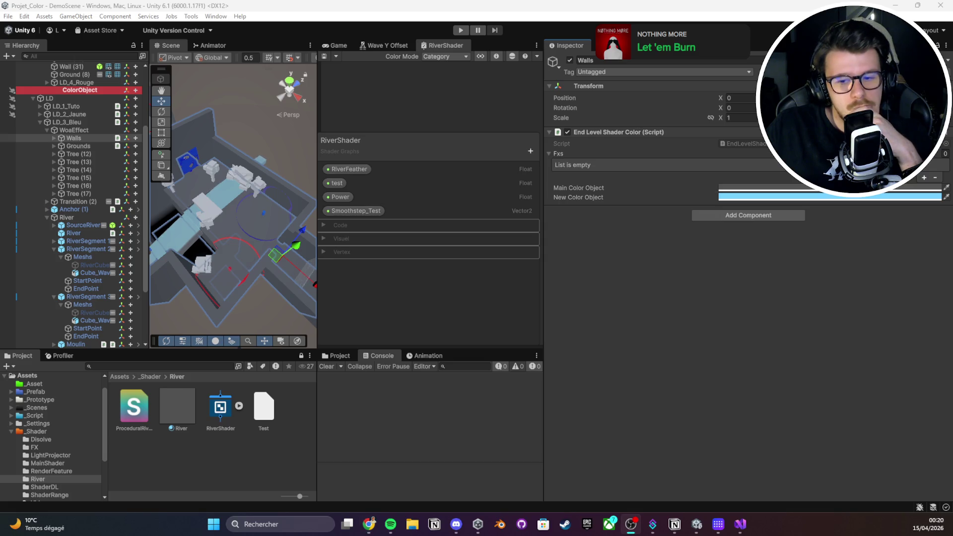
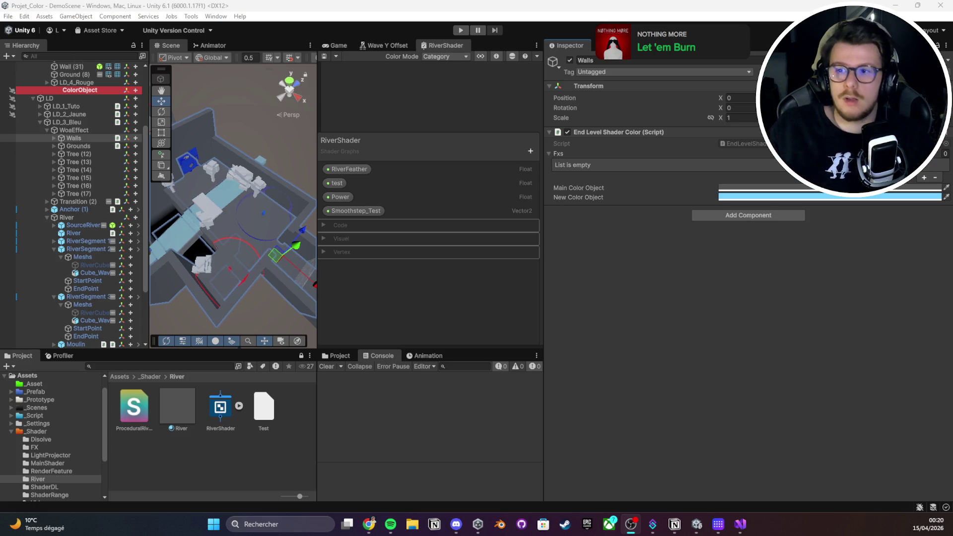
Delete the original ProceduralRiverURP shader and open ProceduralRiverURP_Fixed's code at its error line
left_click(335, 45)
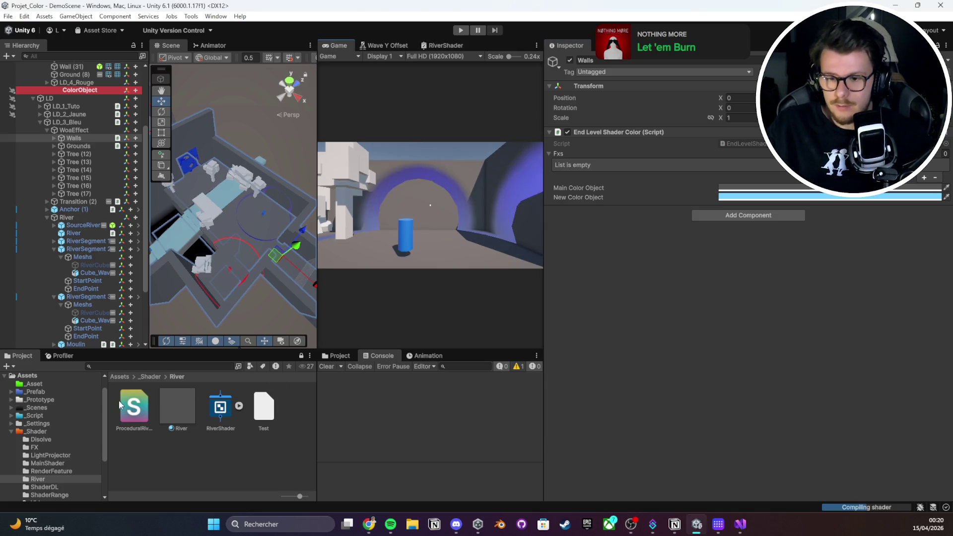
key("alt+Tab")
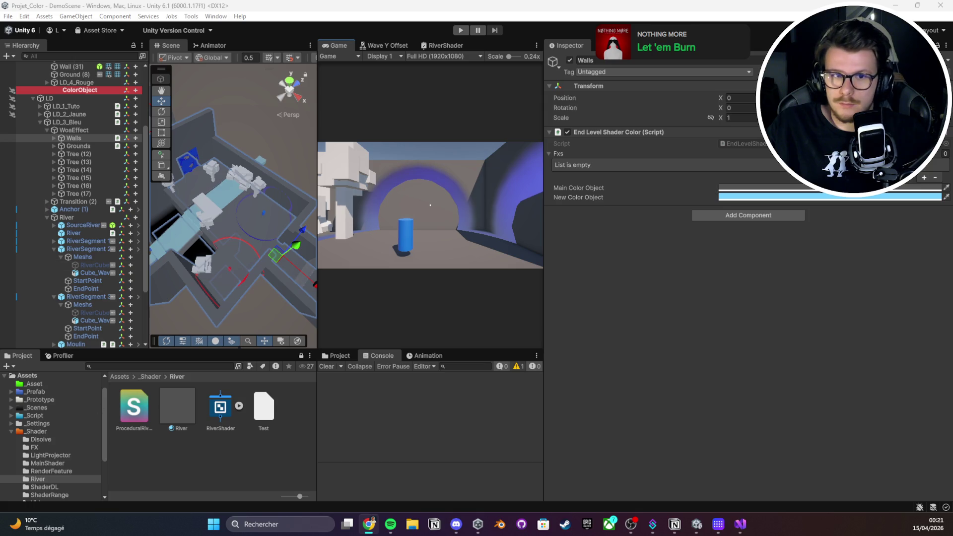
left_click(129, 413)
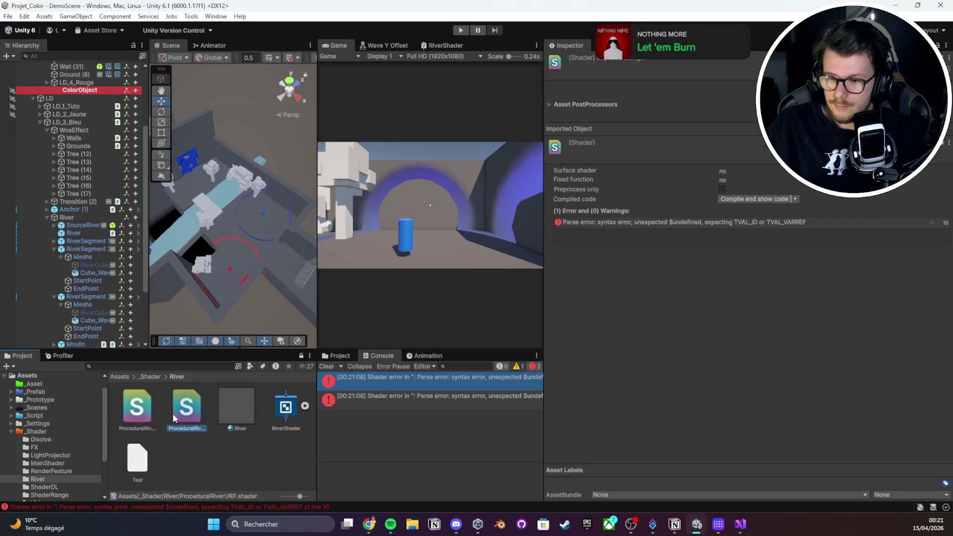
key("Delete")
left_click(498, 277)
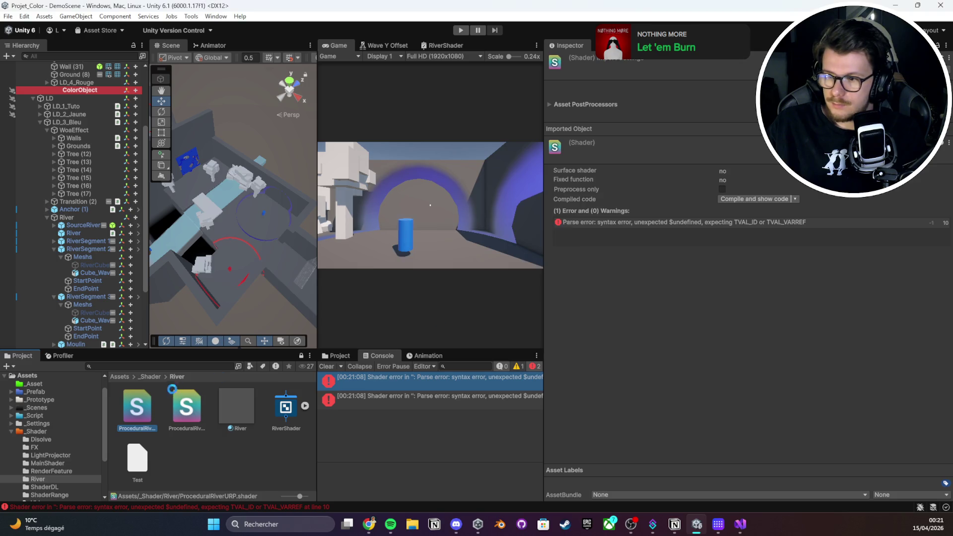
double_click(680, 224)
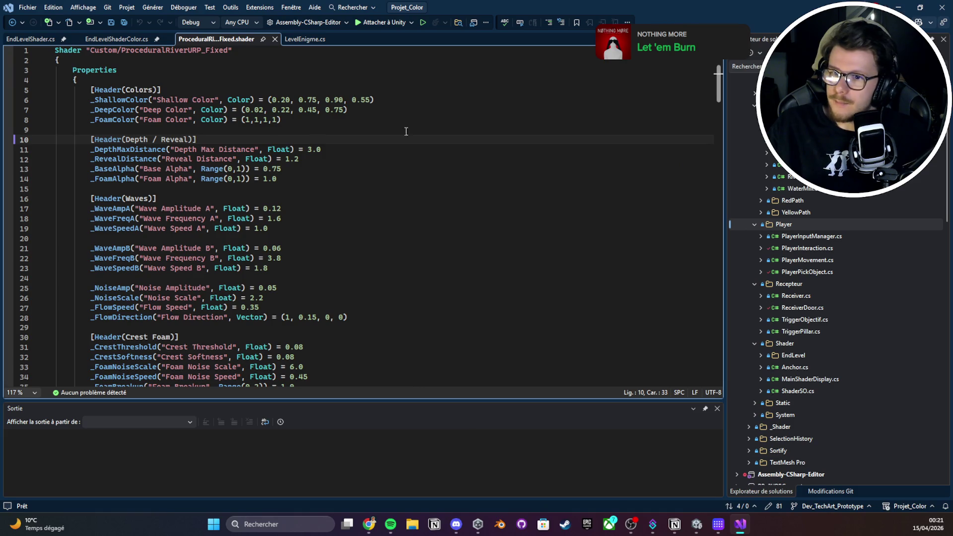
key("alt+Tab")
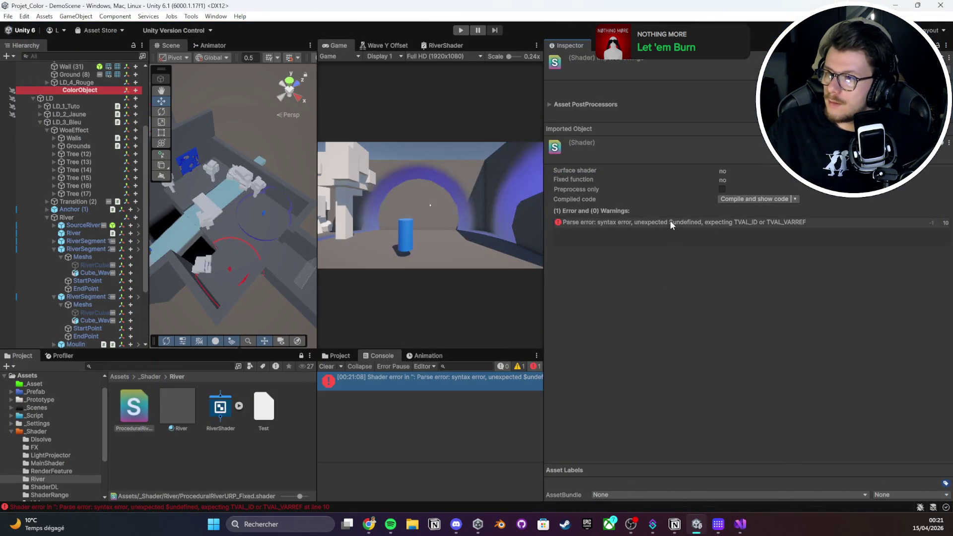
right_click(671, 222)
left_click(685, 230)
key("alt+Tab")
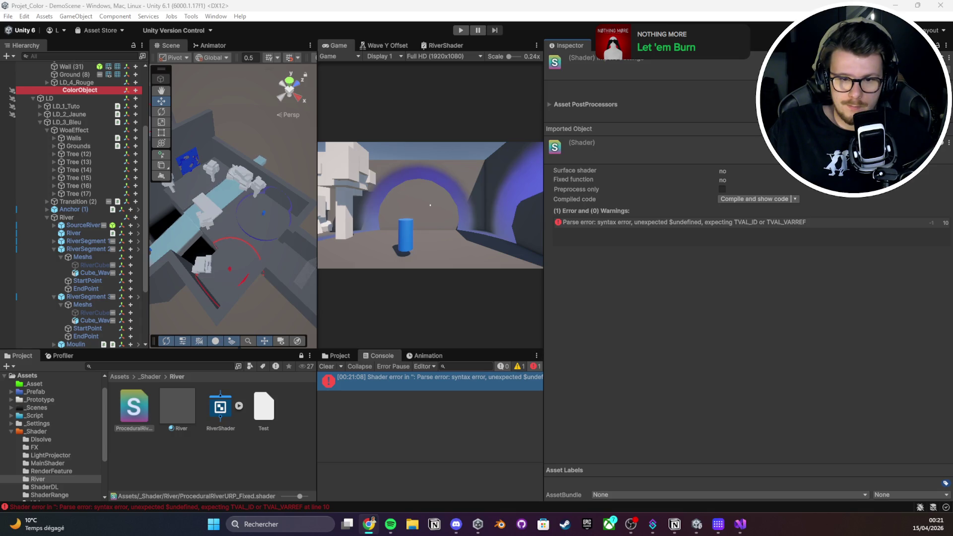
right_click(722, 222)
left_click(730, 230)
left_click(753, 199)
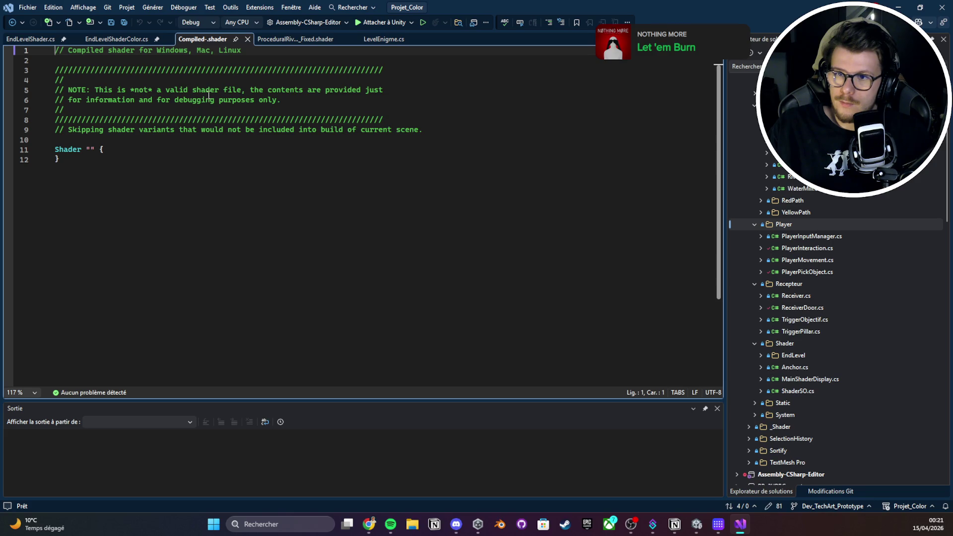
left_click(248, 39)
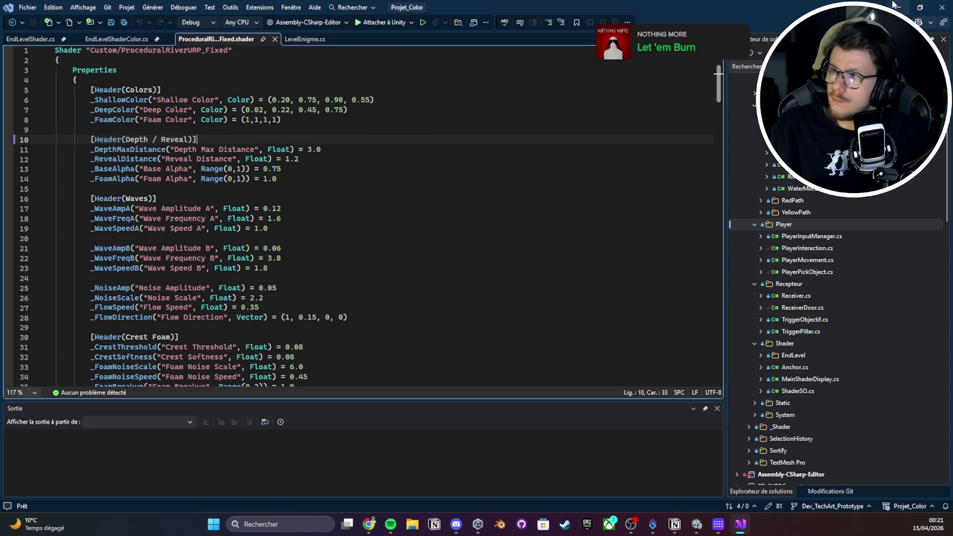
key("alt+Tab")
left_click(796, 199)
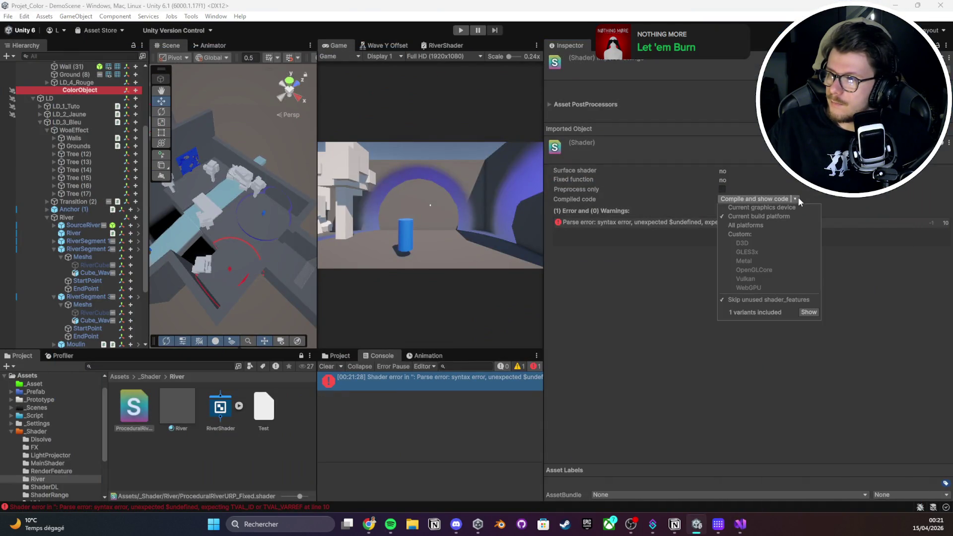
left_click(814, 200)
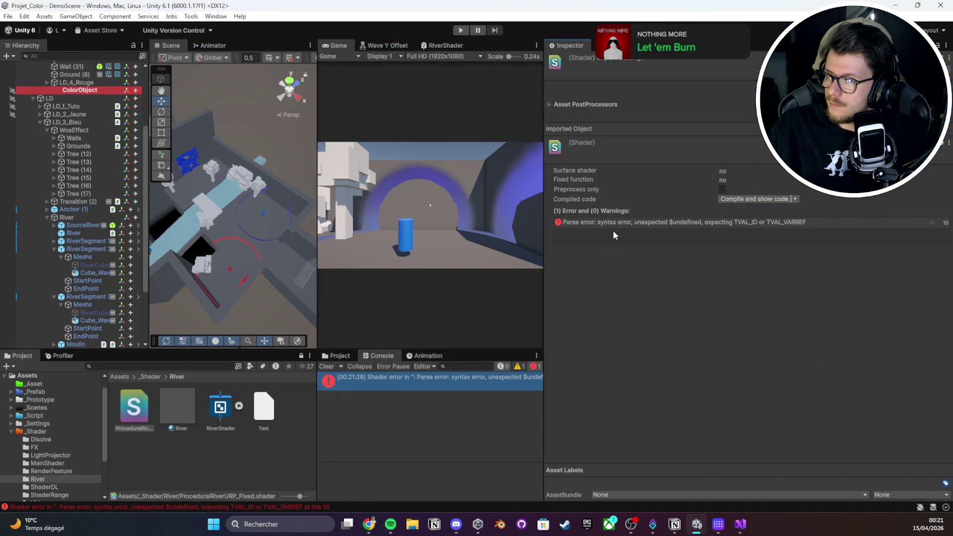
double_click(629, 222)
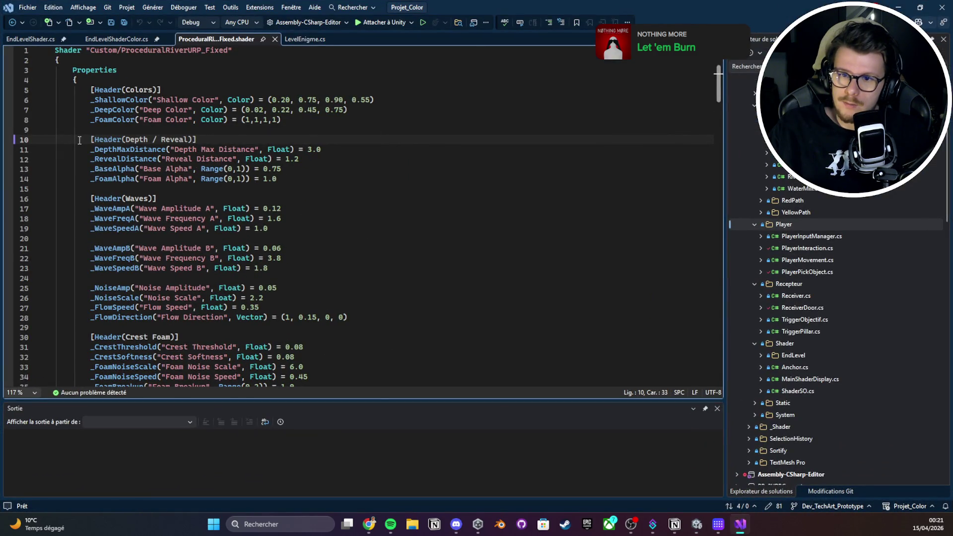
Delete the Depth / Reveal, Colors and Waves [Header] lines from the shader's Properties block
key("shift+Up")
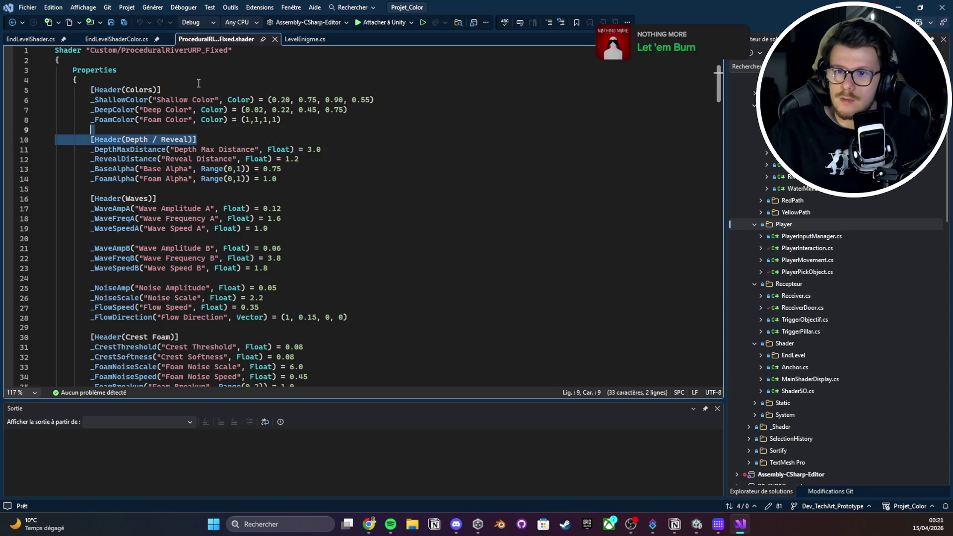
key("Delete")
key("Up")
key("Up")
key("Up")
key("End")
key("shift+Up")
key("Delete")
left_click(186, 179)
key("shift+Up")
key("Delete")
Delete the Crest Foam and Intersection Foam [Header] lines and save the shader file
left_click(183, 308)
key("shift+Up")
key("Delete")
scroll(199, 298, "down", 2)
left_click(231, 310)
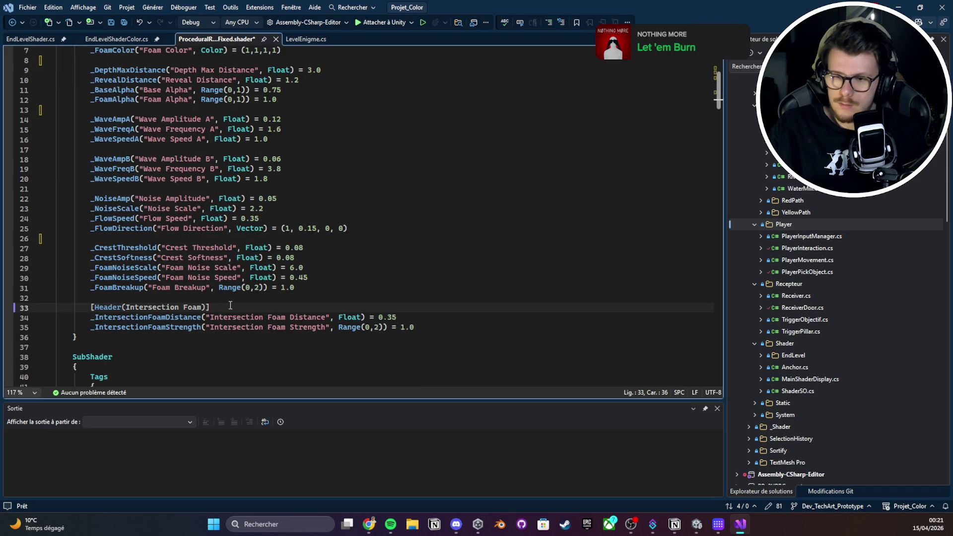
key("shift+Up")
key("Delete")
scroll(230, 305, "up", 1)
key("ctrl+s")
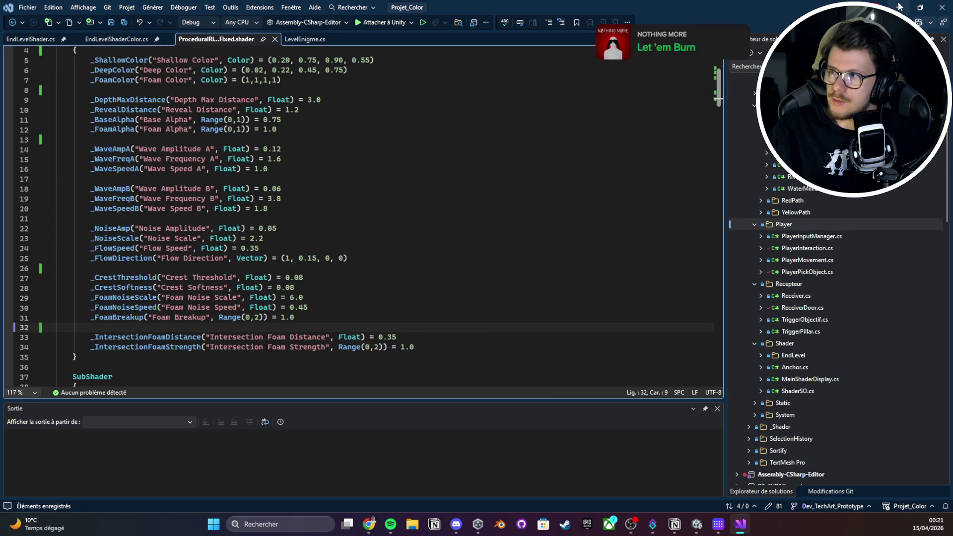
left_click(899, 7)
left_click(142, 417)
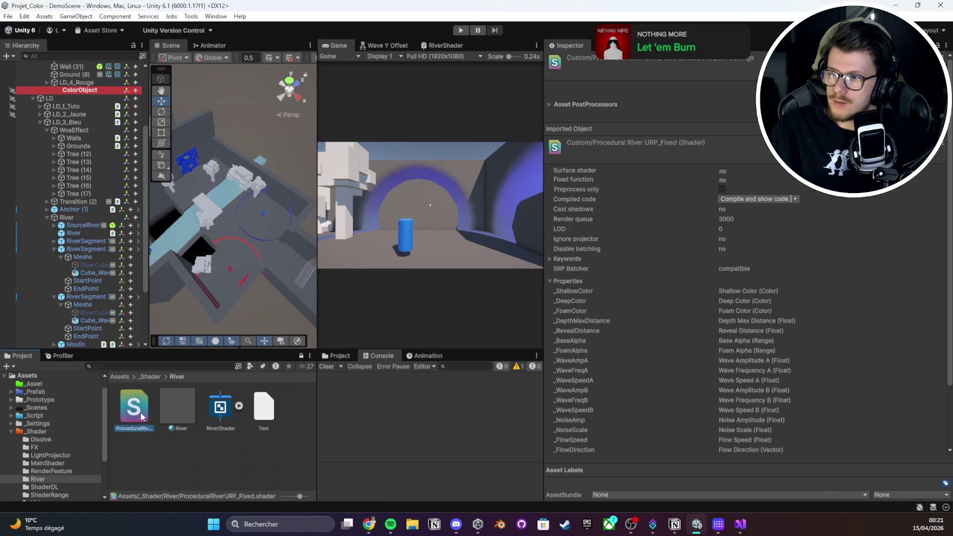
Create a material from the ProceduralRiverURP_Fixed shader, keeping its default name
right_click(136, 406)
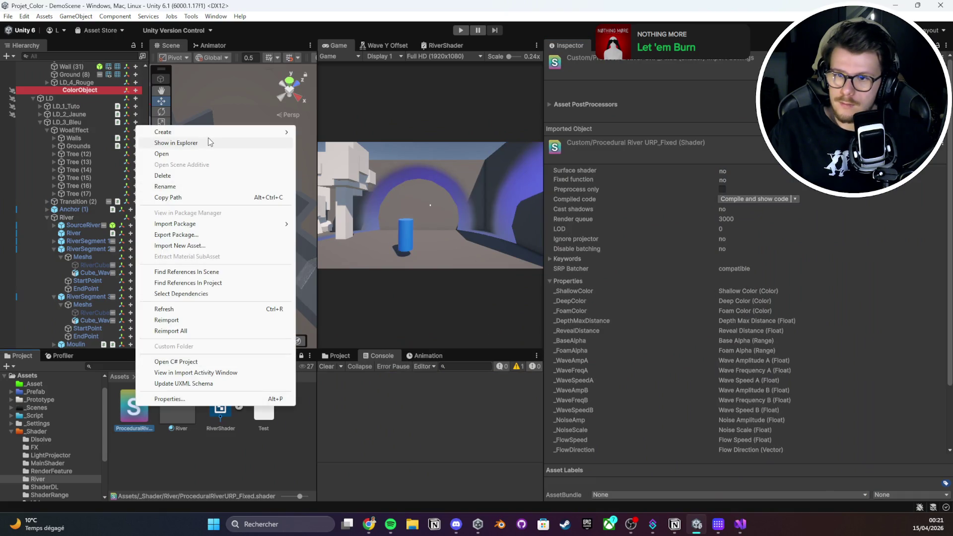
left_click(207, 140)
right_click(141, 402)
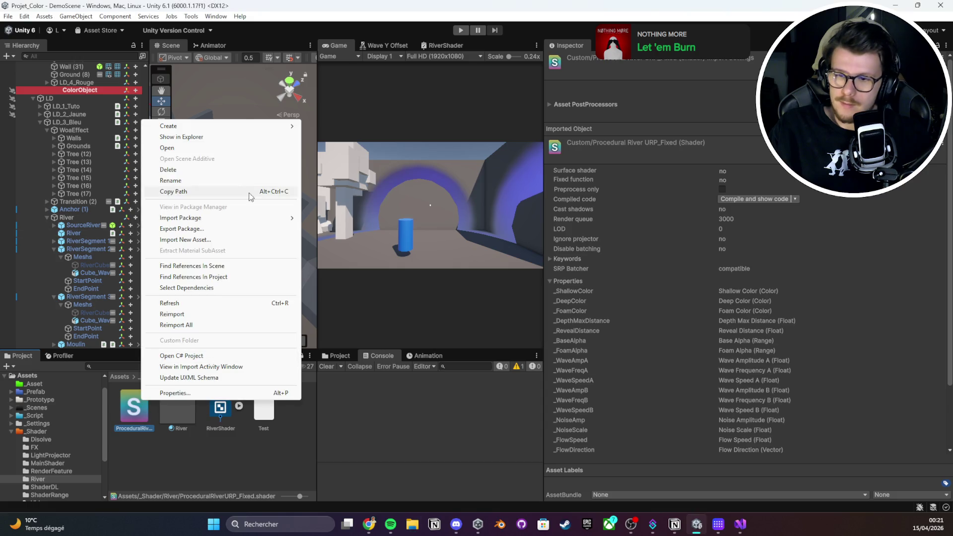
mouse_move(232, 124)
left_click(328, 137)
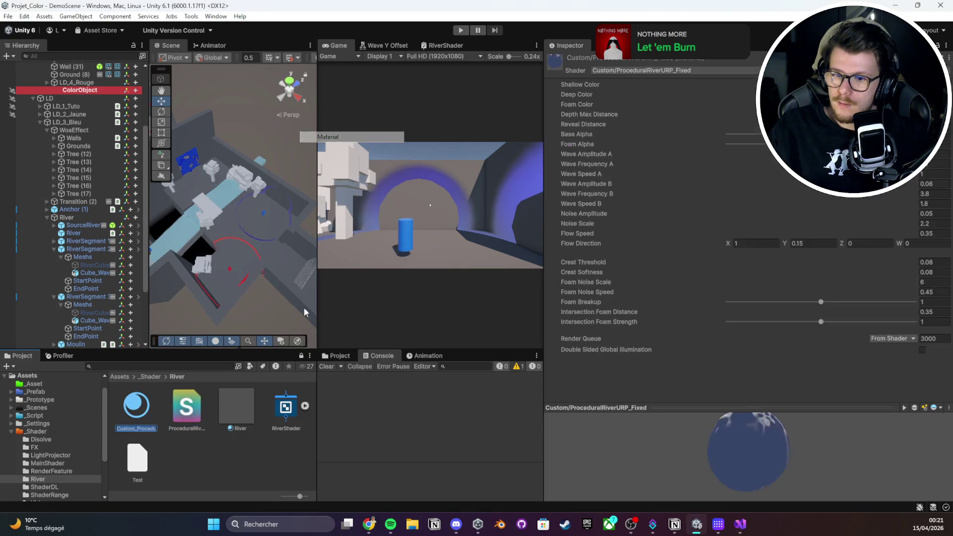
key("Return")
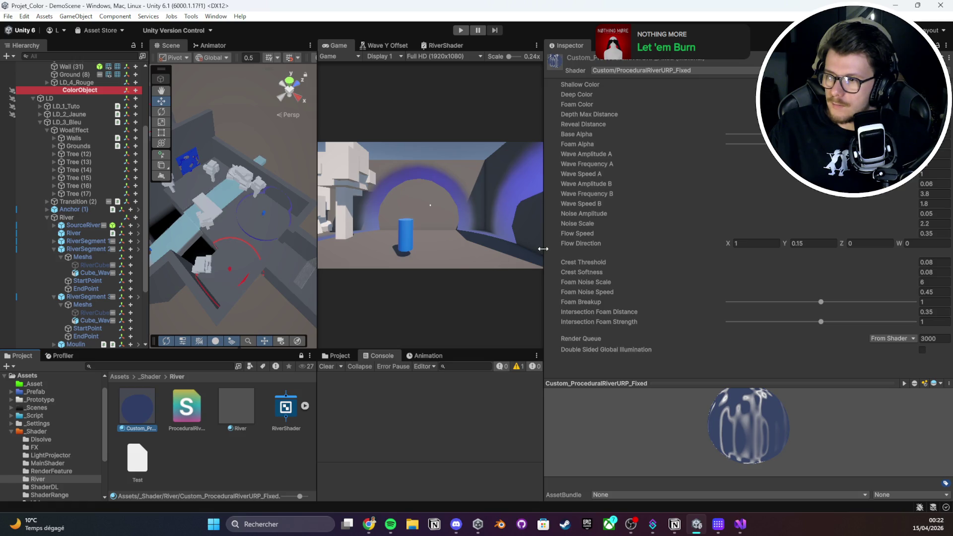
Widen the views and open the RiverSegment 1 prefab in Prefab Mode
left_click_drag(543, 249, 685, 249)
scroll(279, 246, "up", 3)
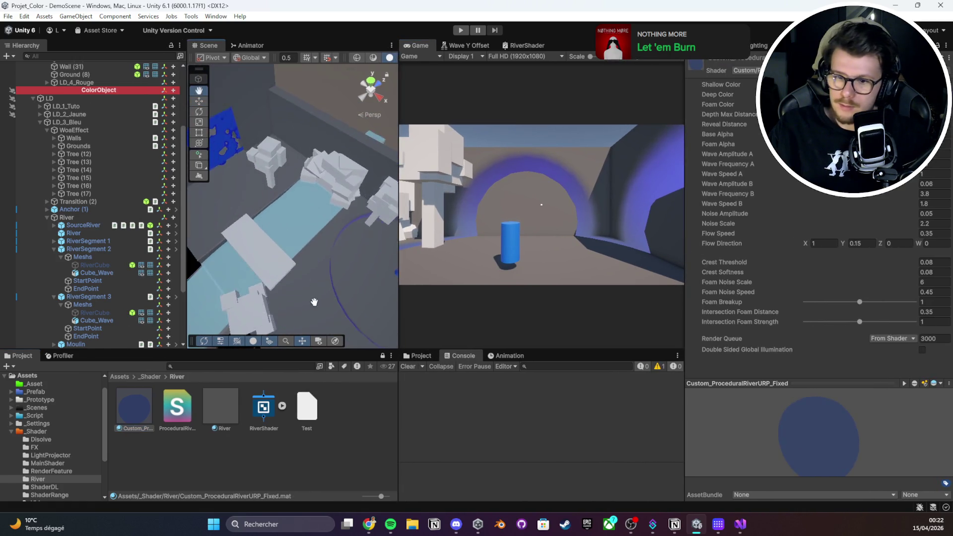
left_click(290, 238)
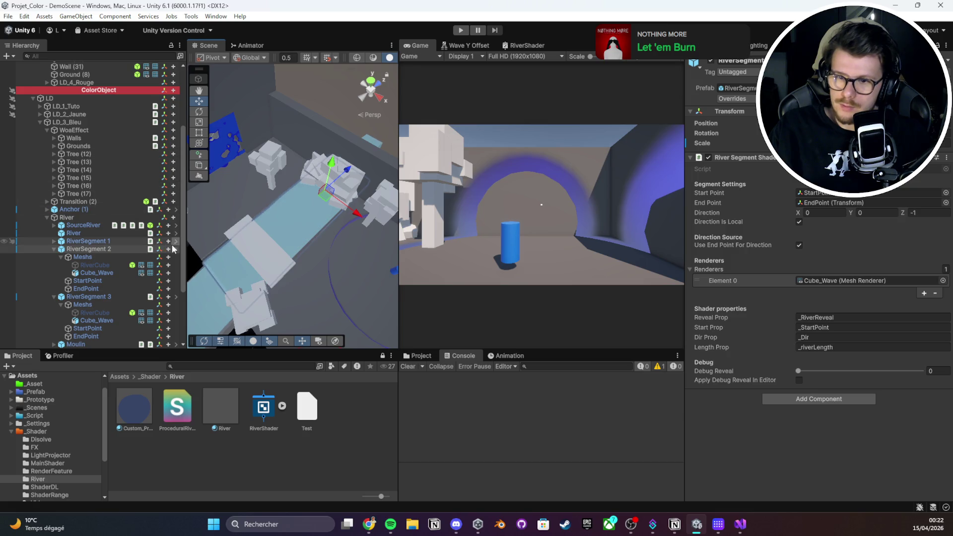
left_click(176, 242)
double_click(201, 45)
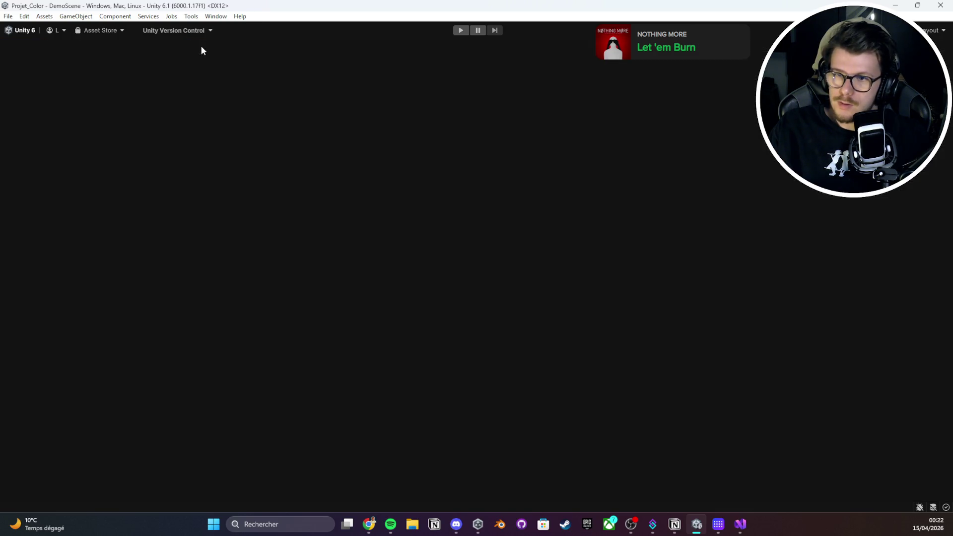
double_click(22, 46)
mouse_move(318, 214)
left_mouse_down()
mouse_move(312, 268)
mouse_move(363, 114)
mouse_move(281, 247)
left_mouse_up()
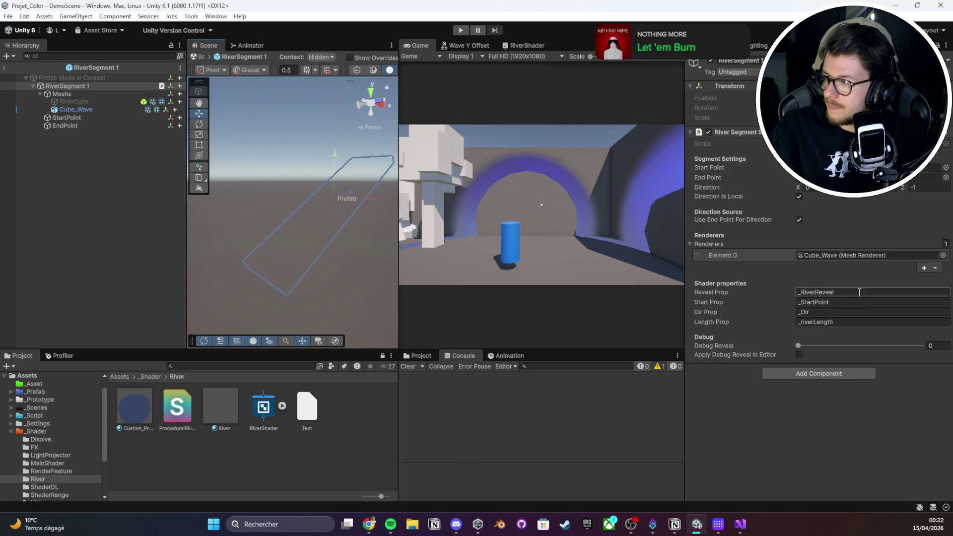
Test the Custom_ProceduralRiverURP_Fixed material's wave, Foam Breakup and Intersection Foam Strength settings, then drag it toward the scene
left_click(142, 413)
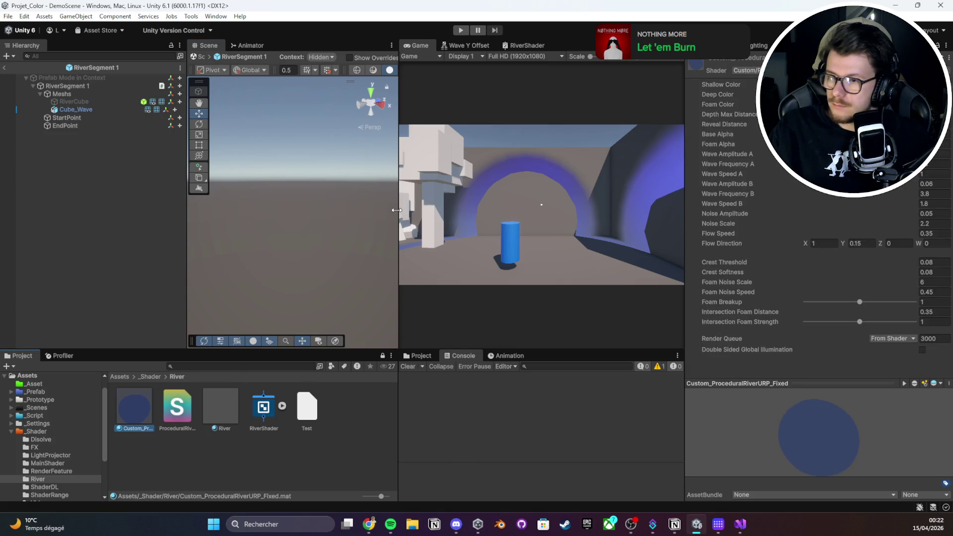
left_click_drag(396, 210, 469, 210)
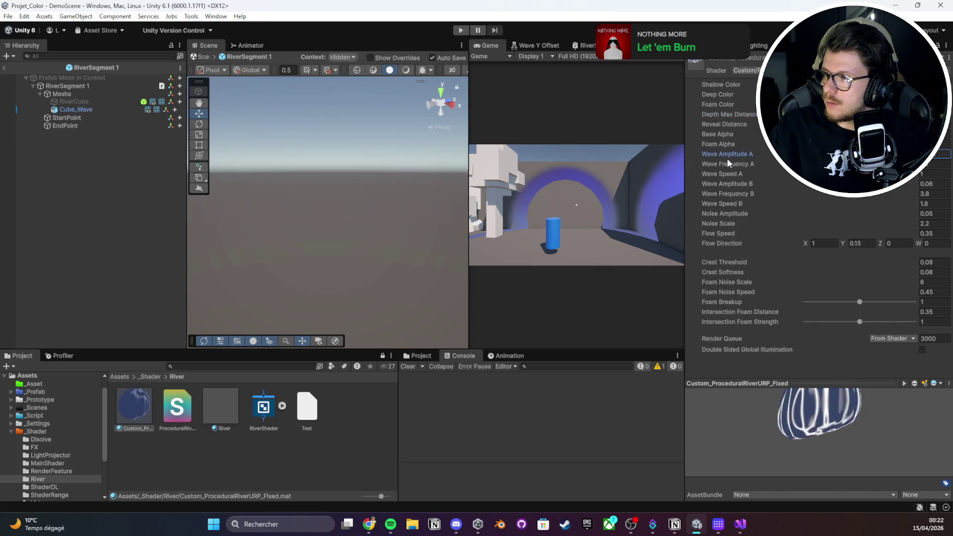
mouse_move(732, 163)
left_mouse_down()
mouse_move(704, 169)
mouse_move(727, 179)
left_mouse_up()
left_click(723, 192)
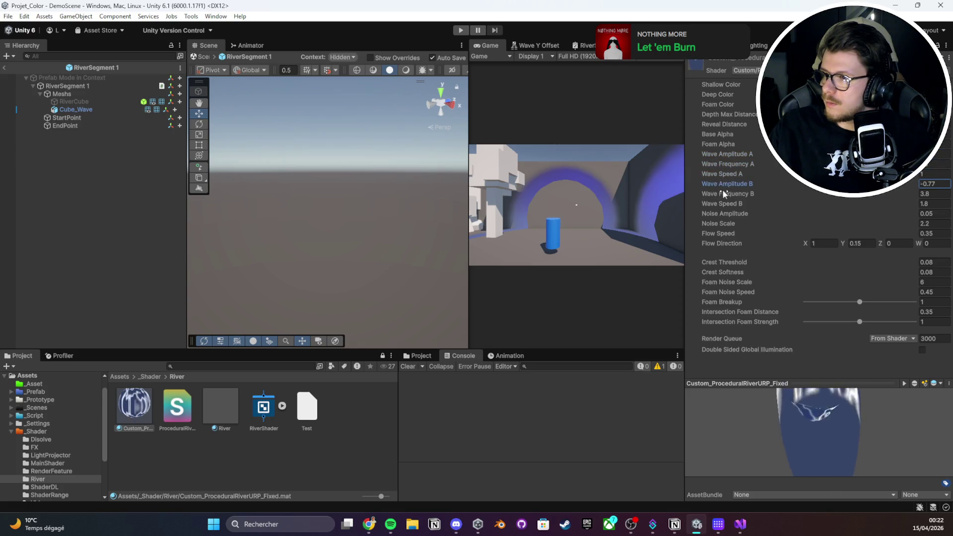
left_click_drag(821, 303, 781, 309)
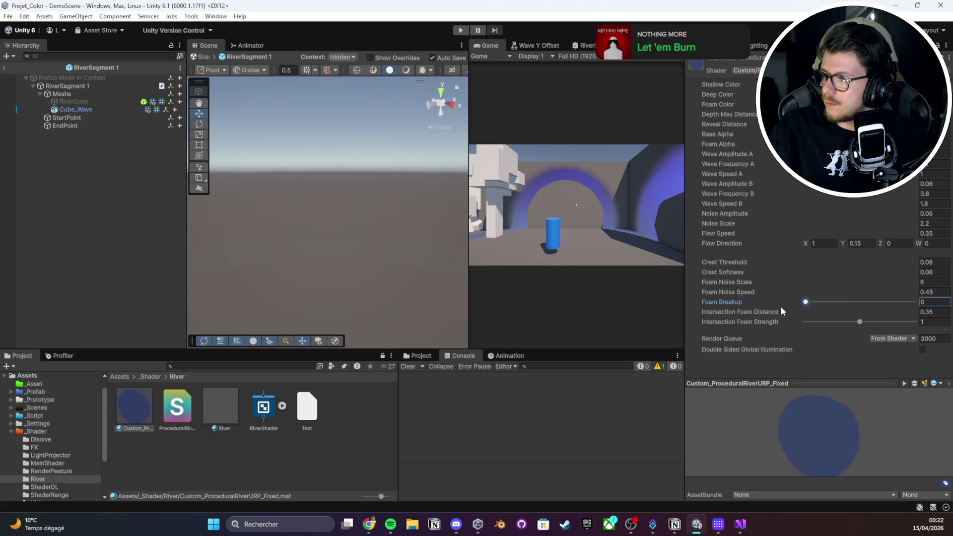
type("1")
left_click_drag(848, 323, 897, 322)
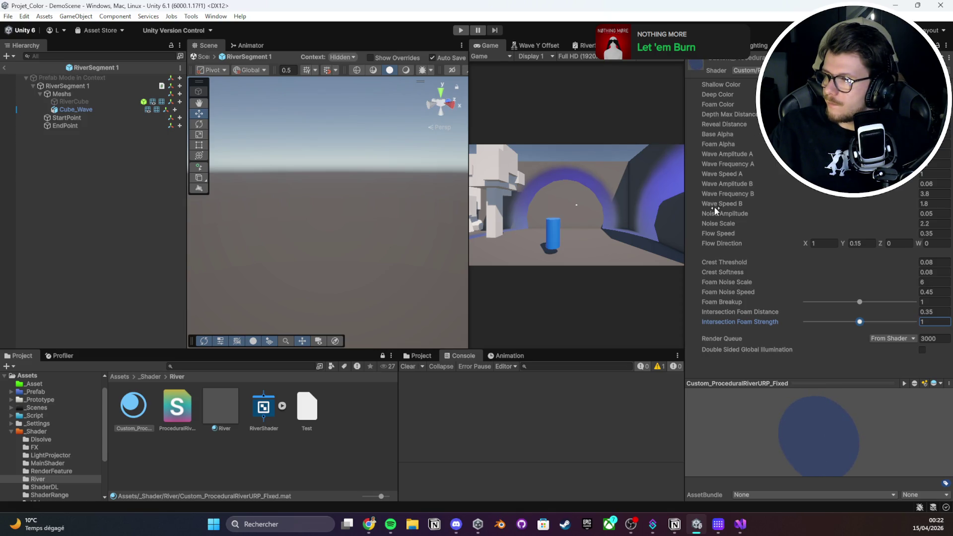
left_click(752, 384)
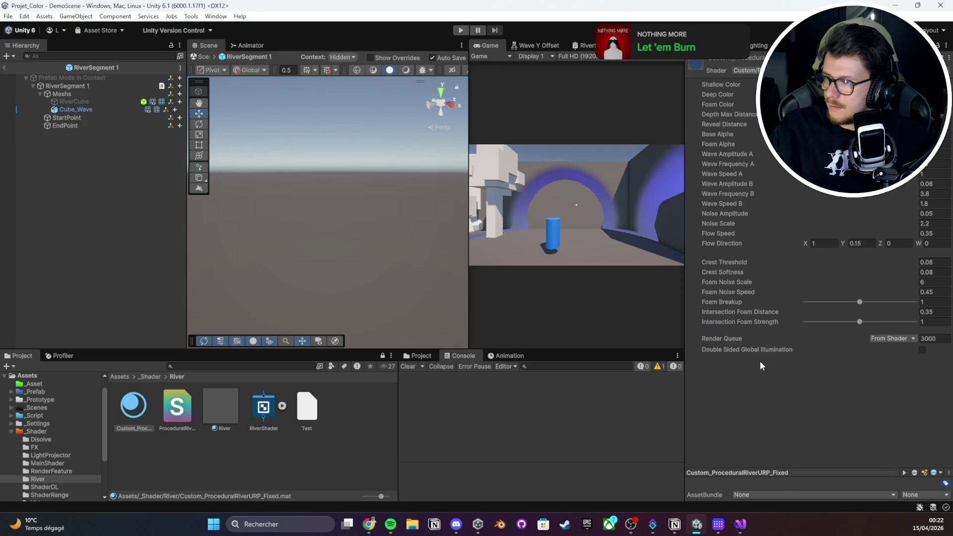
left_click_drag(134, 406, 290, 216)
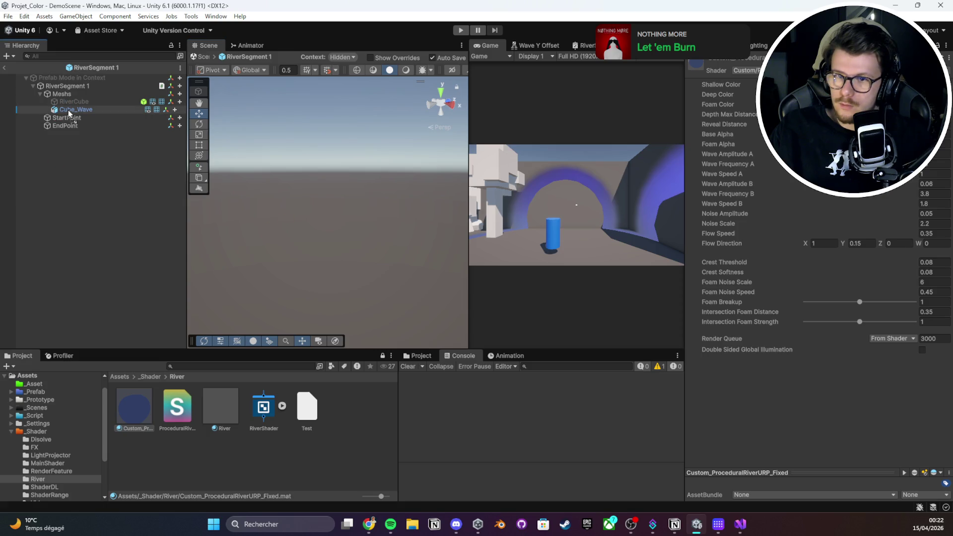
right_click(97, 226)
Add a Cube to the RiverSegment 1 prefab and orbit around it and Cube_Wave
left_click(130, 332)
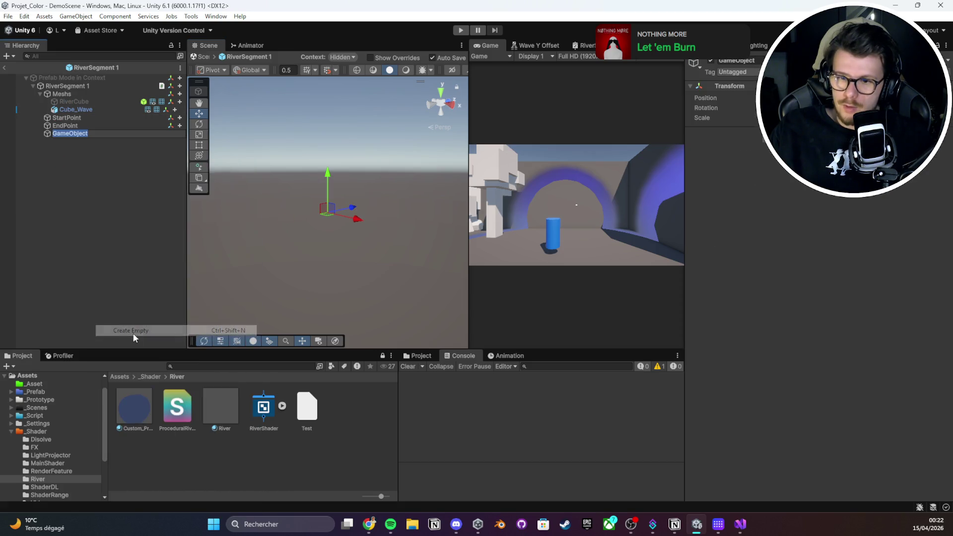
right_click(118, 309)
mouse_move(151, 353)
left_click(304, 353)
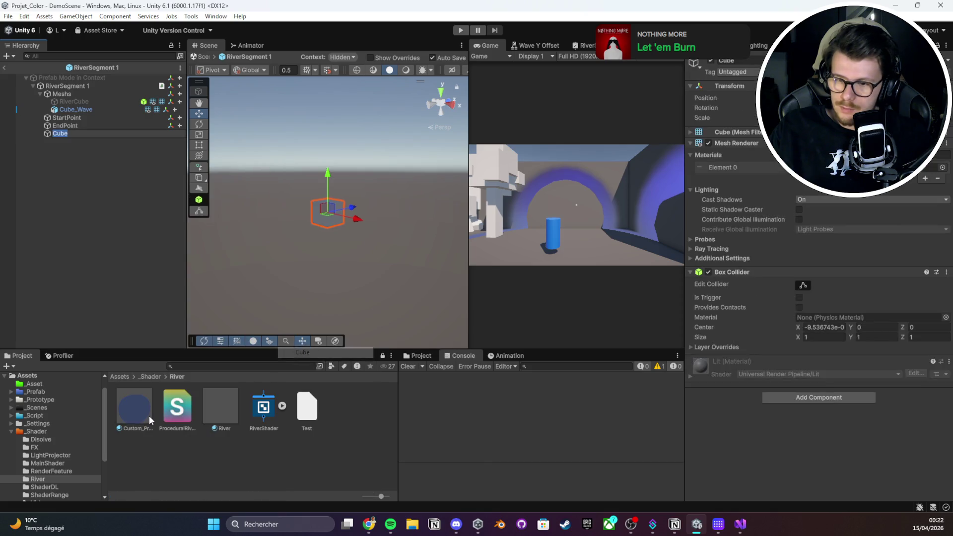
mouse_move(334, 213)
left_mouse_down()
mouse_move(412, 195)
mouse_move(374, 202)
left_mouse_up()
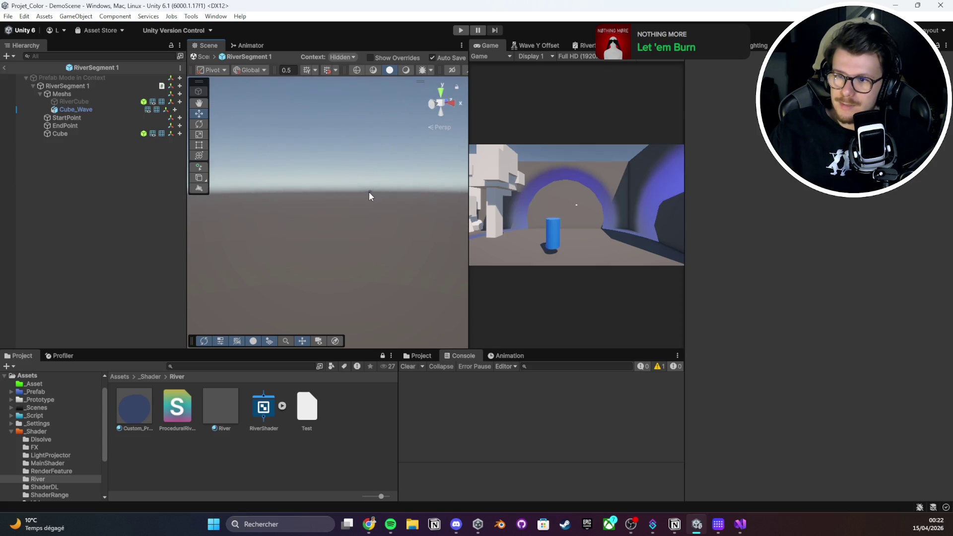
left_click(369, 192)
mouse_move(369, 192)
left_mouse_down()
mouse_move(404, 207)
mouse_move(393, 210)
left_mouse_up()
left_click(395, 212)
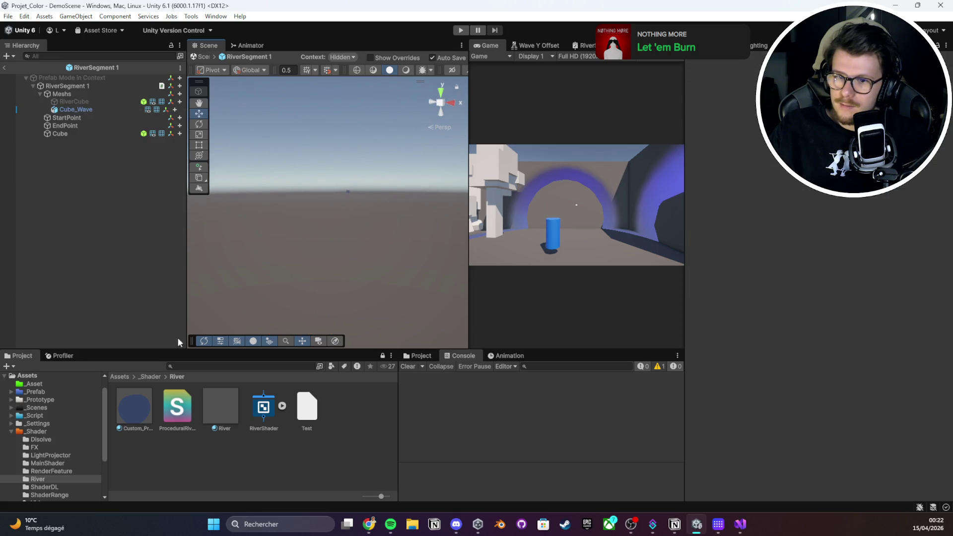
Scrub the river material's Base Alpha, Foam Alpha, wave and Noise Scale values, restoring Noise Scale to 2.2
left_click(134, 408)
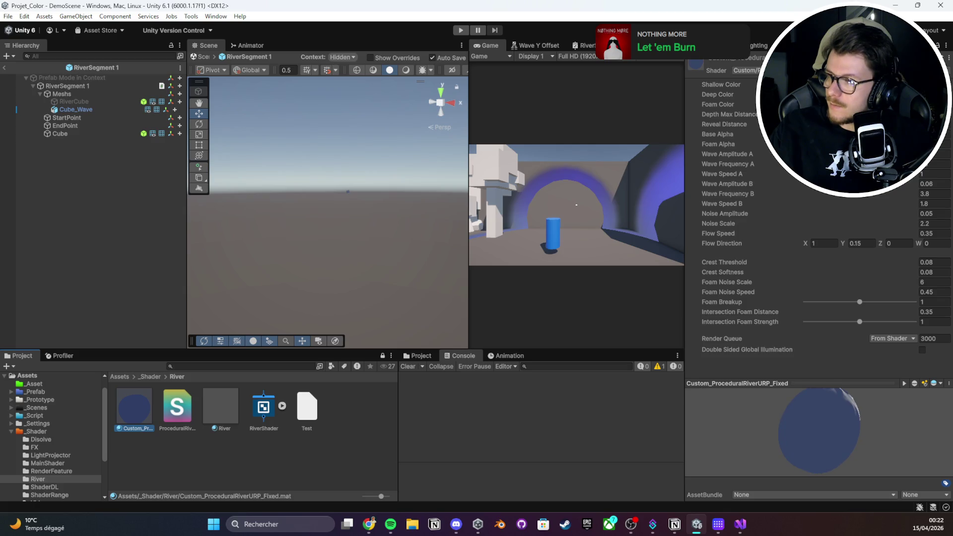
left_click_drag(718, 134, 952, 156)
mouse_move(730, 145)
left_mouse_down()
mouse_move(769, 161)
mouse_move(745, 158)
mouse_move(779, 180)
left_mouse_up()
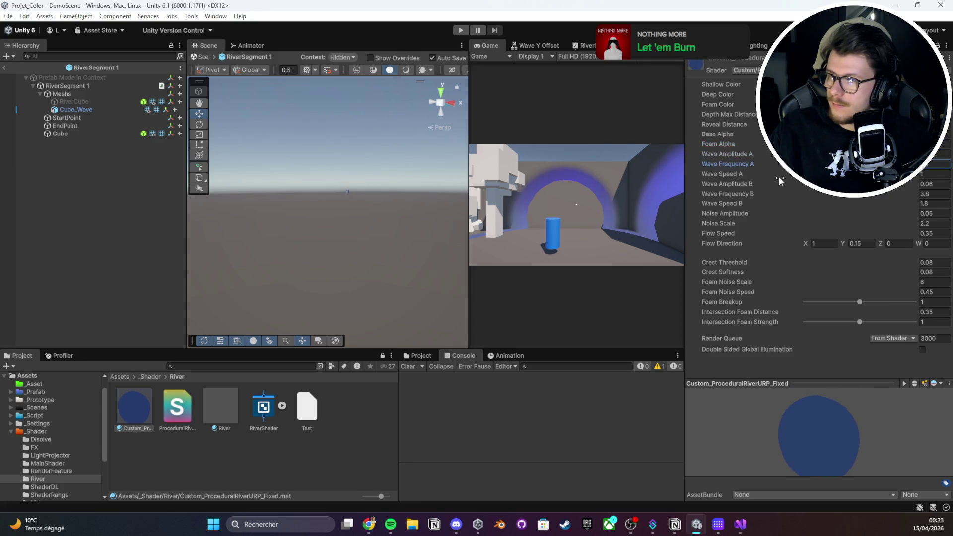
left_click_drag(717, 172, 776, 172)
left_click(722, 184)
left_click(738, 194)
left_click(725, 204)
left_click(690, 214)
mouse_move(711, 223)
left_mouse_down()
mouse_move(697, 228)
mouse_move(732, 234)
left_mouse_up()
left_click(806, 243)
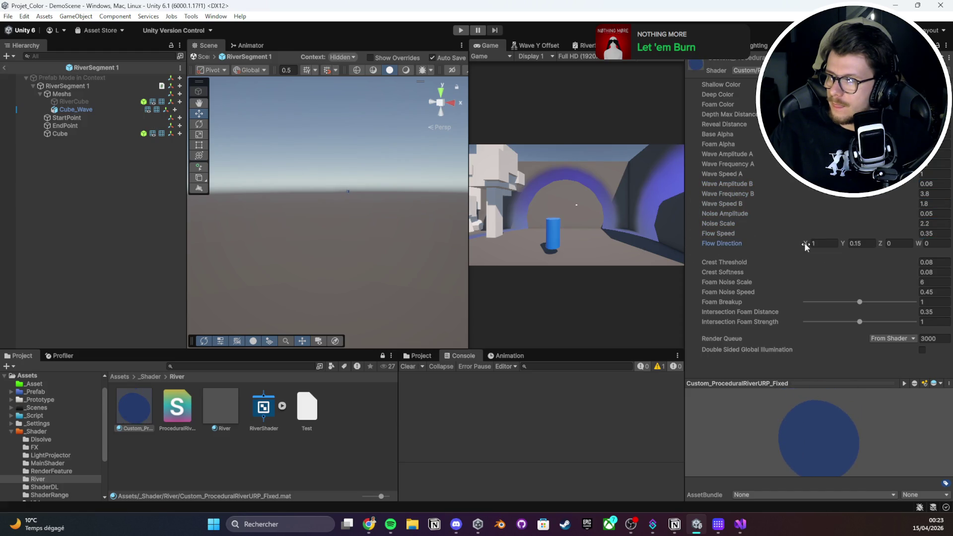
Lower Crest Threshold, restore Foam Breakup to 1, then request deleting the material and its shader
mouse_move(733, 264)
left_mouse_down()
mouse_move(665, 271)
mouse_move(770, 272)
mouse_move(715, 272)
mouse_move(758, 272)
mouse_move(723, 282)
mouse_move(800, 287)
mouse_move(669, 301)
mouse_move(896, 301)
mouse_move(785, 315)
left_mouse_up()
left_click(759, 322)
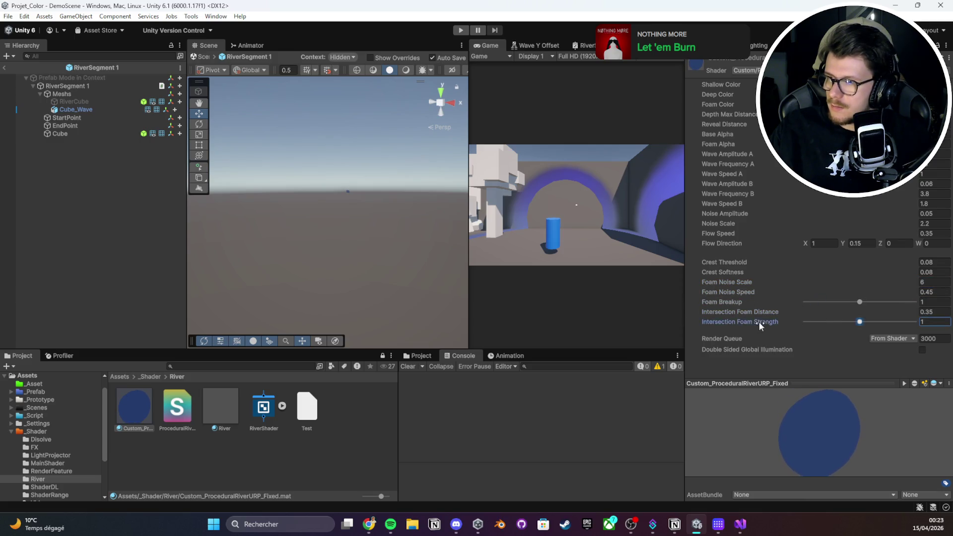
mouse_move(447, 213)
left_mouse_down()
mouse_move(437, 228)
mouse_move(461, 232)
mouse_move(463, 298)
left_mouse_up()
mouse_move(648, 278)
left_mouse_down()
mouse_move(187, 284)
mouse_move(447, 279)
left_mouse_up()
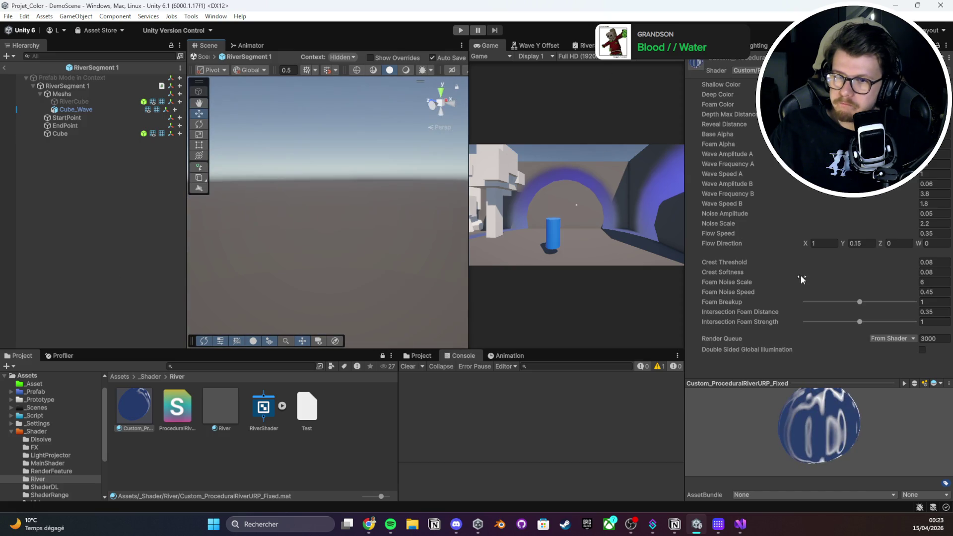
left_click(184, 412, "ctrl")
key("Delete")
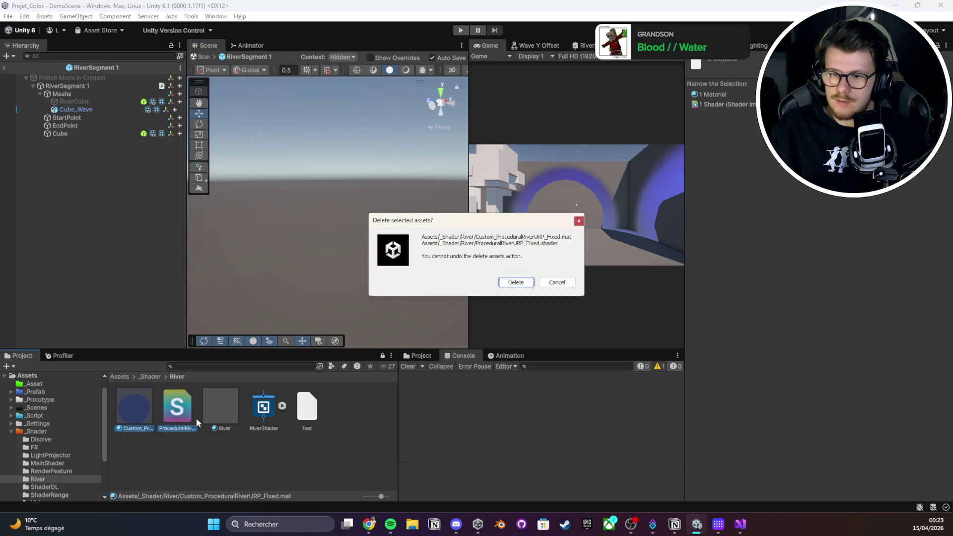
Confirm deleting the Fixed material and shader, then delete the magenta test cube
key("Return")
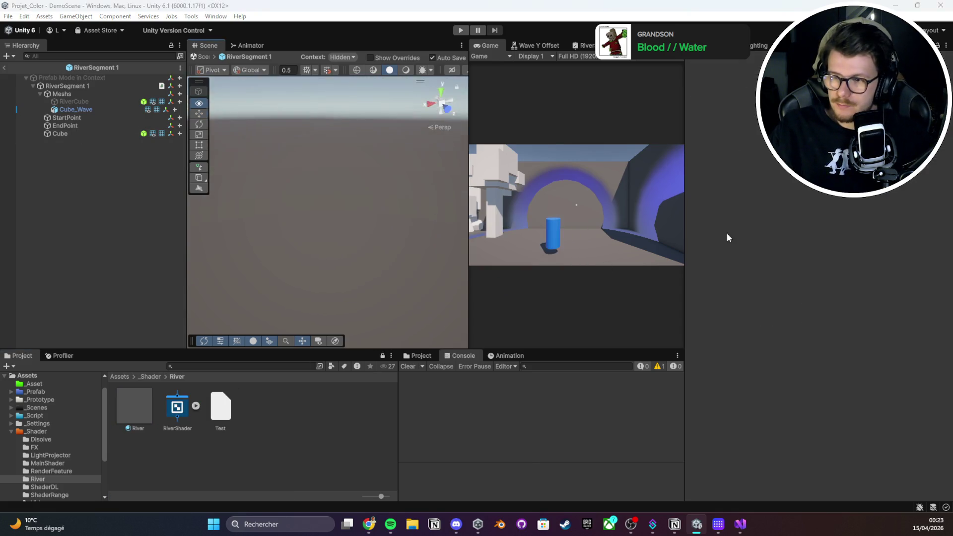
key("alt+Tab")
key("alt+Tab")
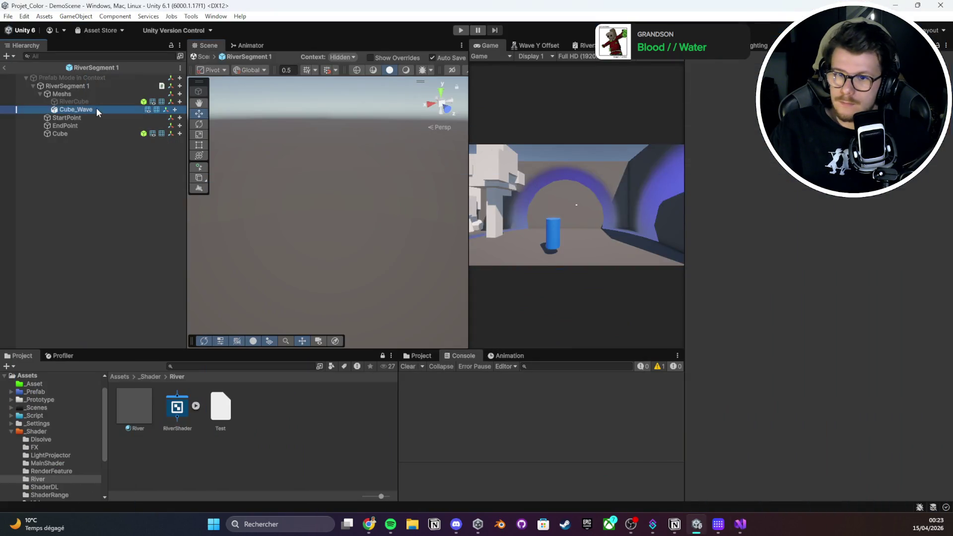
left_click_drag(376, 189, 209, 378)
mouse_move(227, 304)
left_mouse_down()
mouse_move(278, 246)
mouse_move(280, 231)
left_mouse_up()
left_click(282, 232)
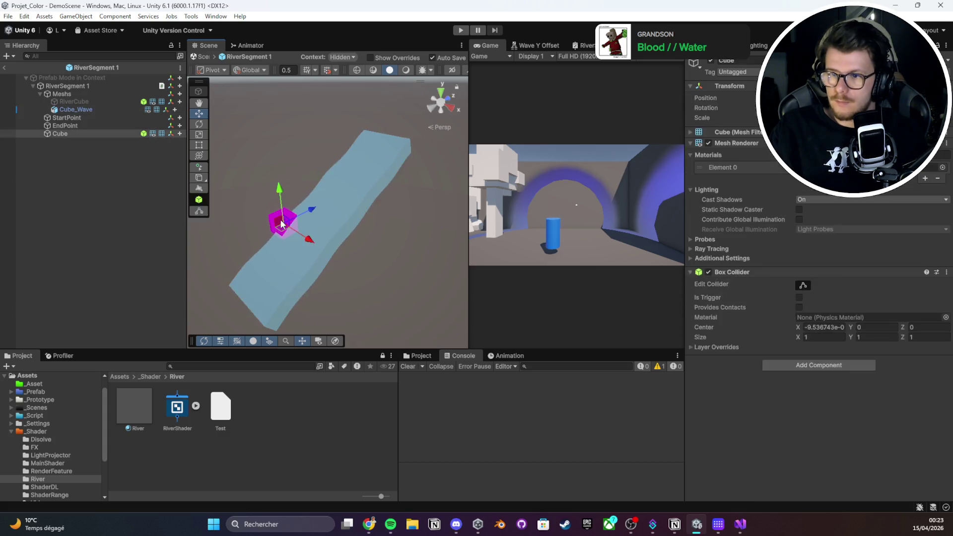
key("Delete")
Exit Prefab Mode to the full scene and delete the Test asset
scroll(316, 242, "up", 3)
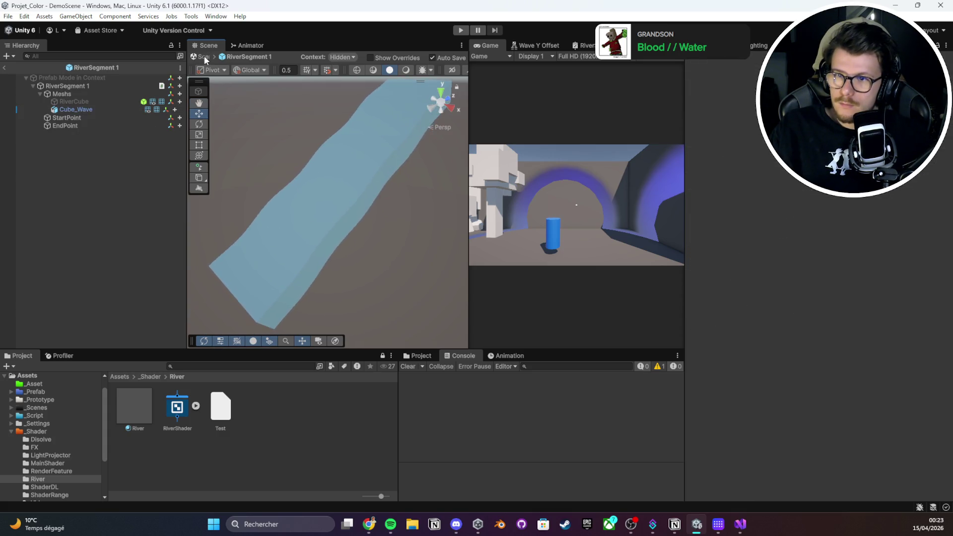
left_click(201, 57)
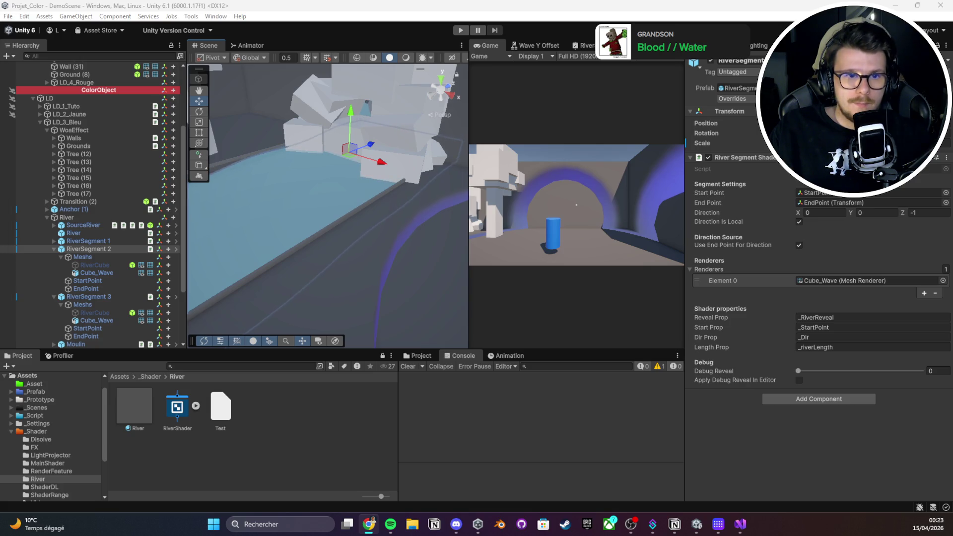
scroll(352, 205, "down", 2)
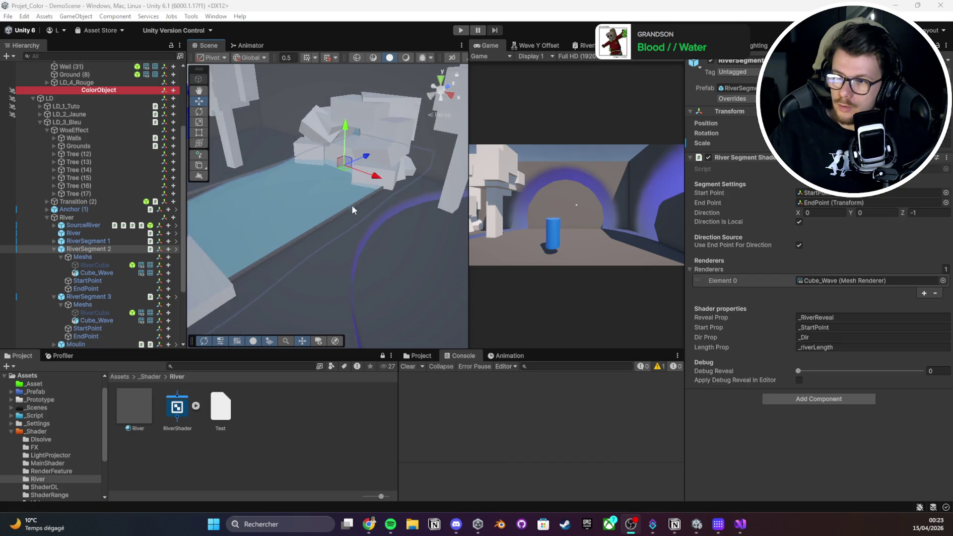
mouse_move(352, 204)
left_mouse_down()
mouse_move(329, 217)
mouse_move(305, 200)
left_mouse_up()
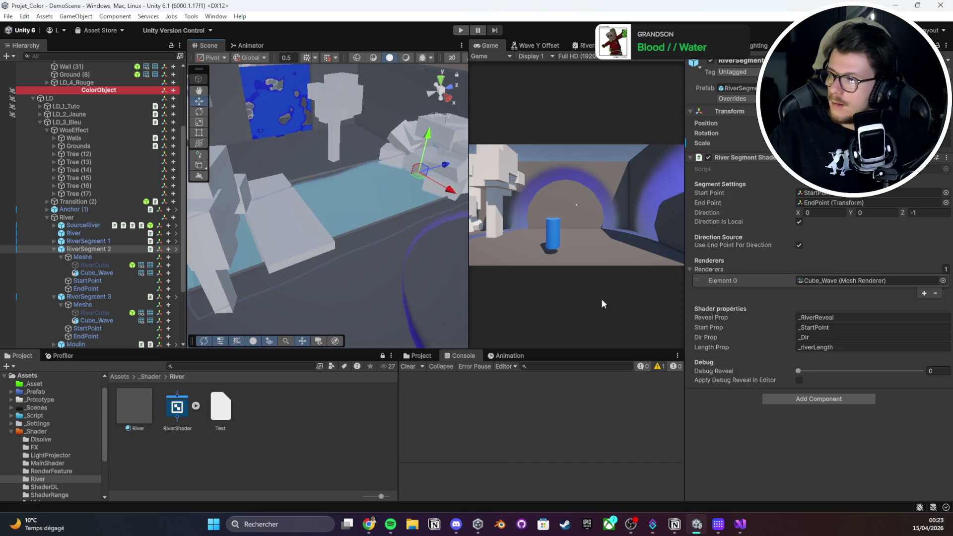
left_click(230, 457)
left_click(220, 407)
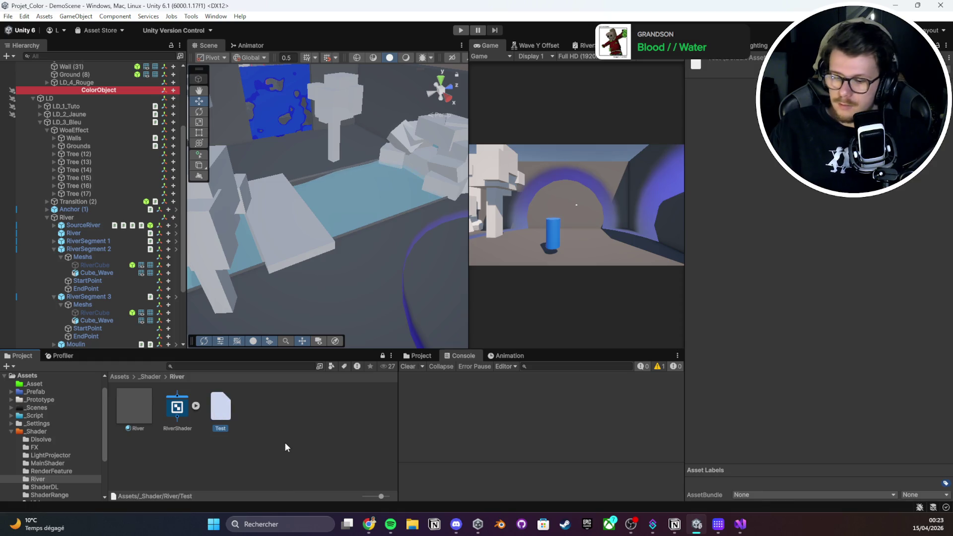
key("Delete")
left_click(490, 281)
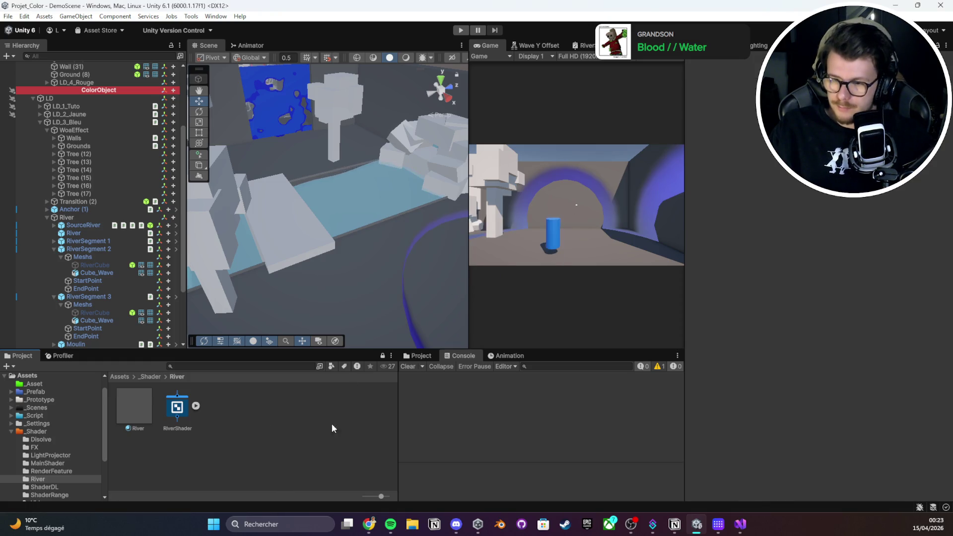
left_click(741, 523)
scroll(389, 215, "up", 20)
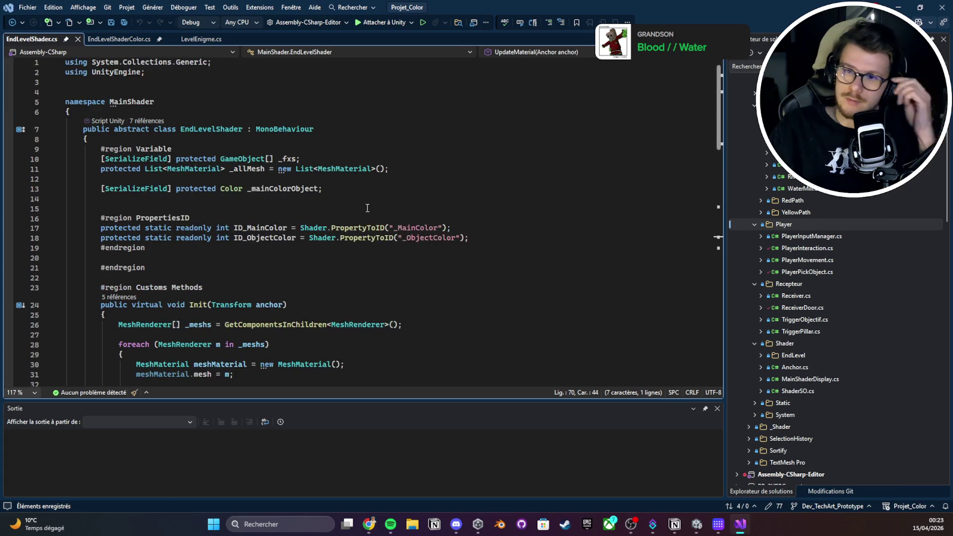
Minimize Visual Studio, maximize the Game view and enter Play mode
left_click(899, 7)
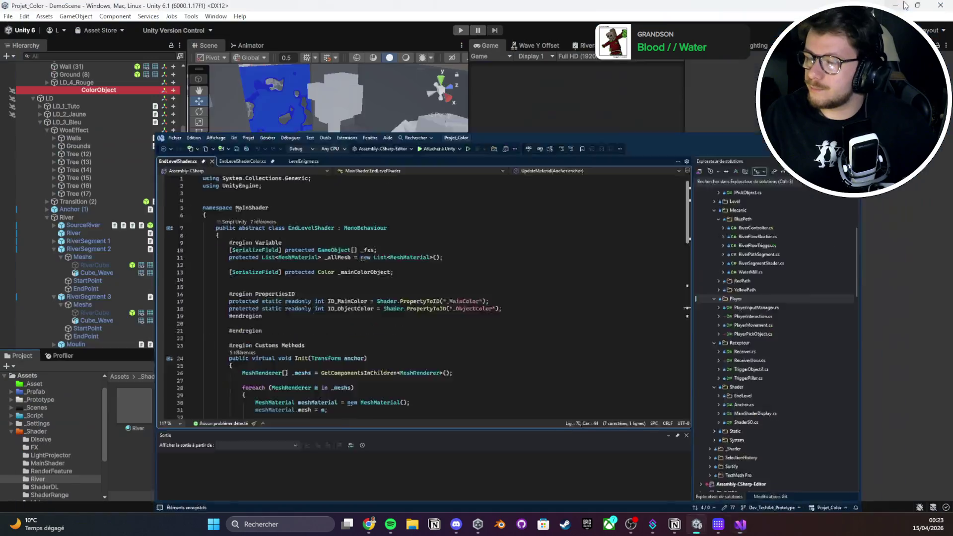
left_click_drag(373, 206, 486, 77)
double_click(489, 43)
left_click(461, 30)
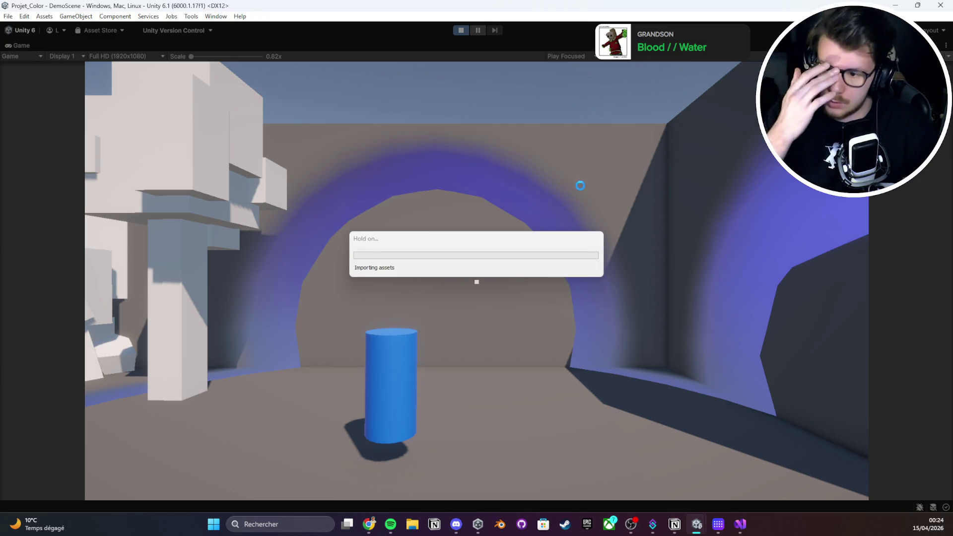
Walk past the blue and red cylinders to the paddle wheel until Level Completed, then stop playing
left_click(614, 170)
key("w")
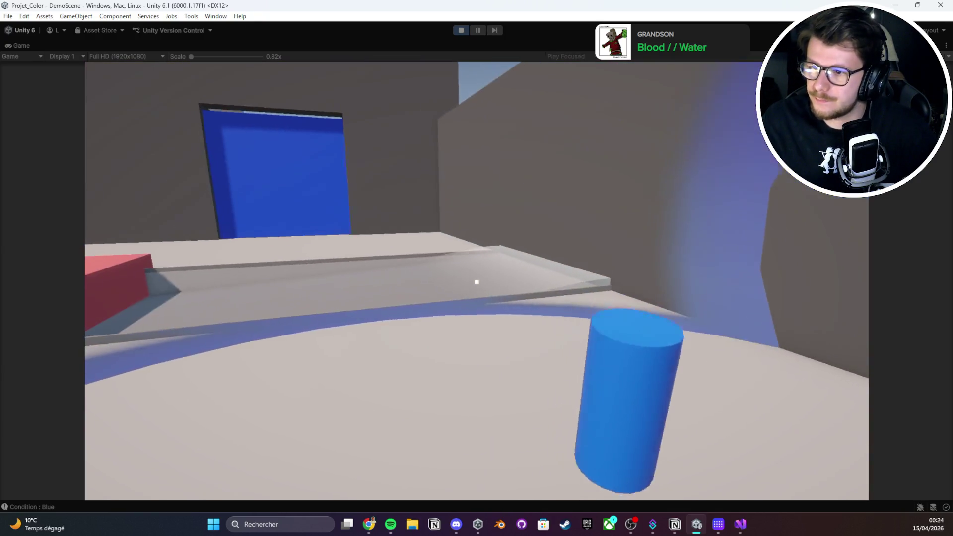
key("w")
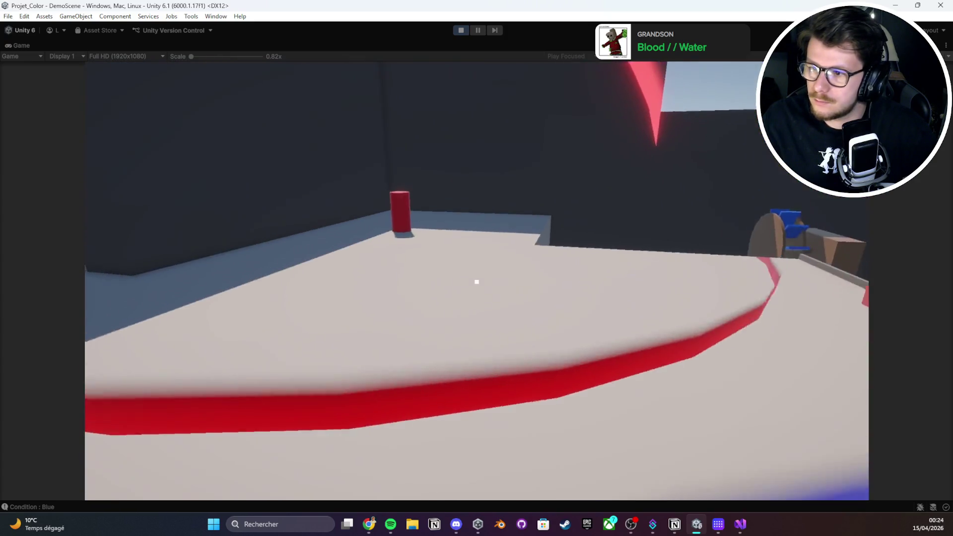
key("w")
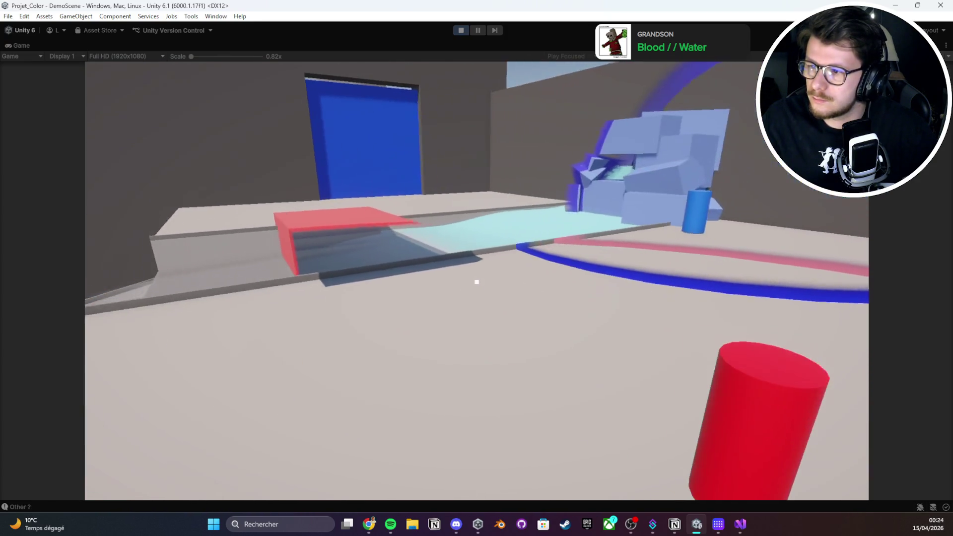
key("w")
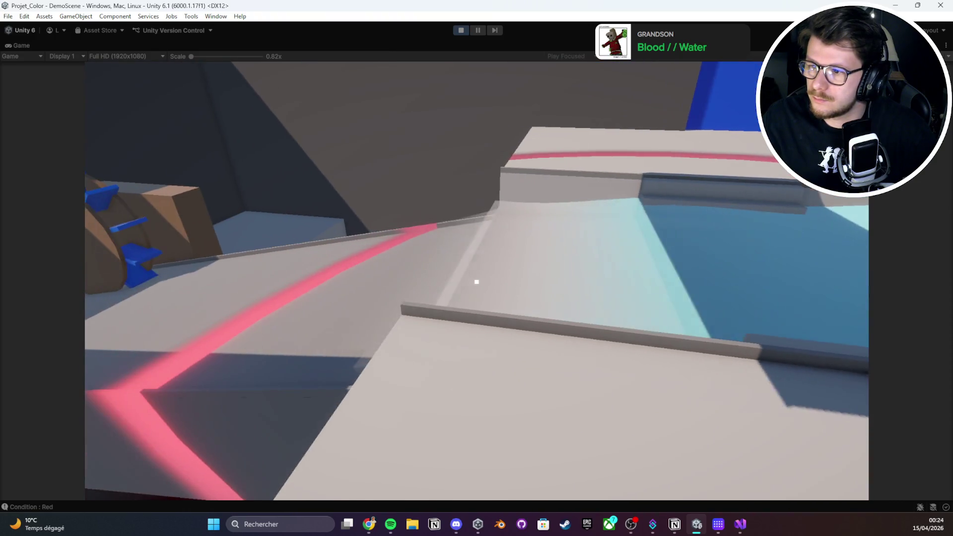
key("s")
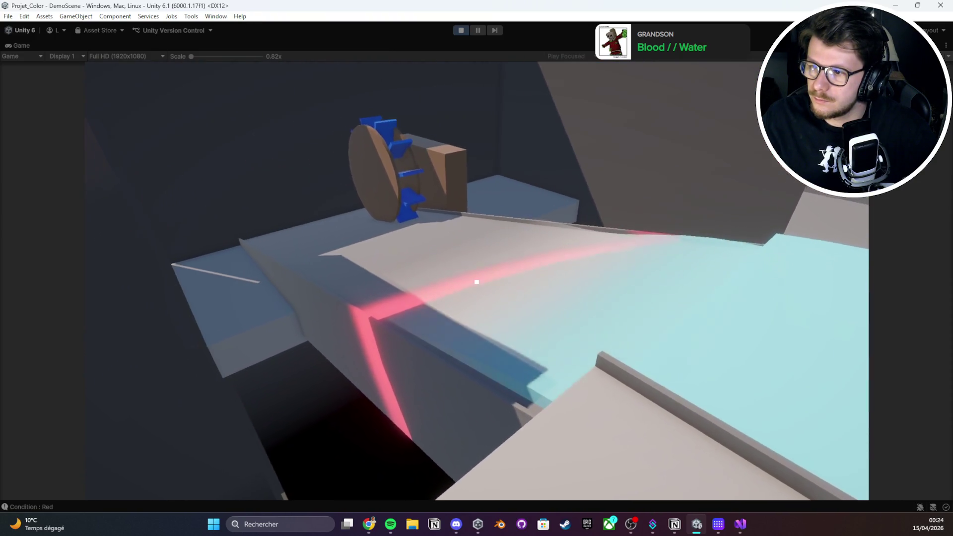
key("s")
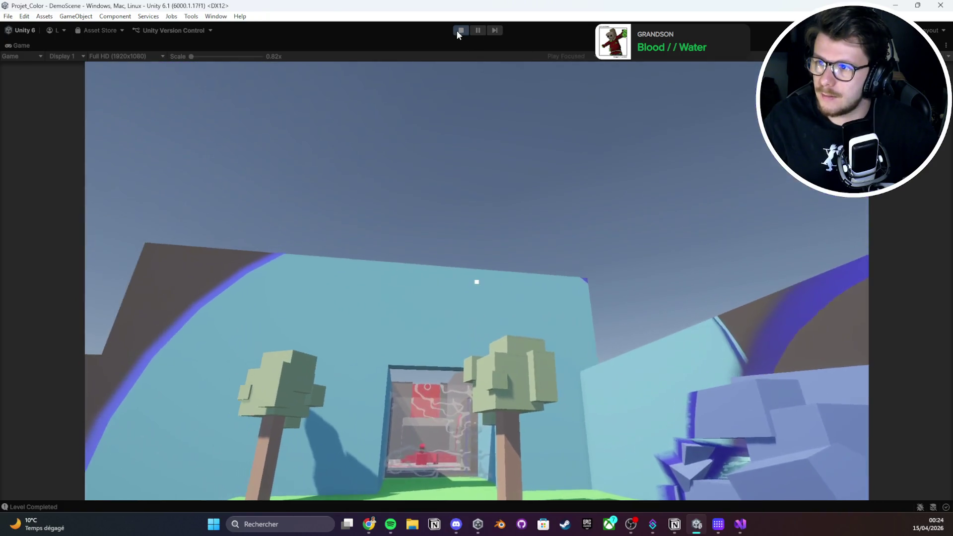
left_click(457, 31)
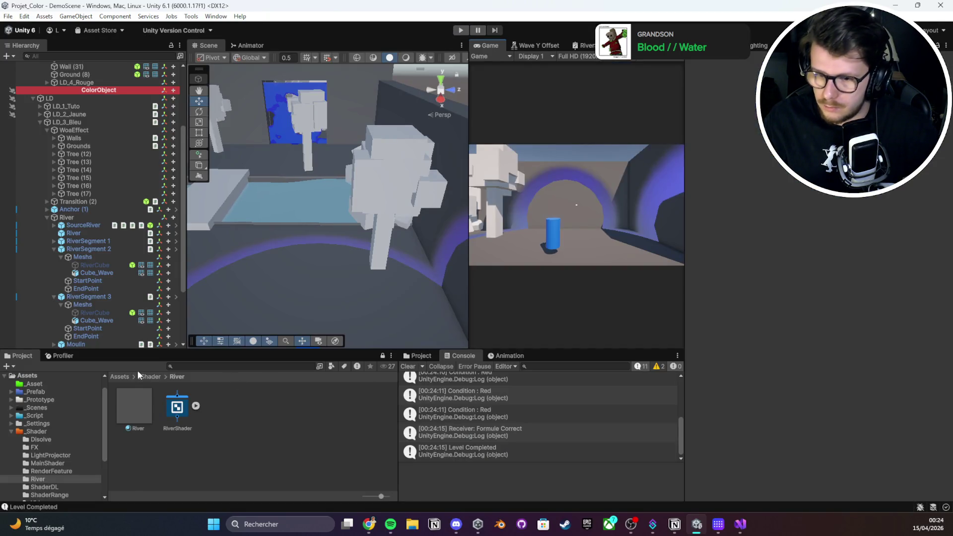
Duplicate DemoScene as DemoScene 1 in _Scenes, open it and select all its objects
left_click(133, 376)
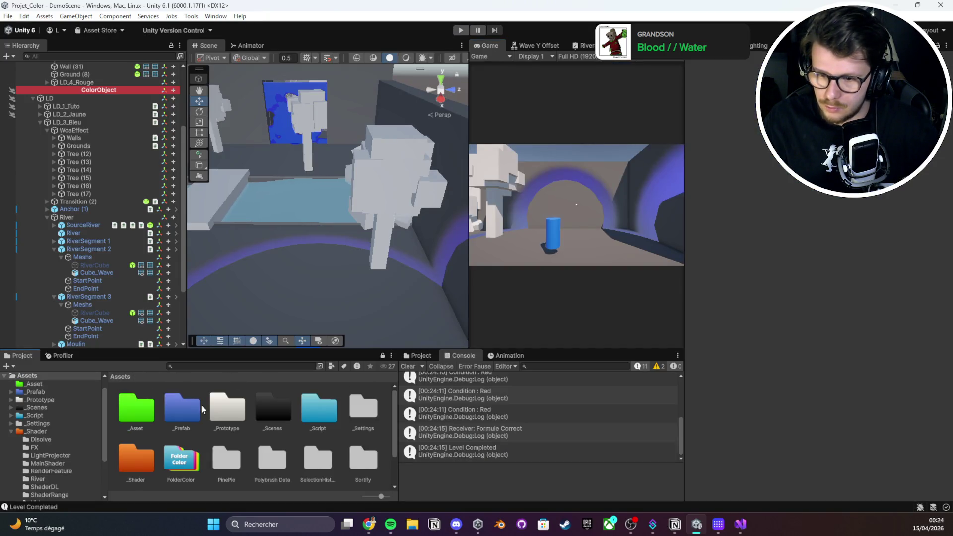
double_click(274, 413)
left_click(178, 410)
key("ctrl+d")
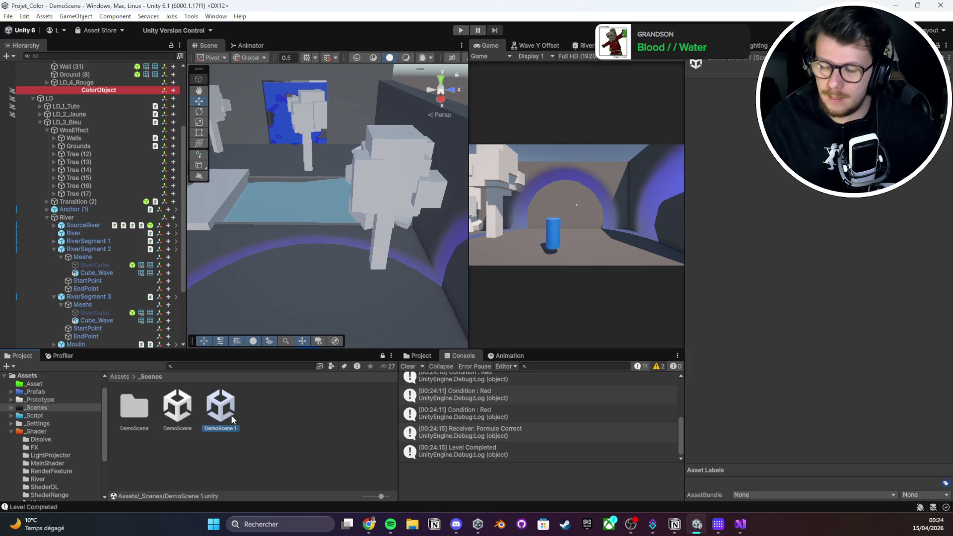
double_click(236, 423)
left_click(64, 87)
key("ctrl+a")
Delete the DemoScene 1 scene asset
left_click(240, 416)
left_click(224, 412)
key("Delete")
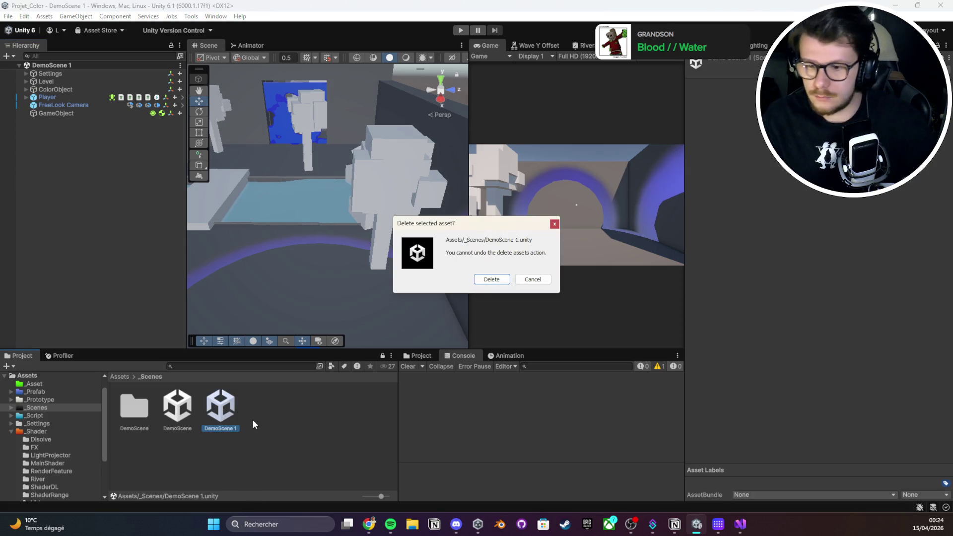
left_click(504, 279)
Create a New Scene in _Scenes and open it, saving the current scene first
right_click(279, 434)
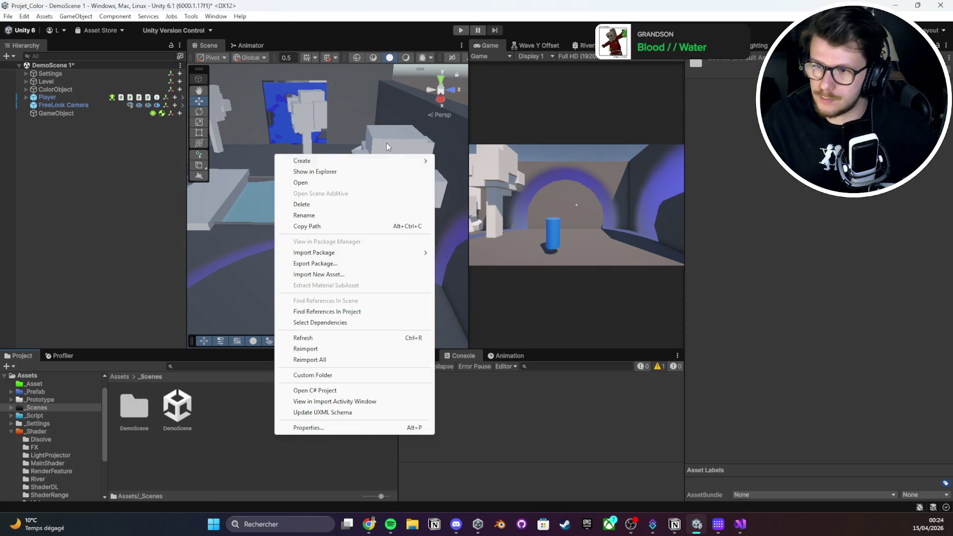
mouse_move(365, 163)
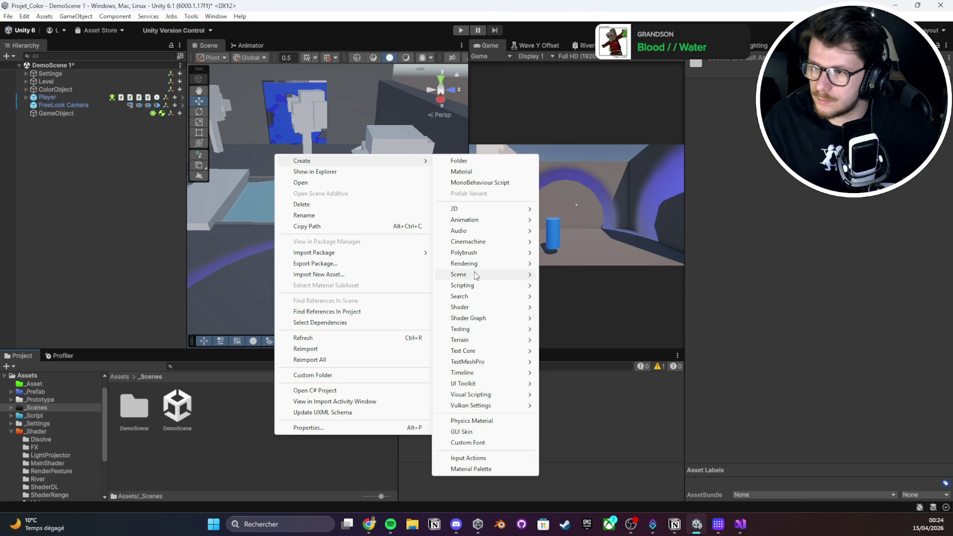
left_click(556, 273)
double_click(231, 412)
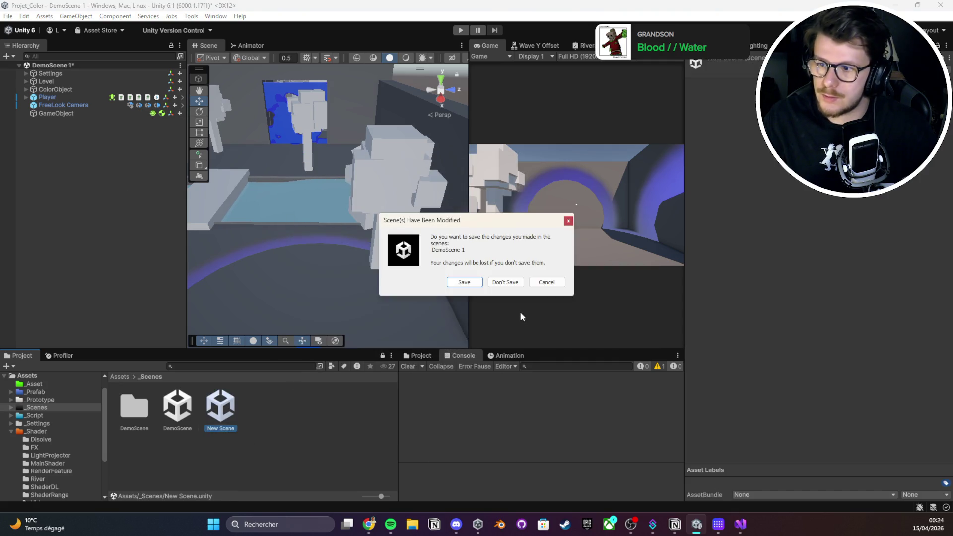
left_click(478, 284)
right_click(95, 156)
Add a cube to the new scene, duplicate it, and save the scene
mouse_move(148, 344)
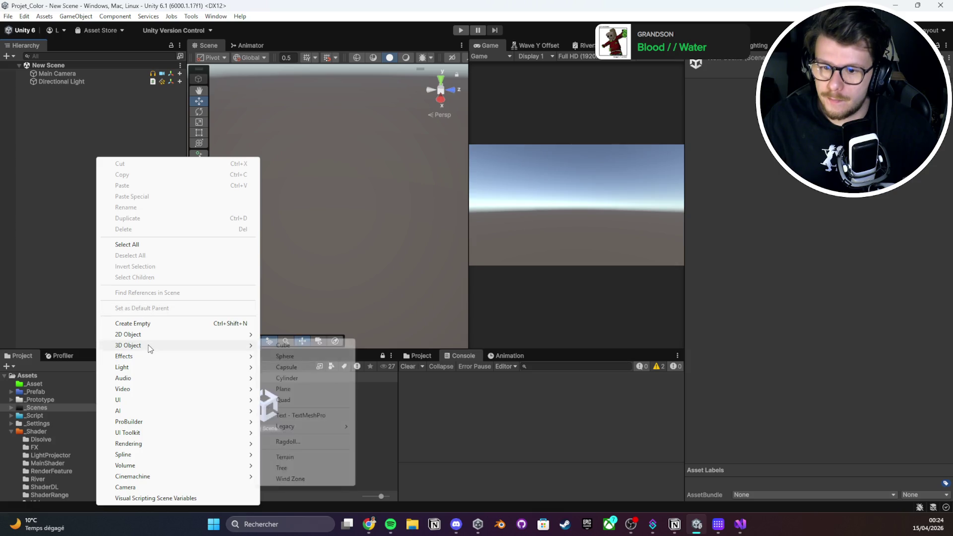
left_click(284, 345)
key("ctrl+d")
key("ctrl+d")
key("ctrl+s")
Reset the transforms of Cube and Cube (1) to the origin
left_click(69, 89)
right_click(730, 87)
left_click(743, 95)
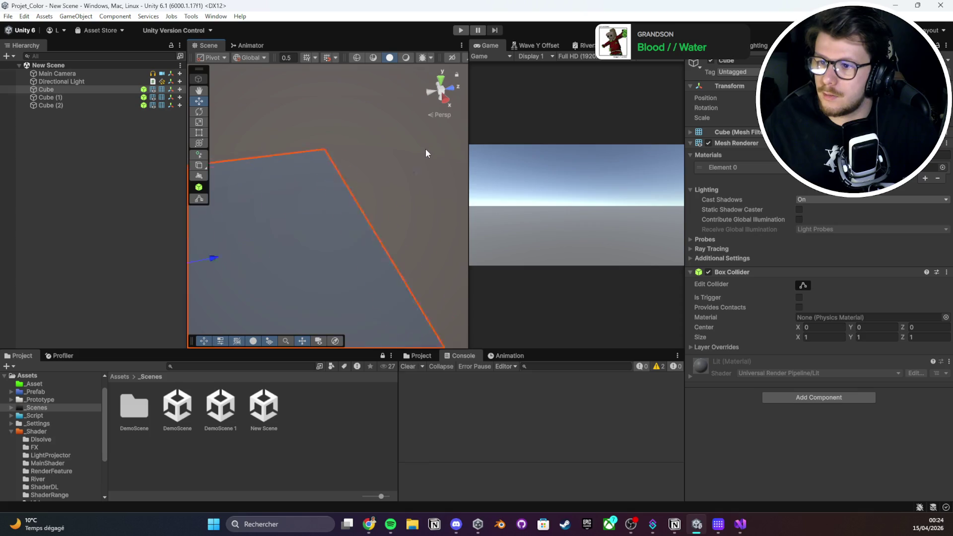
left_click(82, 98)
key("f")
right_click(745, 97)
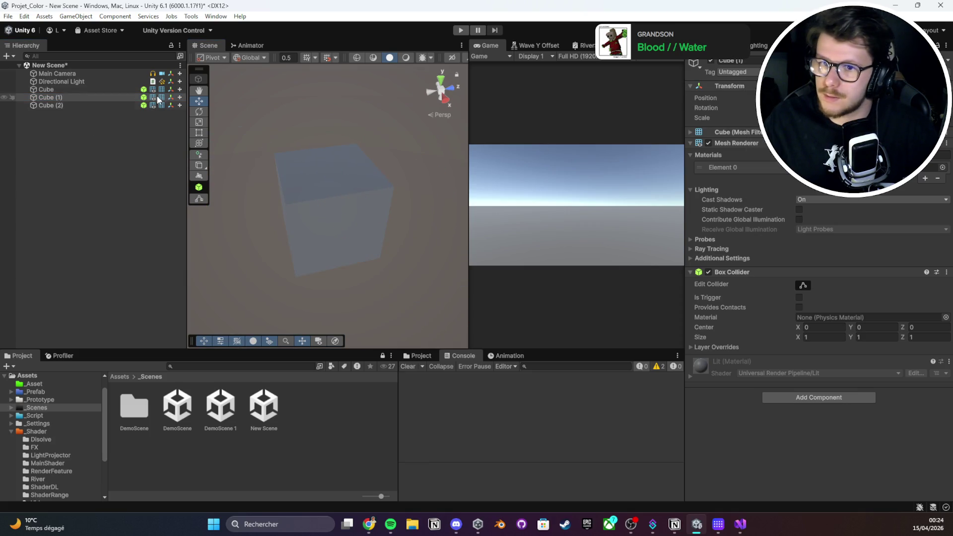
left_click(50, 106)
right_click(742, 97)
key("Escape")
Move Cube (2) upward and save the scene
double_click(125, 103)
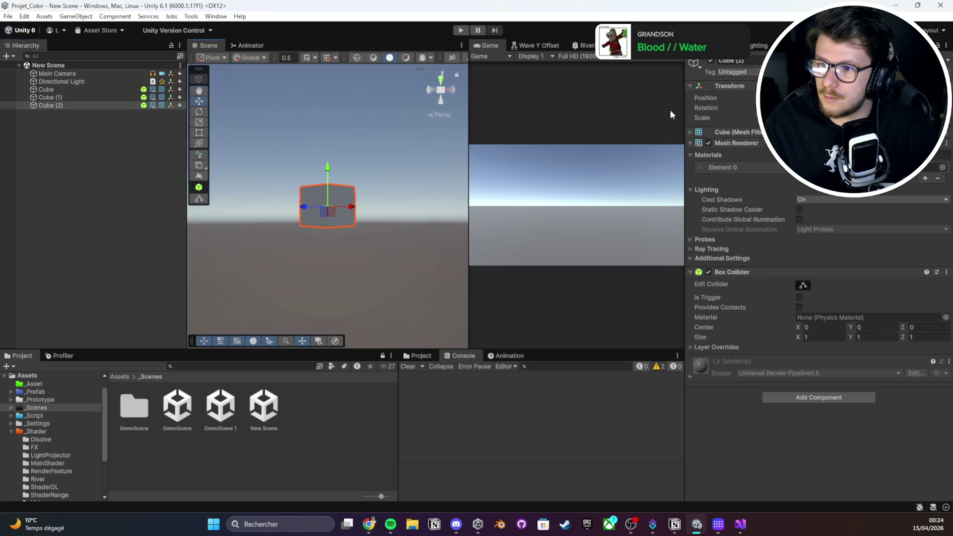
left_click_drag(328, 174, 335, 142)
key("ctrl+s")
Undo an accidental shift of Cube (1) and check the first Cube's mesh filter
left_click(119, 97)
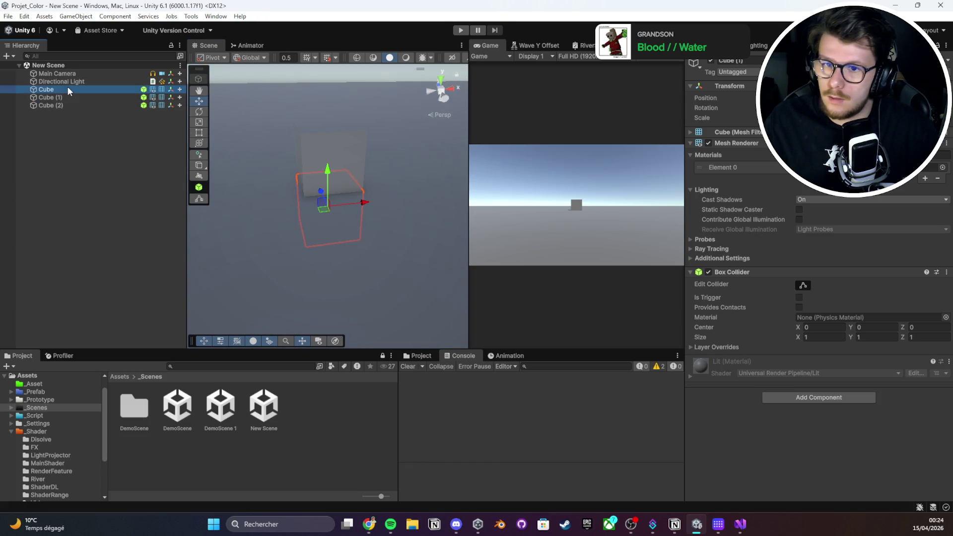
left_click(719, 111)
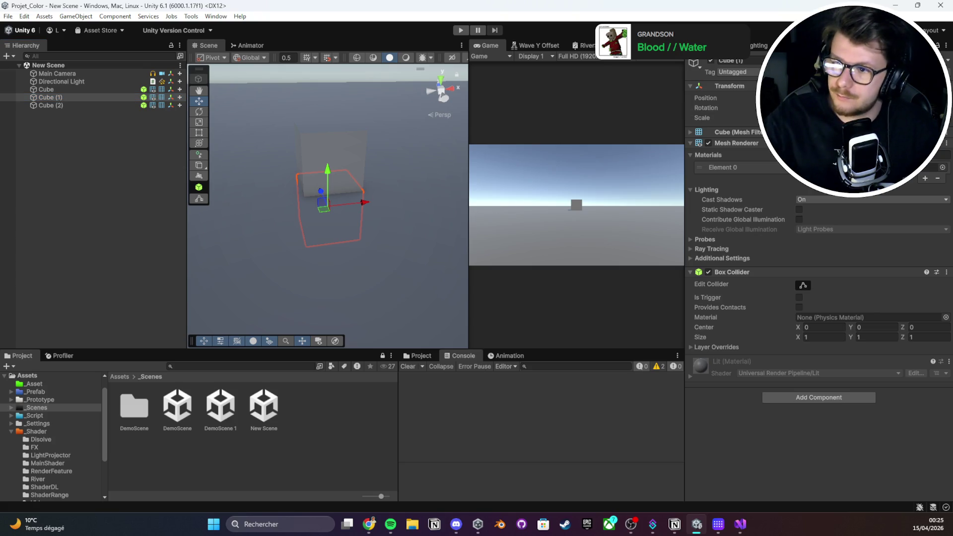
key("ctrl+z")
left_click(79, 90)
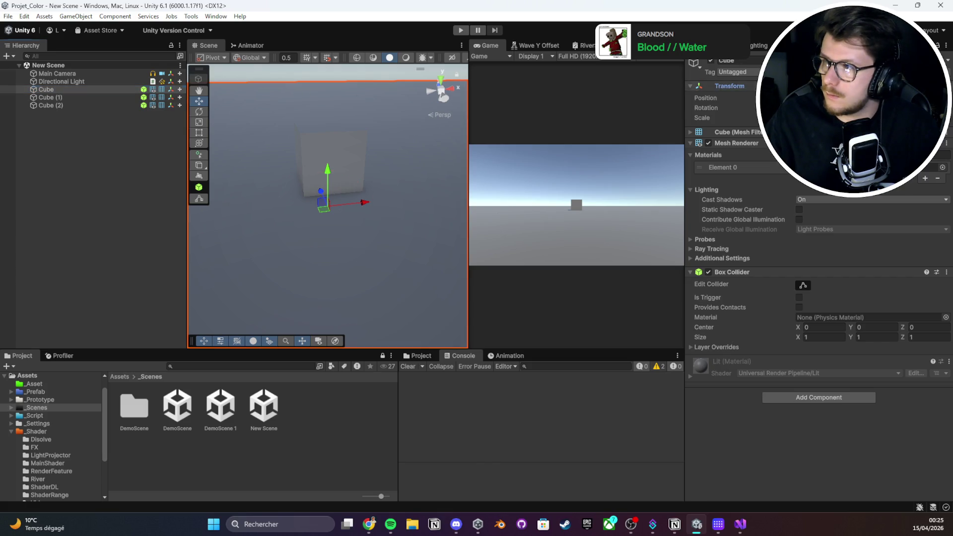
left_click(715, 133)
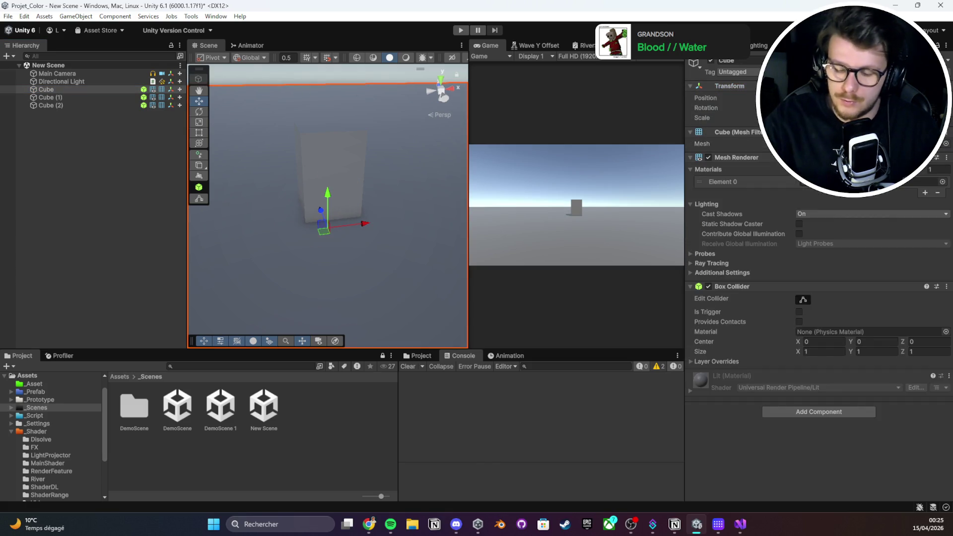
Move Cube (1) to the right and Cube (2) downward, spreading the cubes apart
left_click(50, 97)
mouse_move(359, 224)
left_mouse_down()
mouse_move(462, 209)
mouse_move(432, 199)
left_mouse_up()
left_click(334, 136)
mouse_move(334, 137)
left_mouse_down()
mouse_move(330, 128)
mouse_move(338, 159)
mouse_move(390, 208)
mouse_move(594, 202)
left_mouse_up()
mouse_move(546, 233)
left_mouse_down()
mouse_move(495, 245)
mouse_move(489, 172)
left_mouse_up()
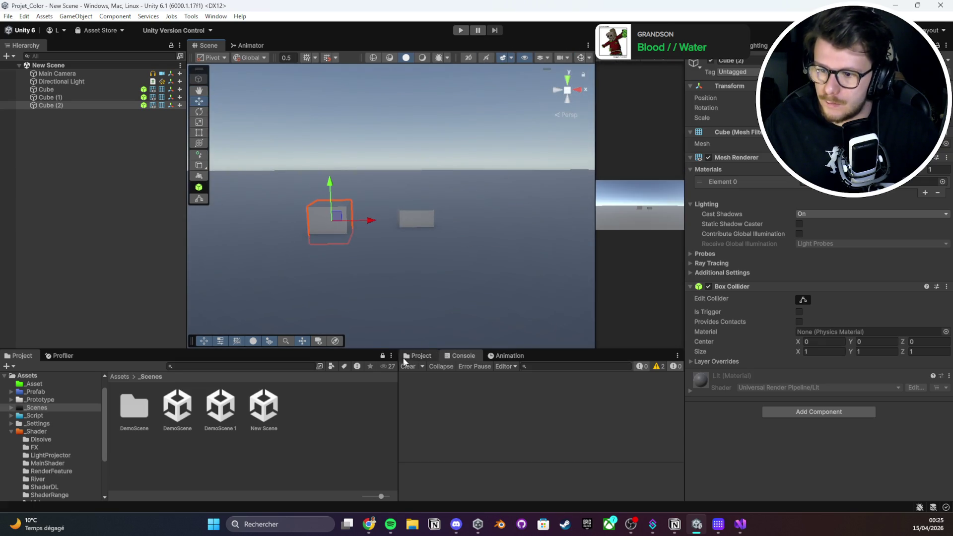
mouse_move(375, 352)
left_mouse_down()
mouse_move(375, 385)
mouse_move(422, 306)
left_mouse_up()
left_click(422, 390)
Add a new User Layer 11 named SecondWorld
left_click(485, 334)
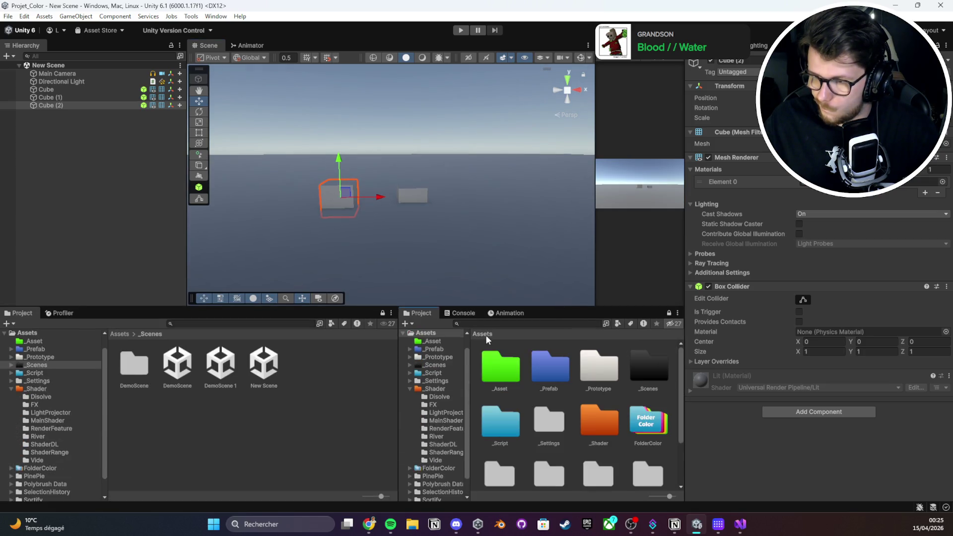
scroll(544, 397, "down", 2)
left_click(874, 72)
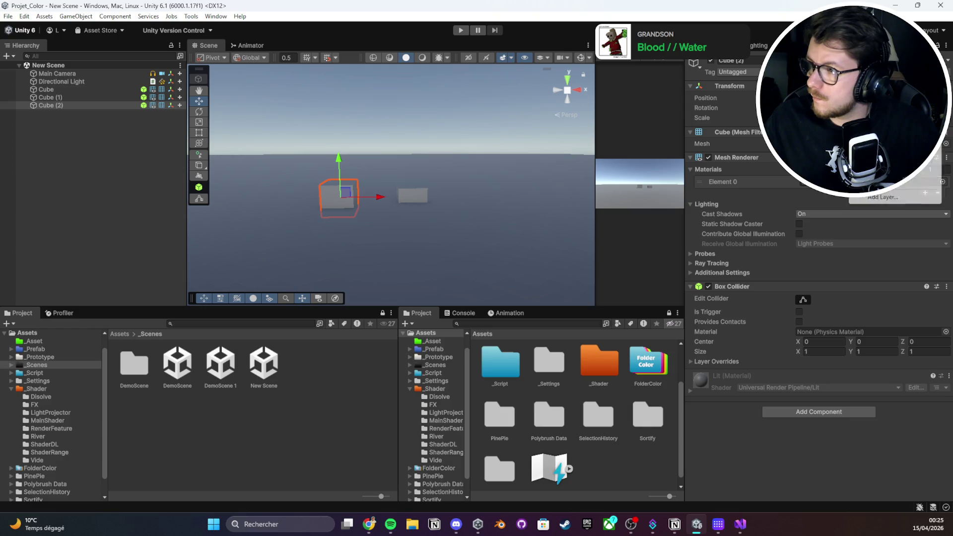
left_click(887, 198)
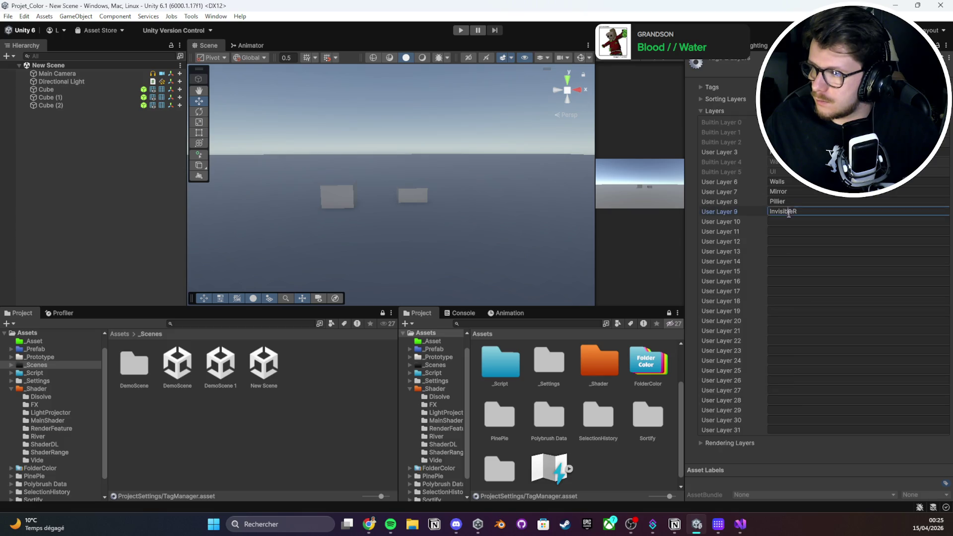
left_click(820, 231)
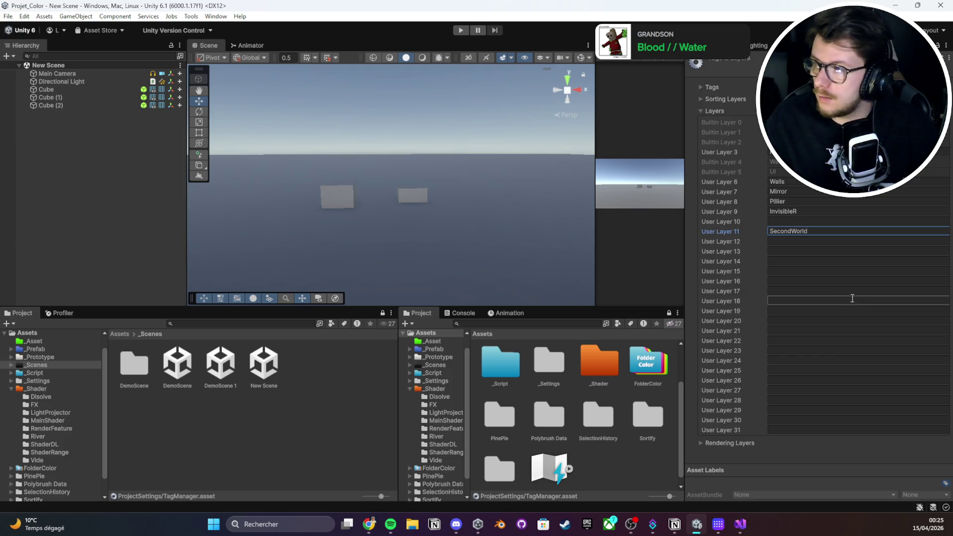
left_click(725, 242)
Assign Cube (2) to the SecondWorld layer
left_click(66, 104)
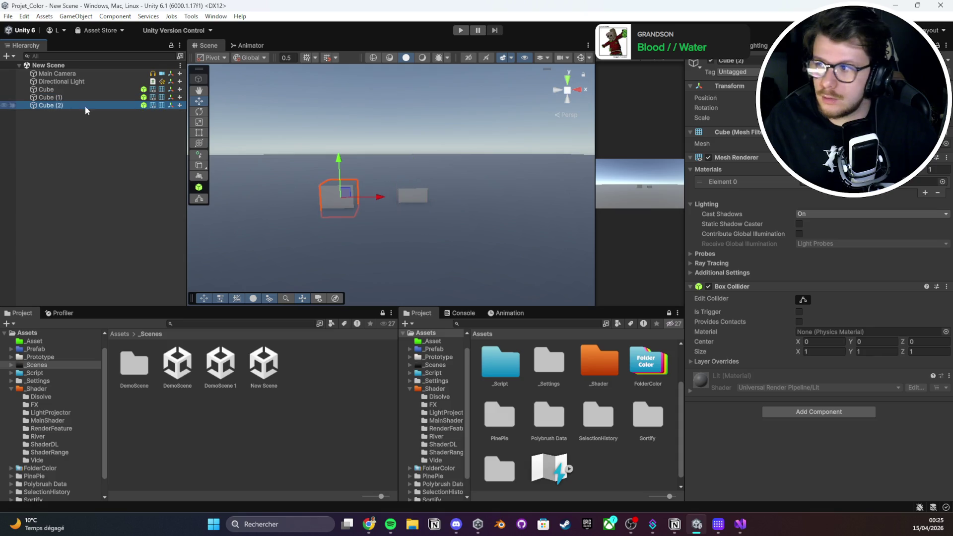
left_click(894, 72)
left_click(889, 199)
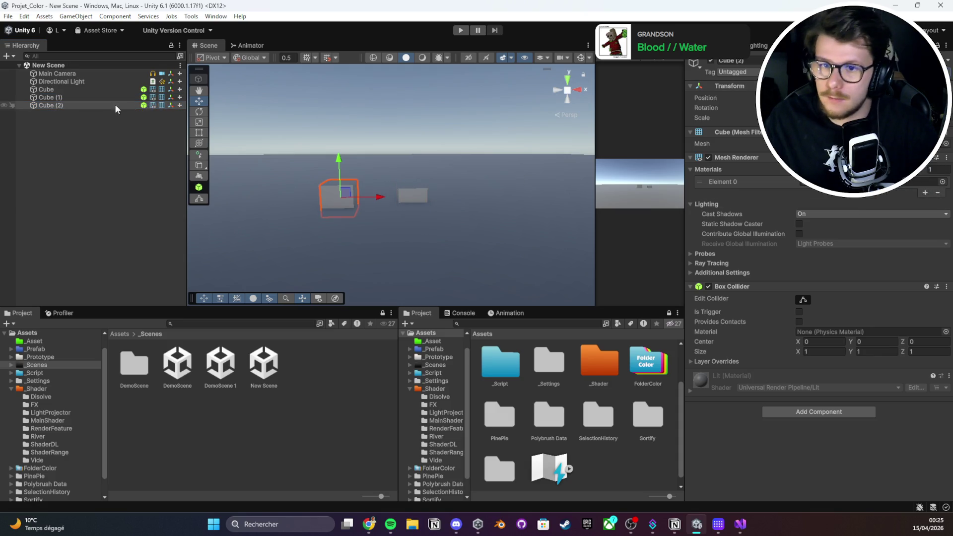
left_click(59, 97)
scroll(526, 422, "up", 2)
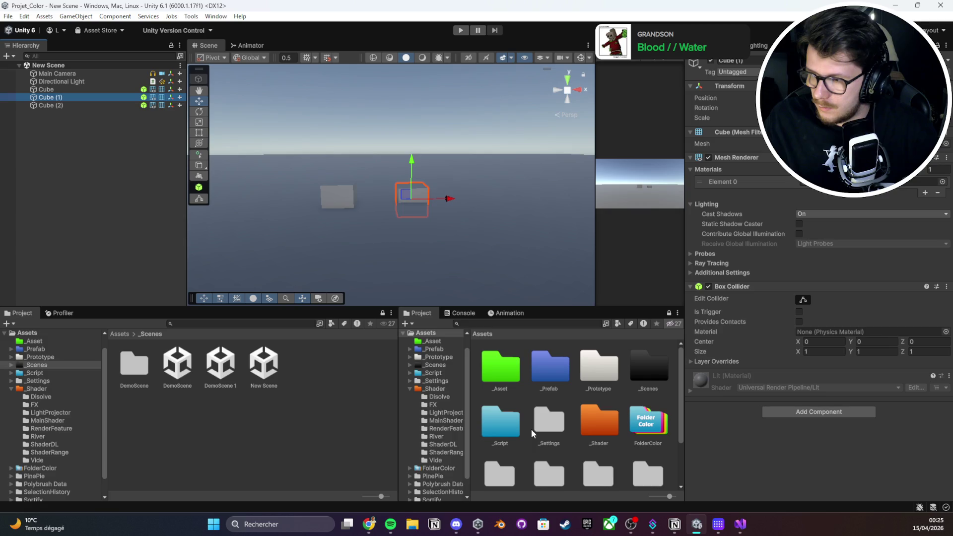
Open the PC_Renderer asset from the _Settings/URP folder
scroll(629, 403, "down", 1)
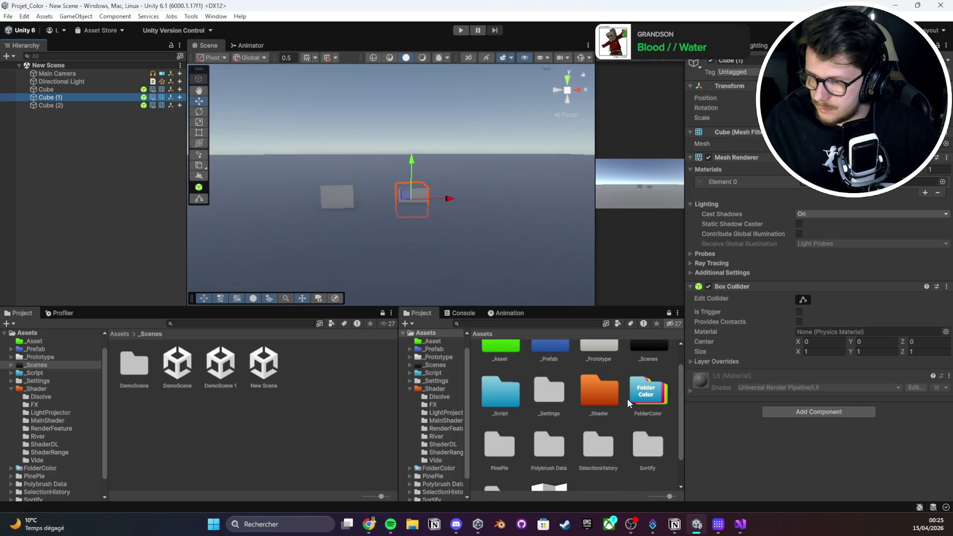
double_click(550, 395)
double_click(544, 379)
left_click(499, 367)
left_click(653, 368)
left_click(500, 368)
left_click(602, 367)
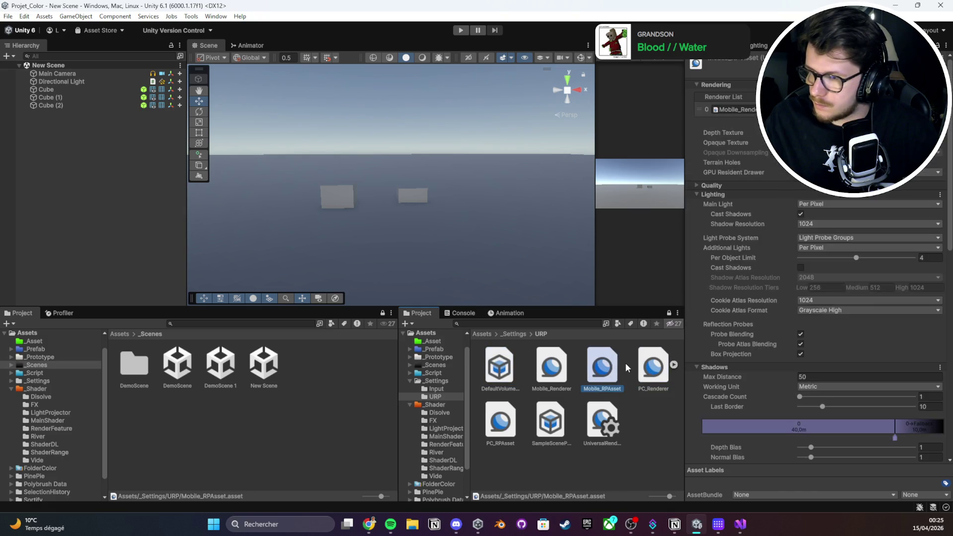
scroll(770, 266, "down", 2)
left_click(653, 367)
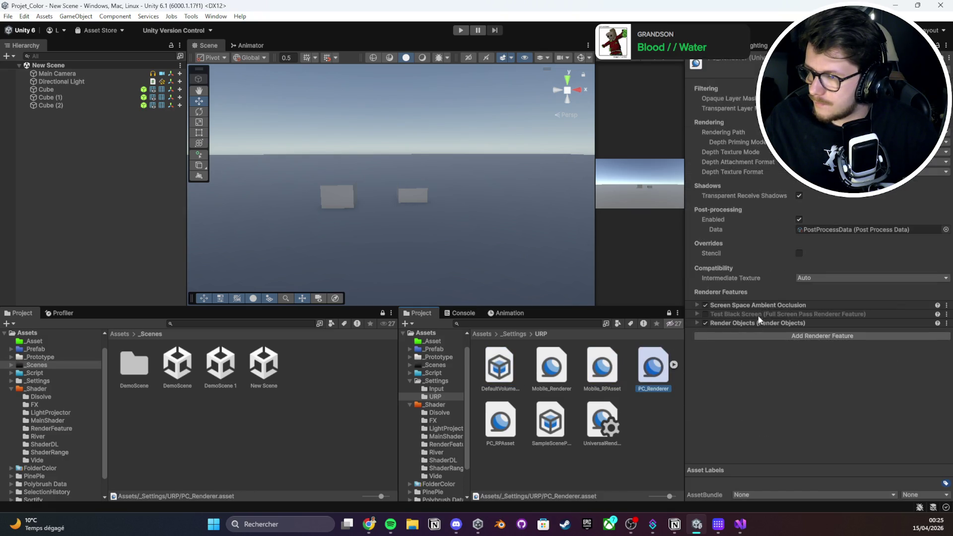
Add a second Render Objects feature to PC_Renderer and expand its filter settings
left_click(760, 336)
left_click(800, 377)
left_click(757, 323)
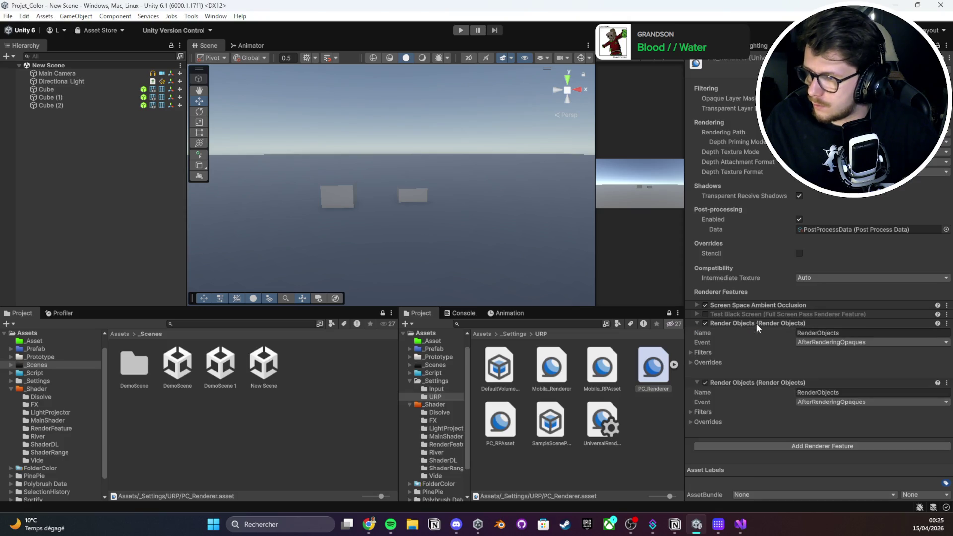
left_click(704, 412)
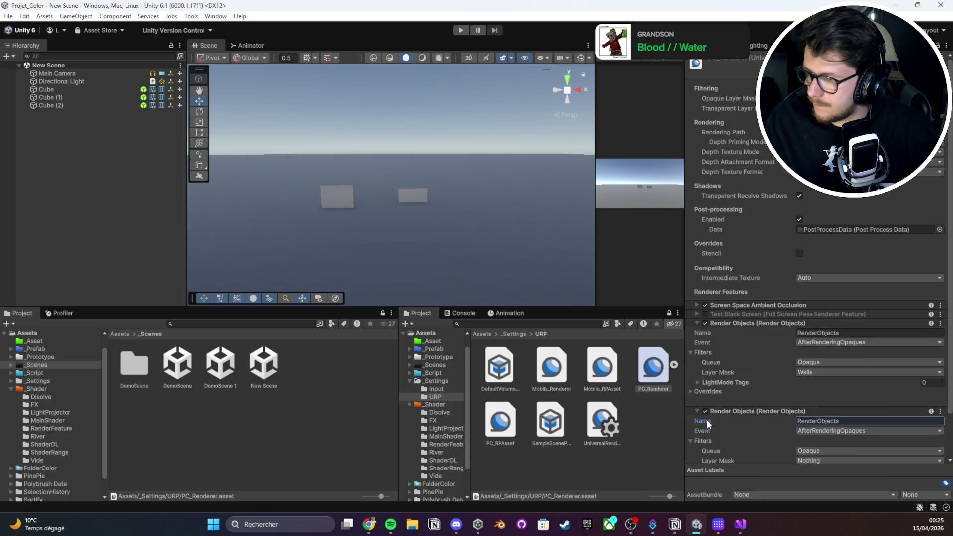
scroll(720, 426, "down", 2)
left_click(719, 422)
scroll(722, 412, "down", 1)
left_click(726, 399)
Limit the second feature's layer mask to SecondWorld and expand its overrides
left_click(823, 412)
left_click(827, 402)
left_click(711, 422)
scroll(720, 415, "down", 1)
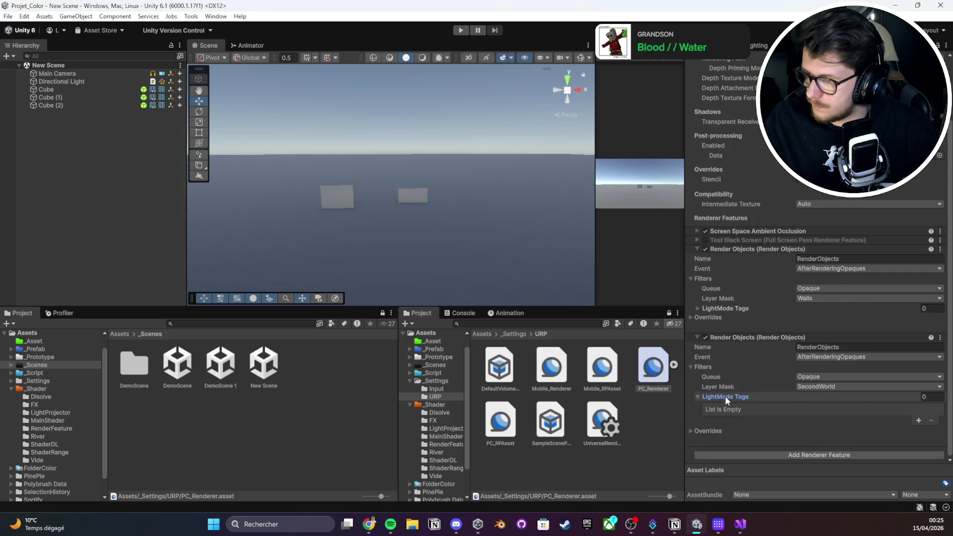
left_click(726, 396)
left_click(716, 431)
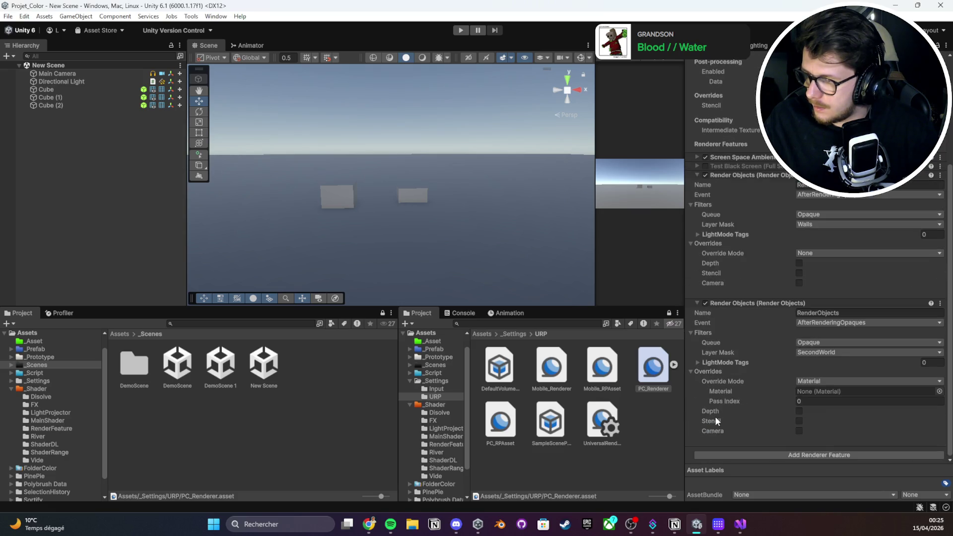
Set the feature's Layer Mask to Default only and its override material to M_Proto_Orange
scroll(724, 186, "up", 1)
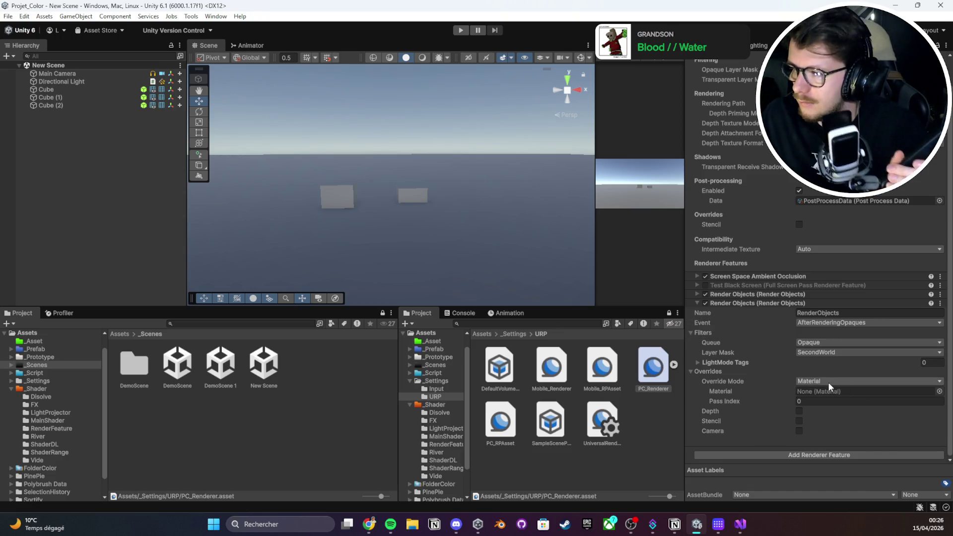
left_click(849, 380)
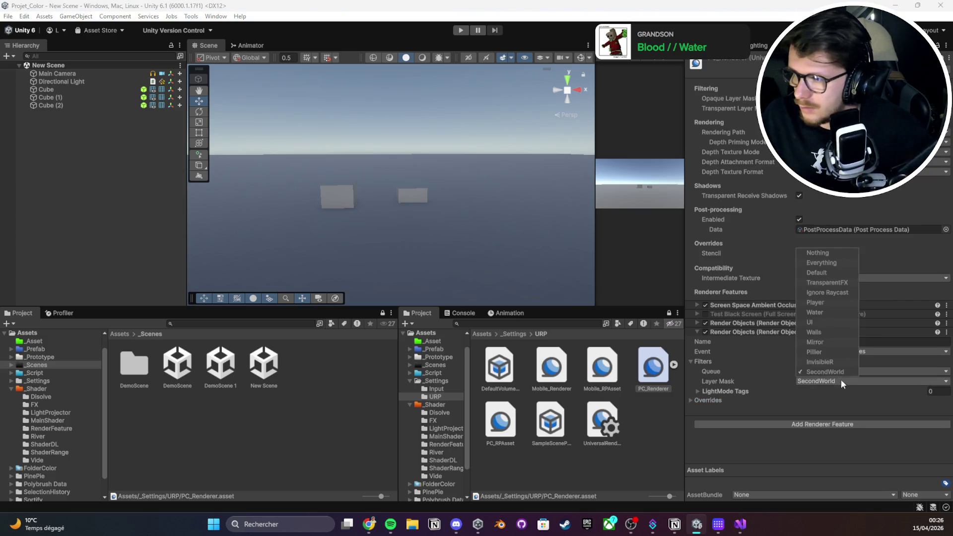
left_click(708, 400)
left_click(707, 401)
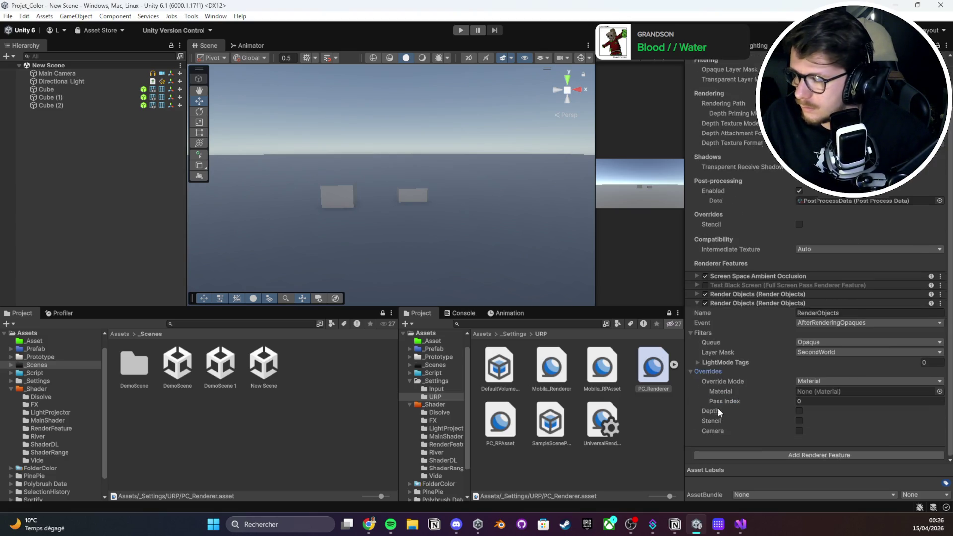
left_click(820, 353)
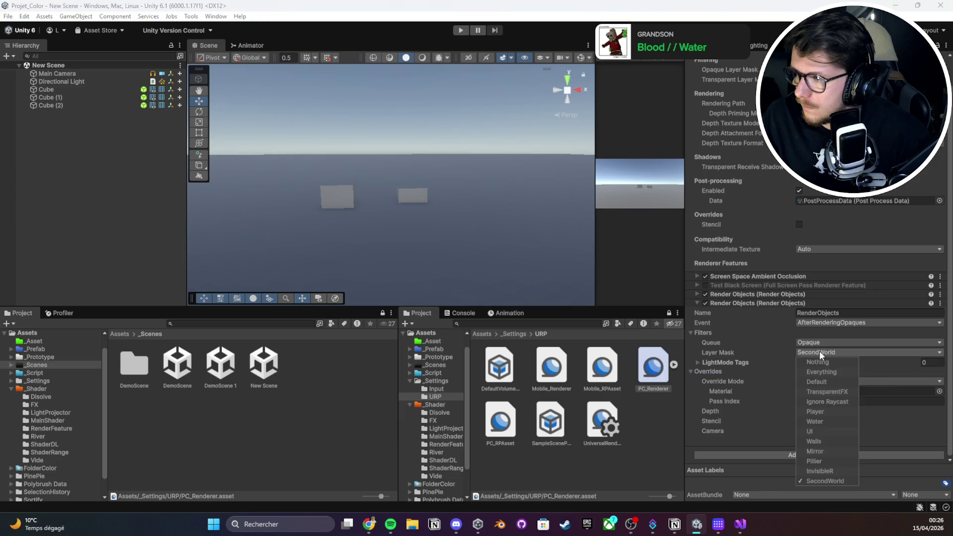
left_click(812, 385)
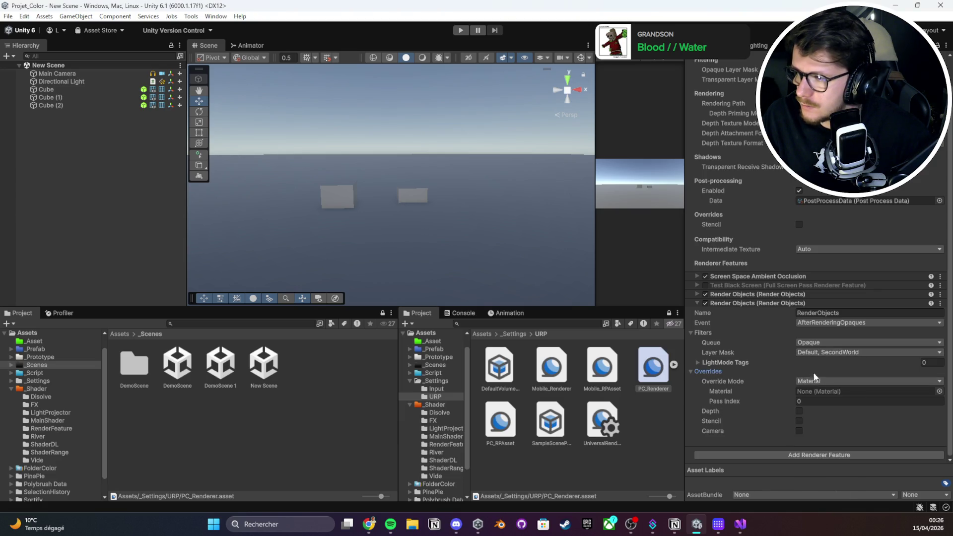
left_click(824, 353)
left_click(825, 479)
left_click(889, 395)
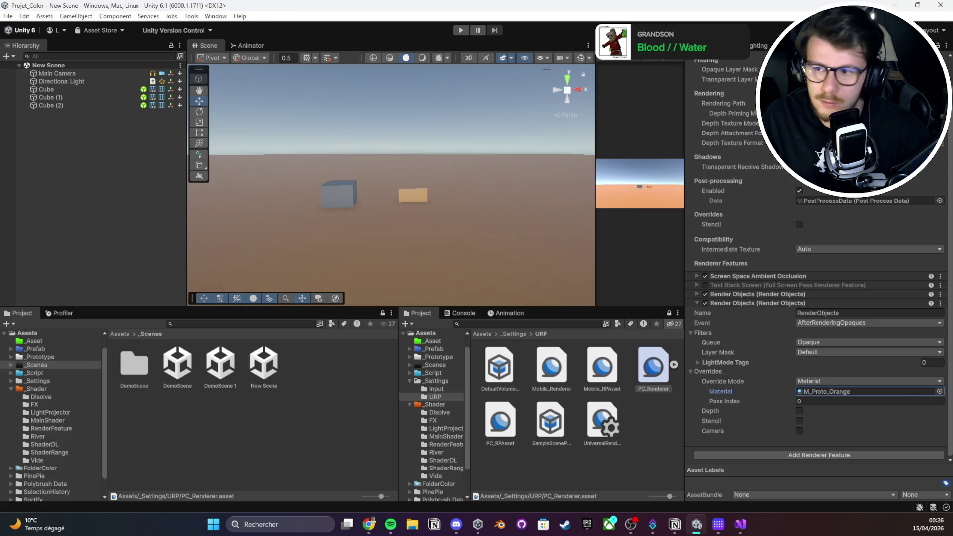
Inspect Cube (2) in the scene, then return to the PC_Renderer settings
mouse_move(342, 187)
left_mouse_down()
mouse_move(348, 164)
mouse_move(343, 189)
left_mouse_up()
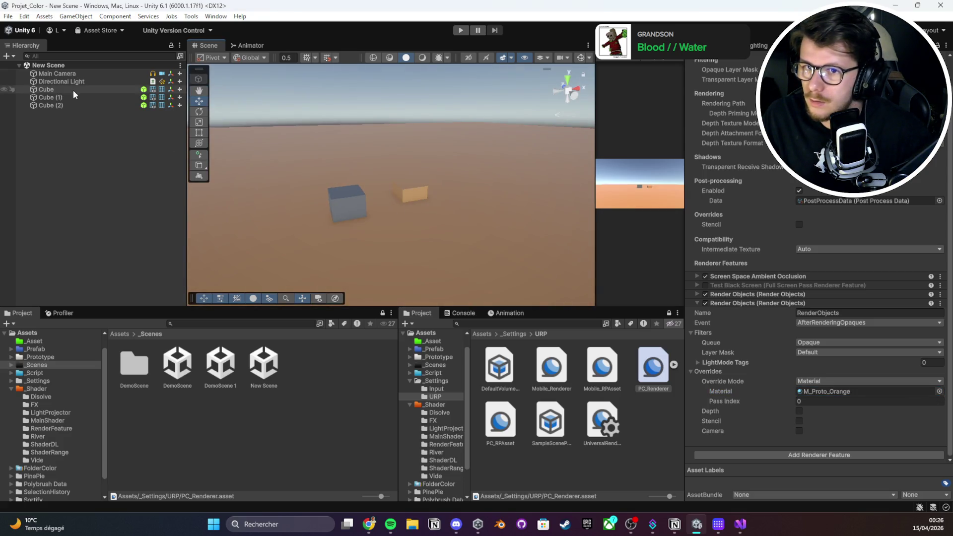
left_click(74, 105)
left_click(74, 89)
left_click(71, 105)
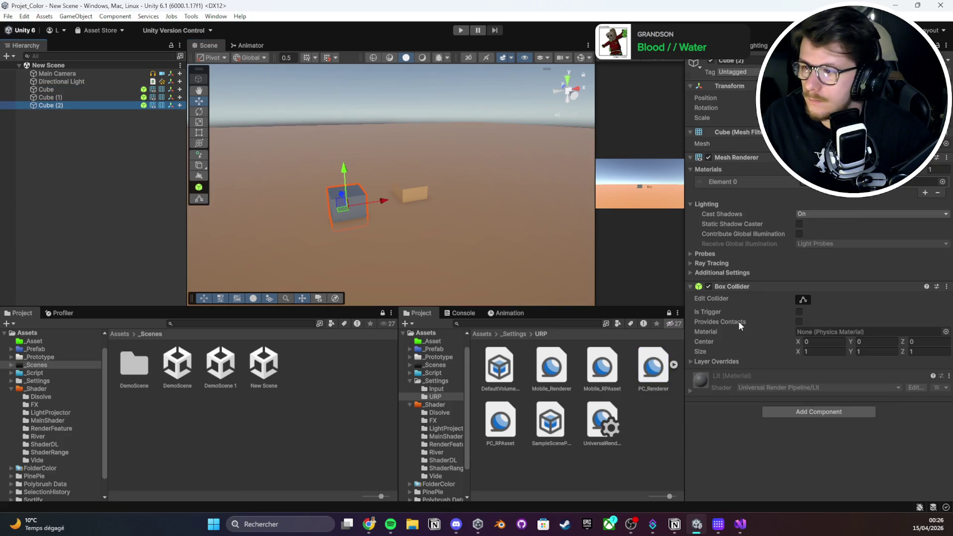
left_click(652, 379)
scroll(859, 336, "down", 1)
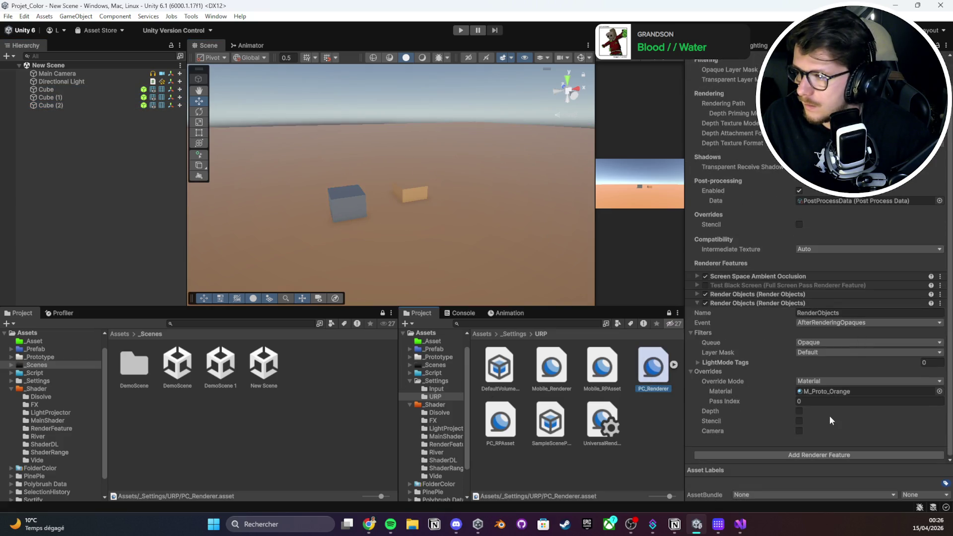
Try the Depth and Camera overrides, leaving both turned off
left_click(800, 411)
left_click(800, 411)
left_click(800, 431)
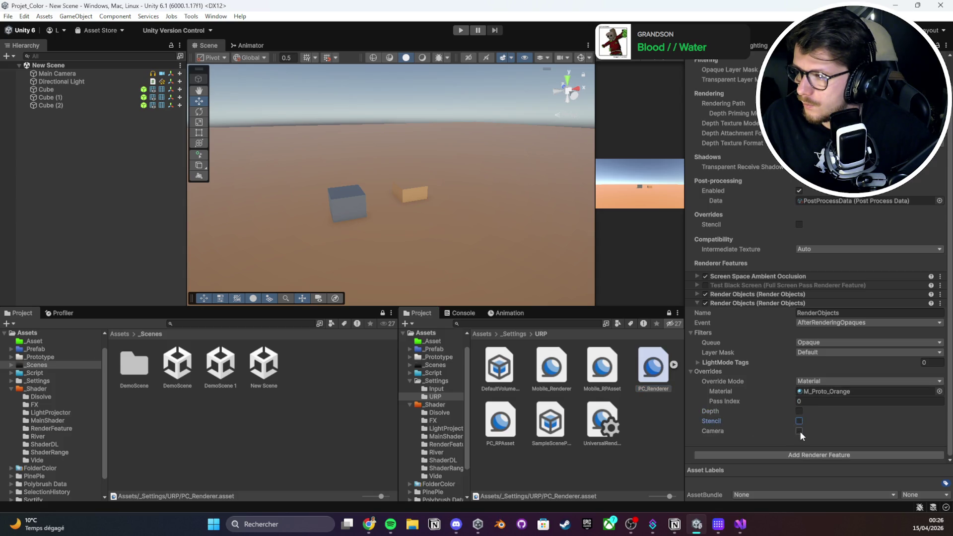
left_click(836, 441)
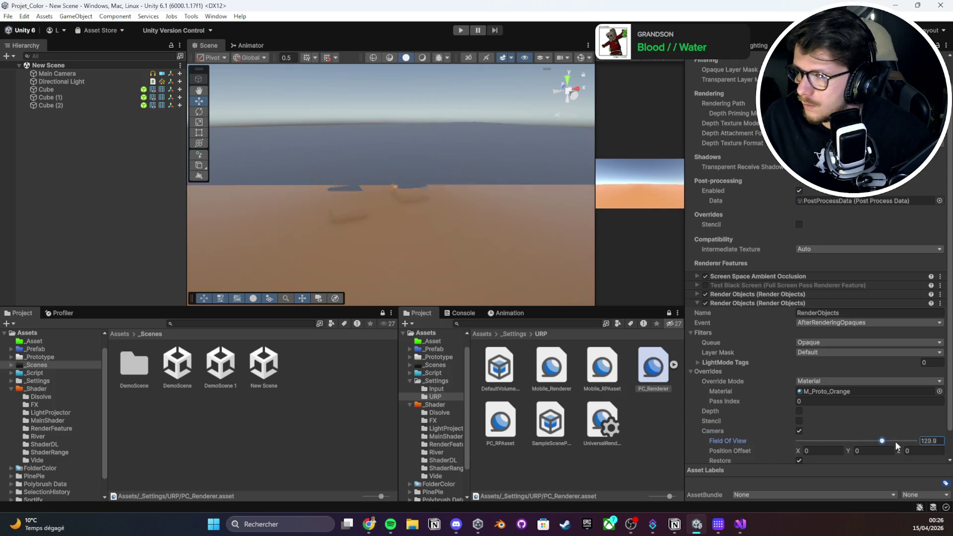
left_click(800, 431)
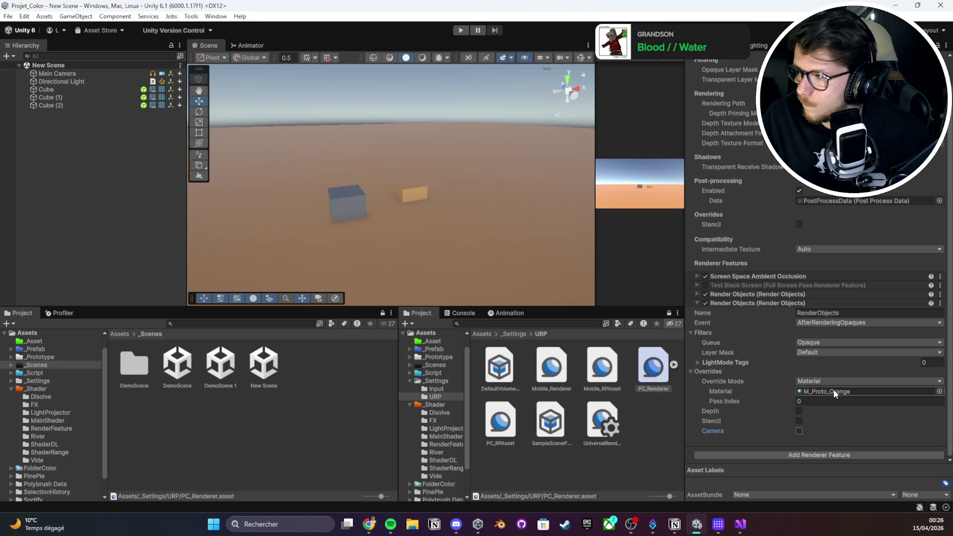
Review the filters, keeping the Default layer and the AfterRenderingOpaques event
left_click(731, 362)
left_click(731, 361)
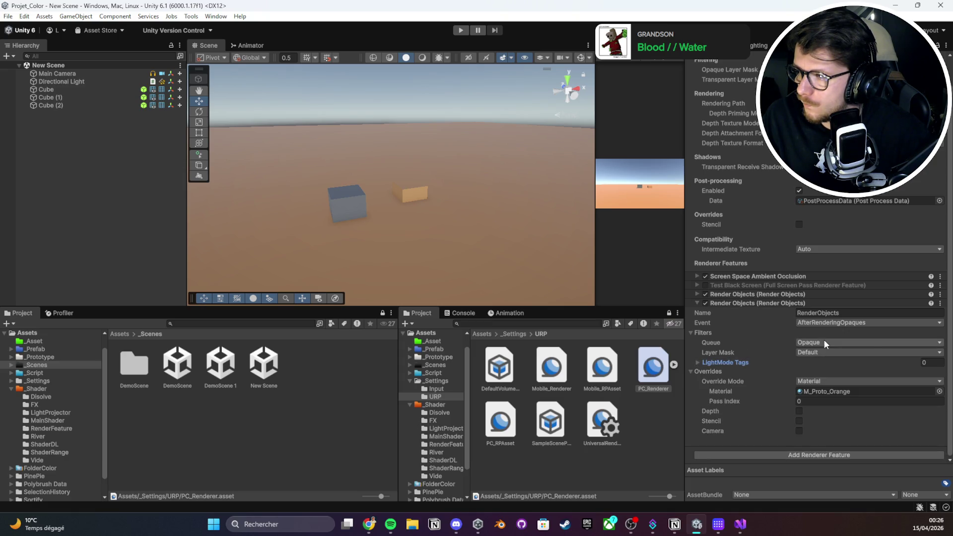
left_click(812, 352)
left_click(812, 344)
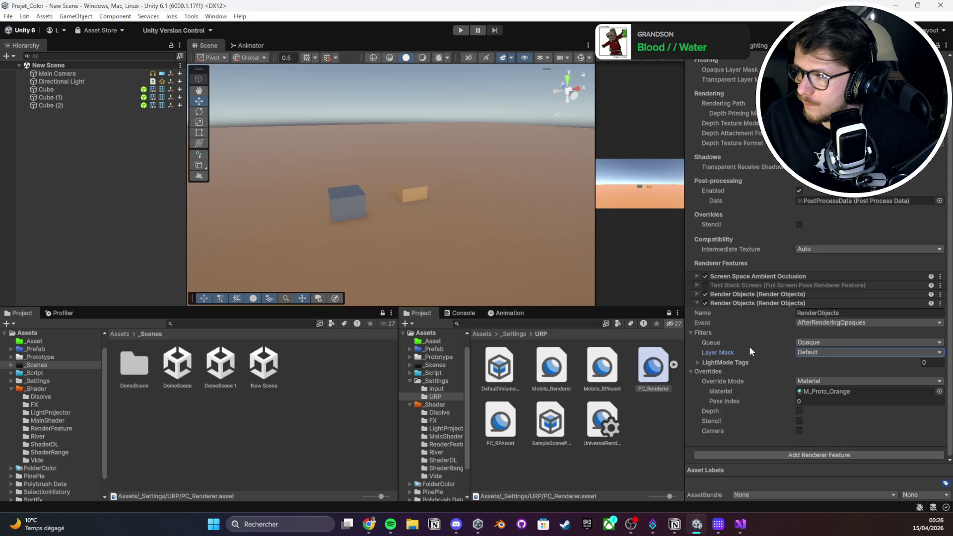
left_click(810, 322)
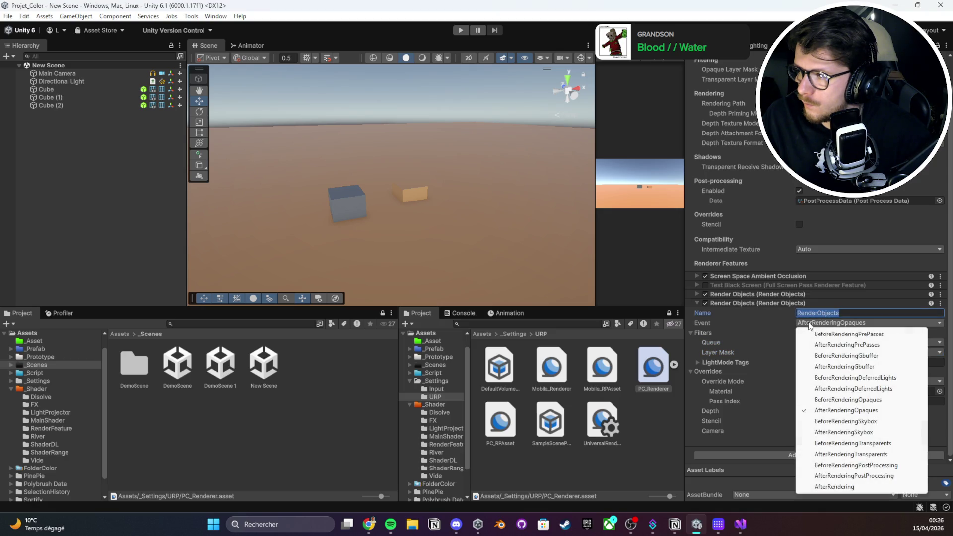
left_click(748, 331)
left_click(716, 359)
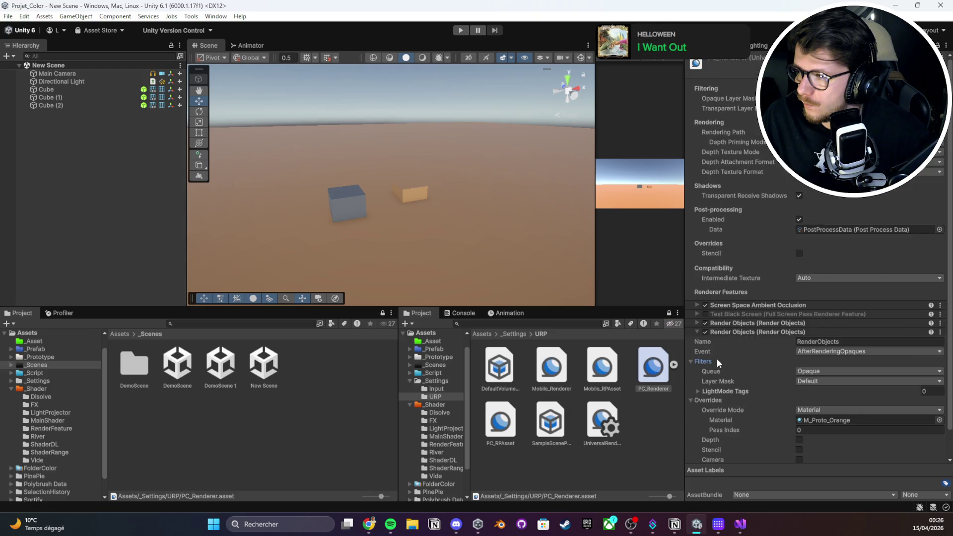
scroll(756, 401, "down", 2)
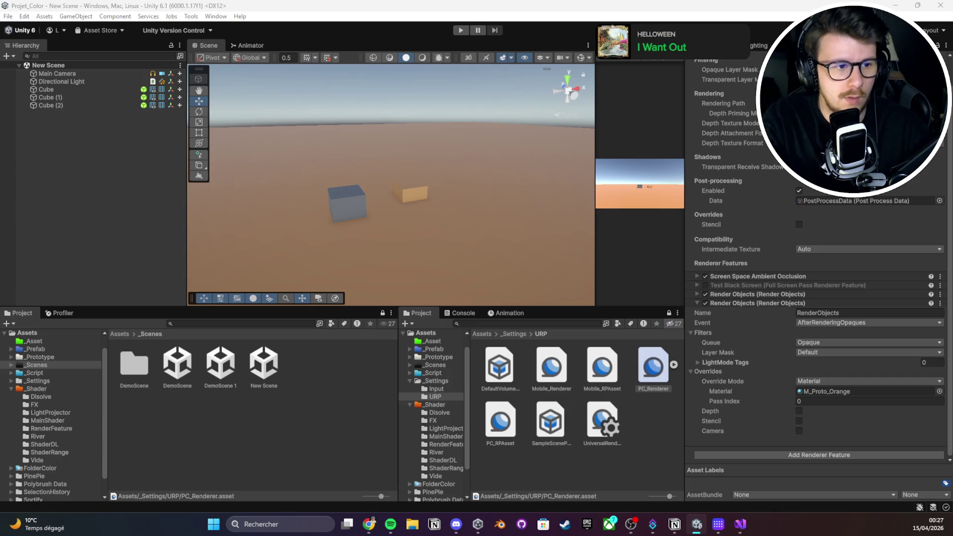
Cycle override materials through M_Main_Red, M_Main_Blue, M_Range_Blue, M_Proto_Gray and others, ending on M_MainShader_Color
key("ctrl+z")
key("ctrl+z")
key("ctrl+z")
key("ctrl+z")
key("ctrl+z")
key("ctrl+z")
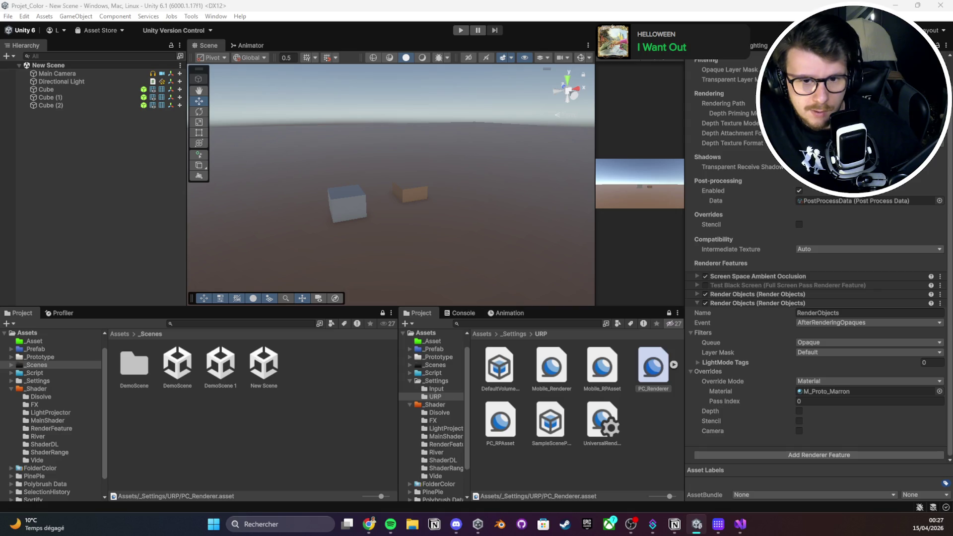
key("ctrl+z")
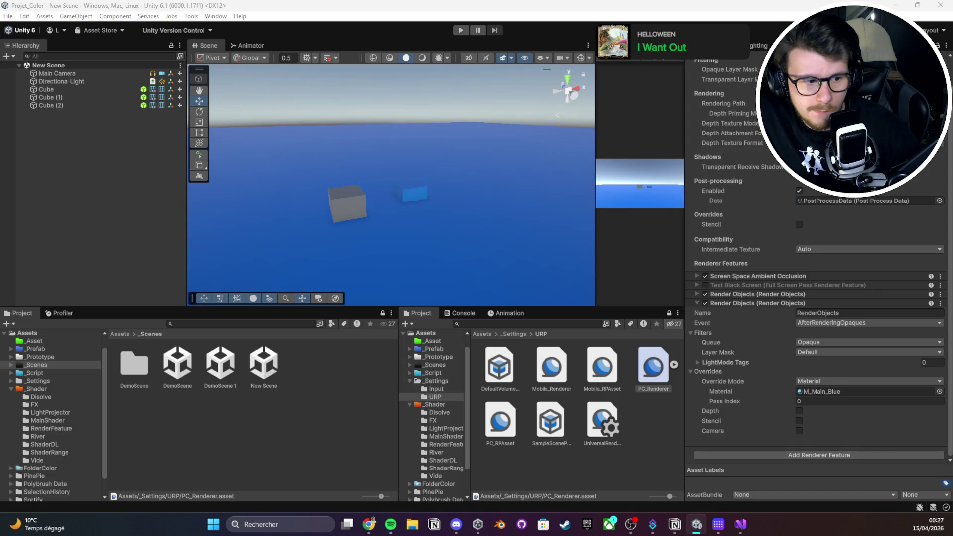
key("ctrl+z")
key("ctrl+z")
key("ctrl+z")
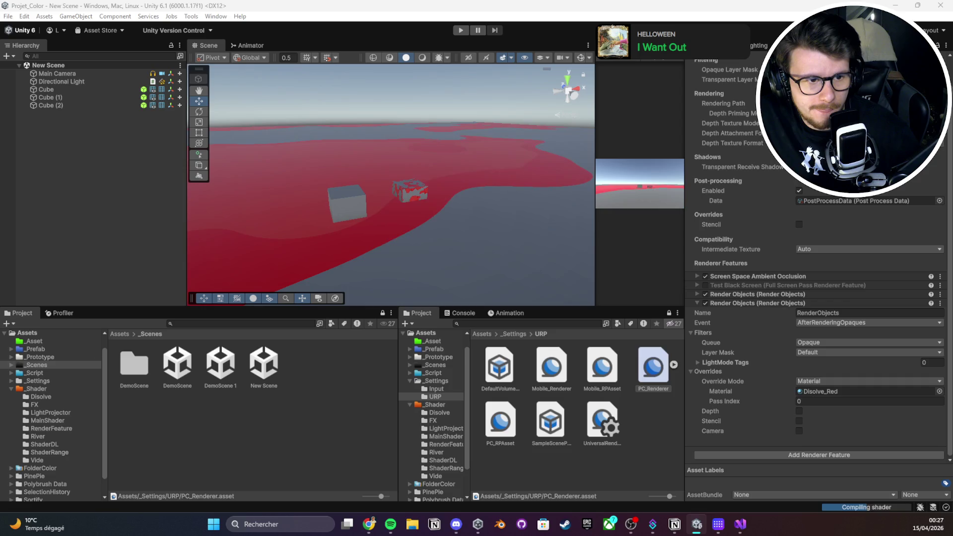
key("ctrl+z")
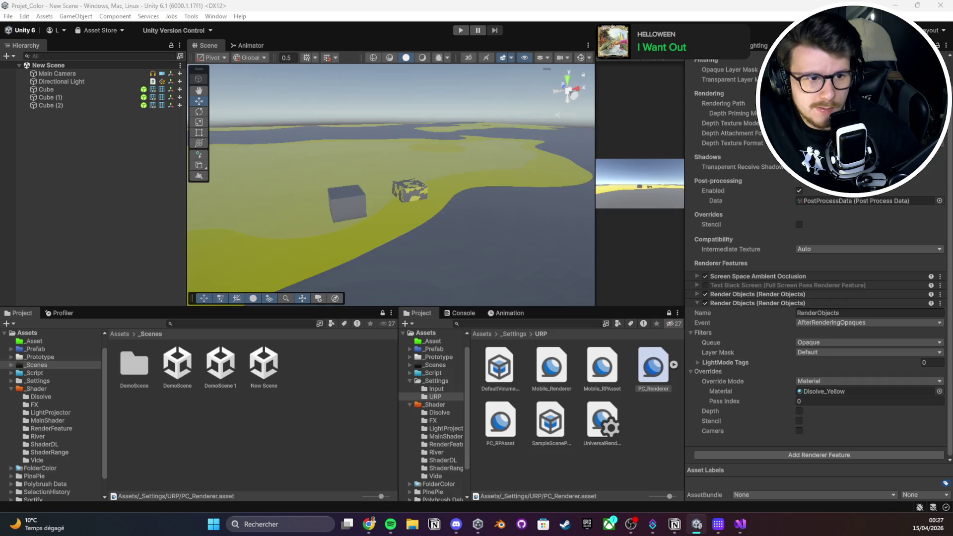
key("ctrl+z")
key("ctrl+z")
key("ctrl+z")
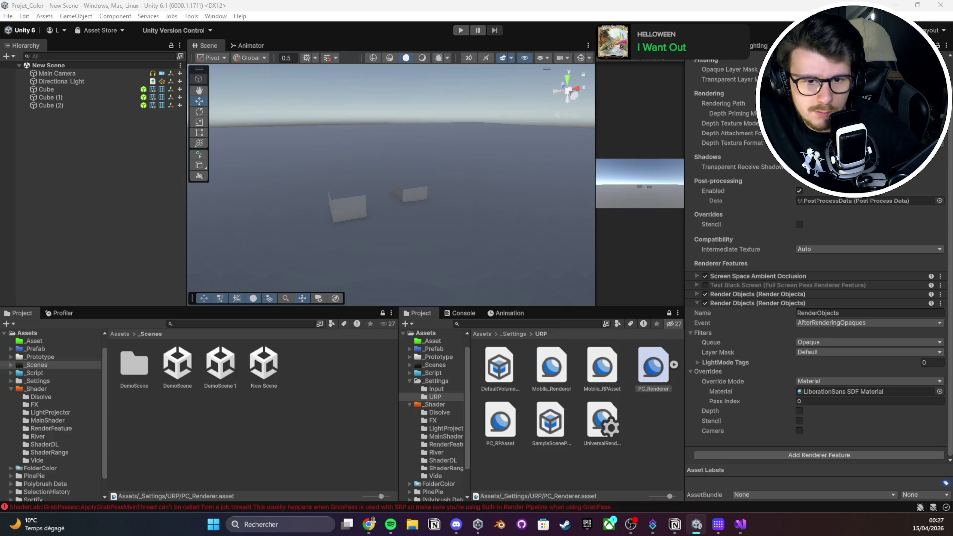
key("ctrl+z")
key("ctrl+z")
key("ctrl+y")
key("ctrl+z")
key("ctrl+y")
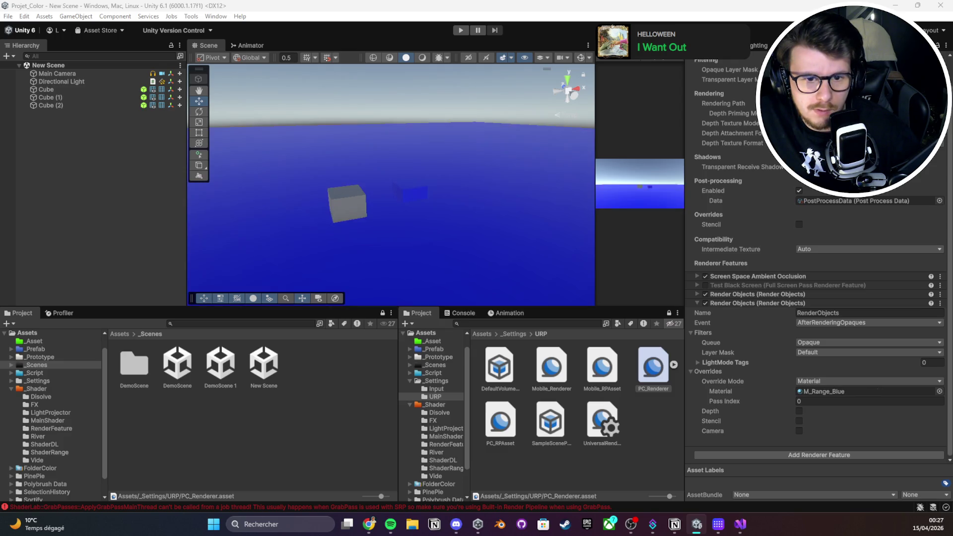
key("ctrl+z")
key("ctrl+z")
key("ctrl+z")
key("ctrl+z")
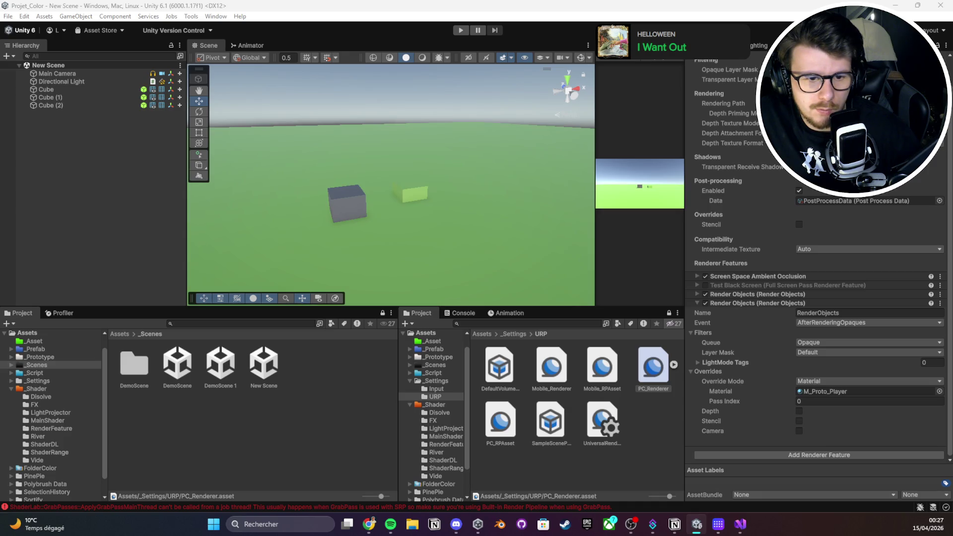
key("ctrl+z")
key("ctrl+z")
key("ctrl+z")
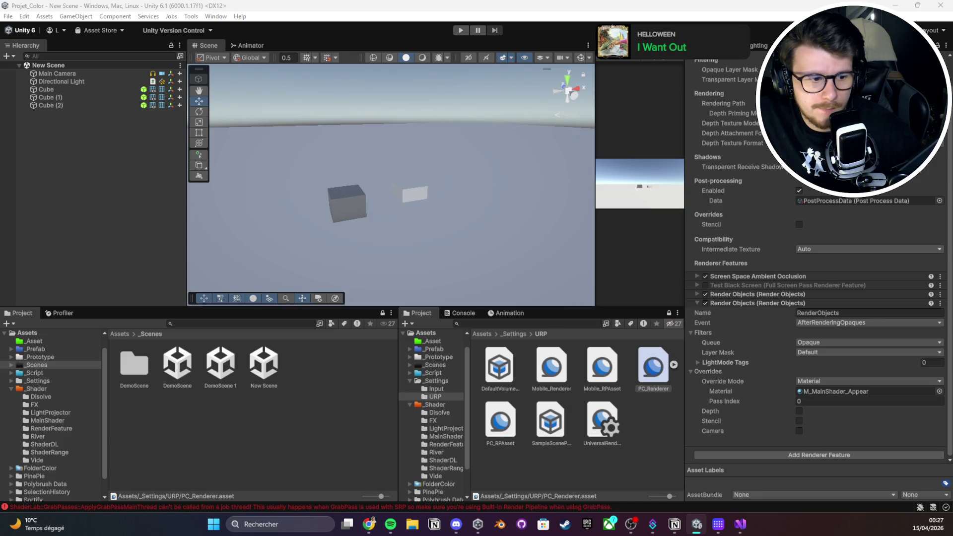
key("ctrl+z")
key("ctrl+z")
key("ctrl+z")
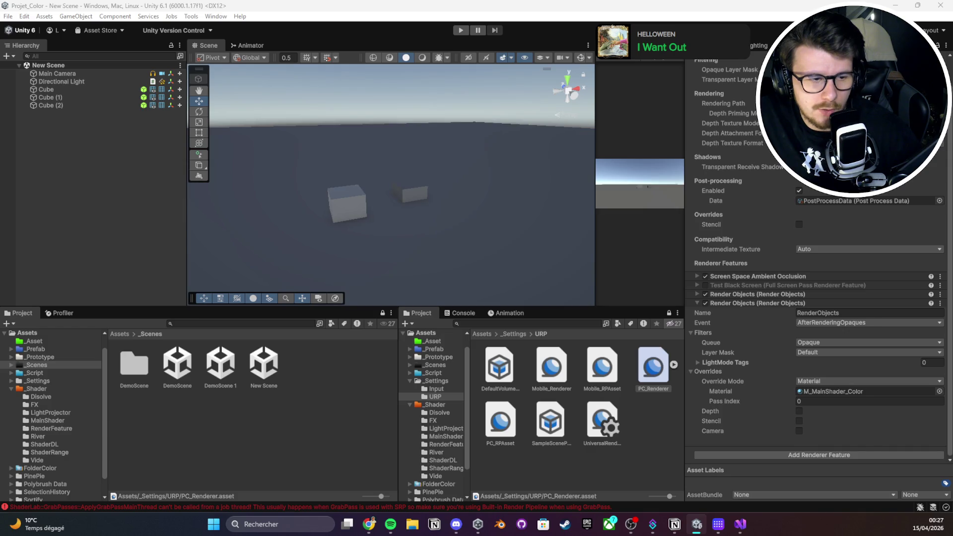
key("ctrl+z")
key("ctrl+z")
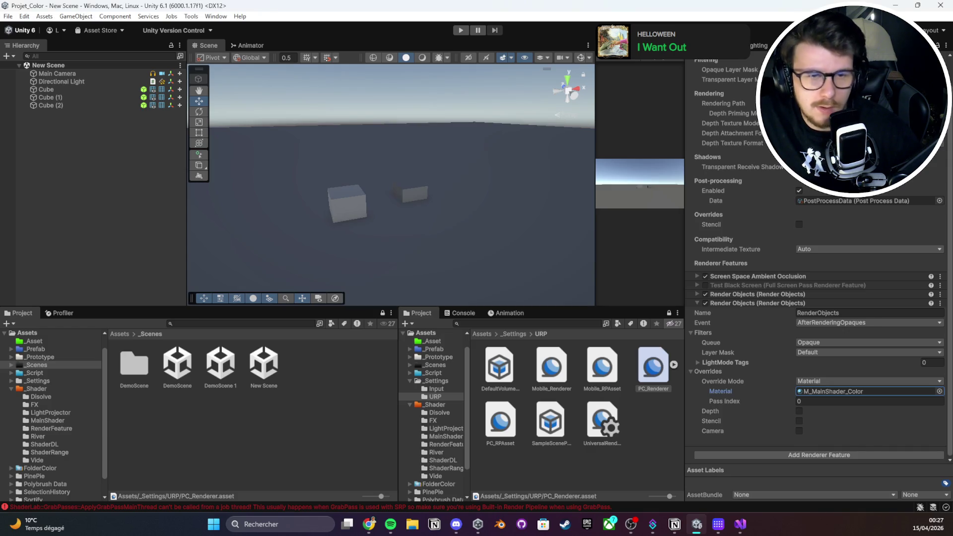
Set the M_MainShader_Color material's Radius to 1
left_click(869, 391)
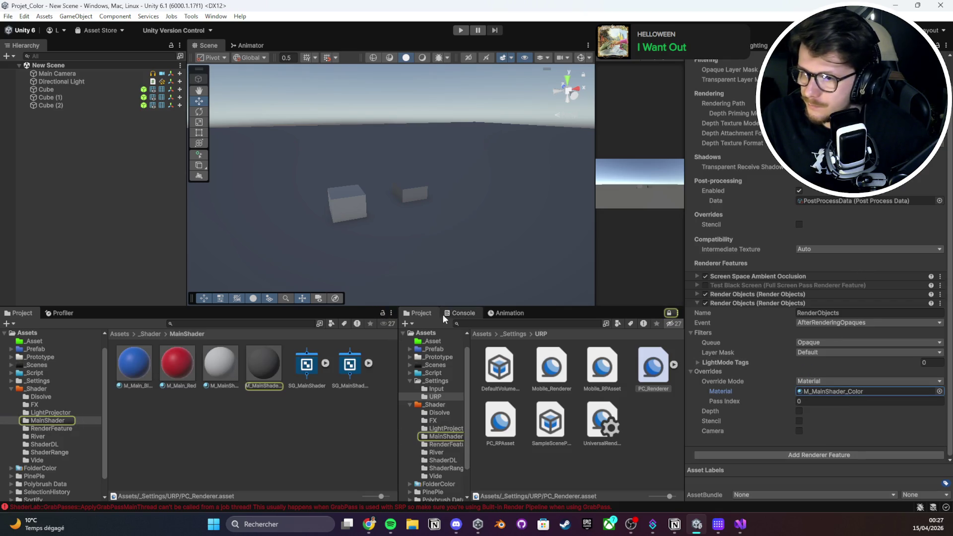
left_click(274, 365)
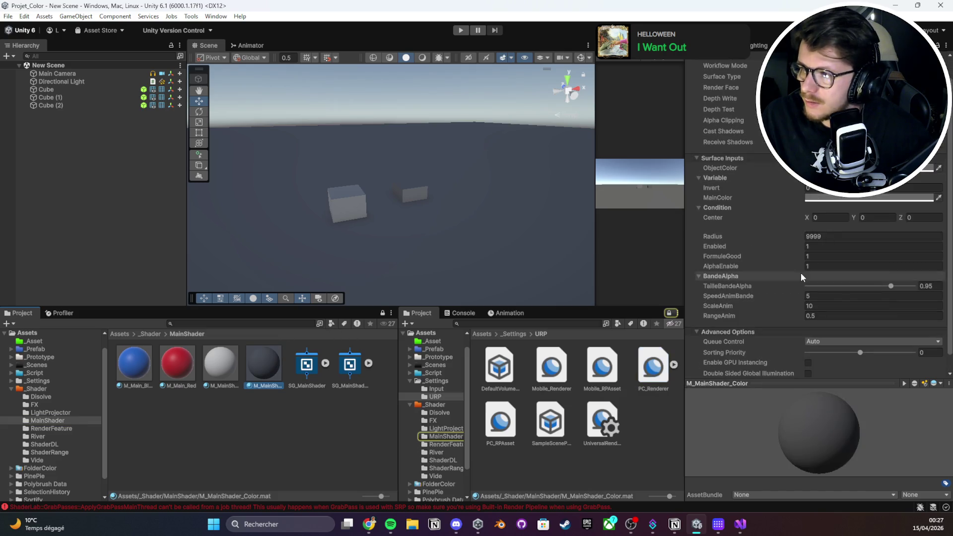
left_click_drag(736, 240, 725, 241)
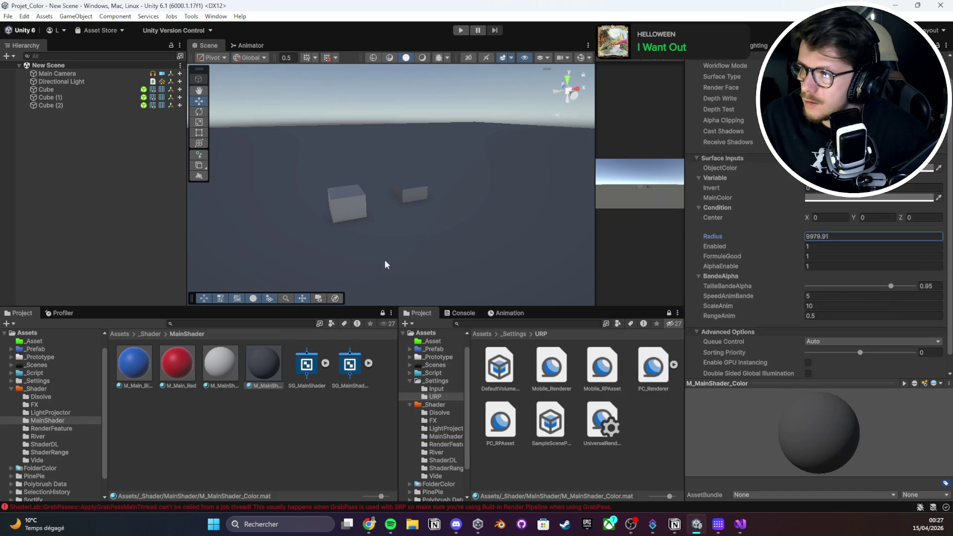
left_click(844, 245)
left_click(843, 237)
type("1")
left_click(818, 237)
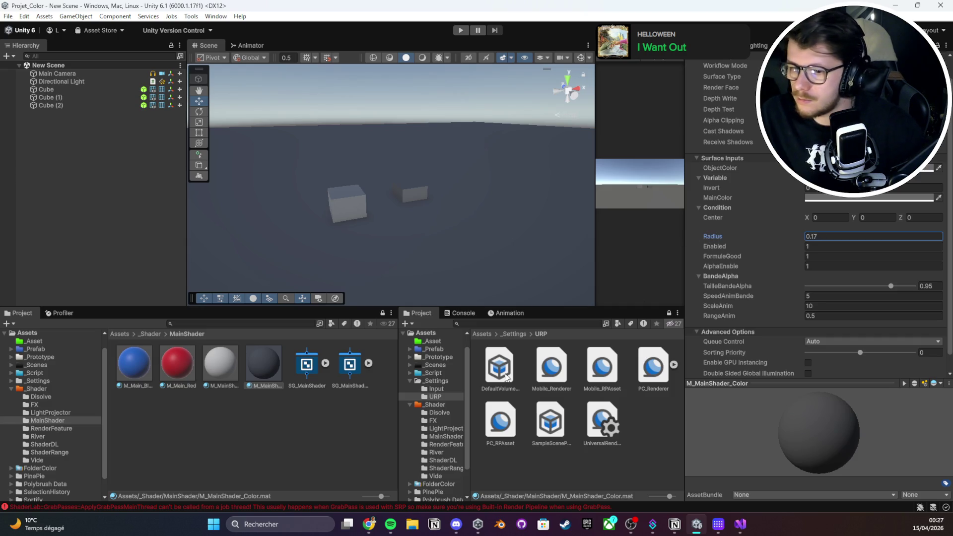
Clear the shader error messages from the Console
left_click(509, 315)
left_click(418, 313)
left_click(461, 313)
left_click(410, 323)
left_click(418, 313)
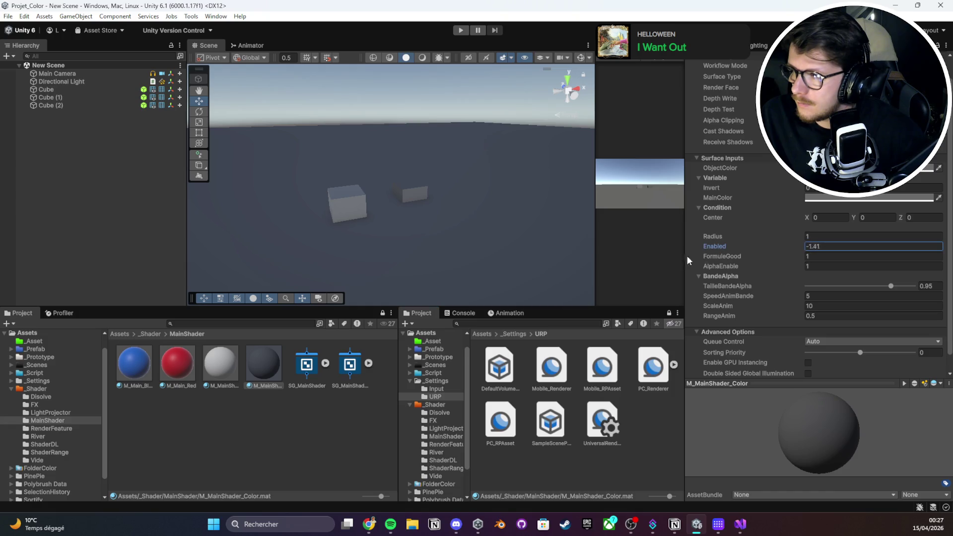
Lower the AlphaEnable and ScaleAnim values, then start Play mode
left_click(724, 256)
left_click_drag(716, 269, 672, 272)
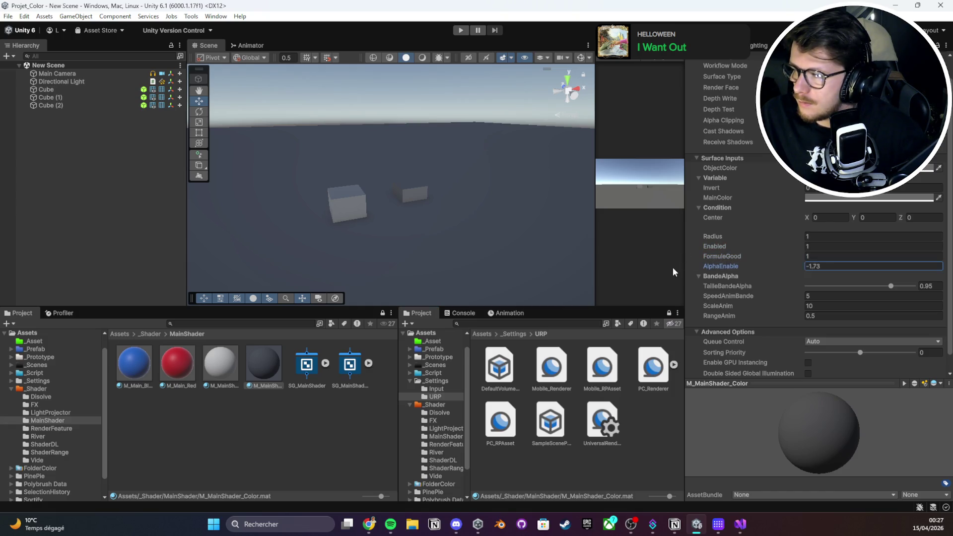
left_click(929, 286)
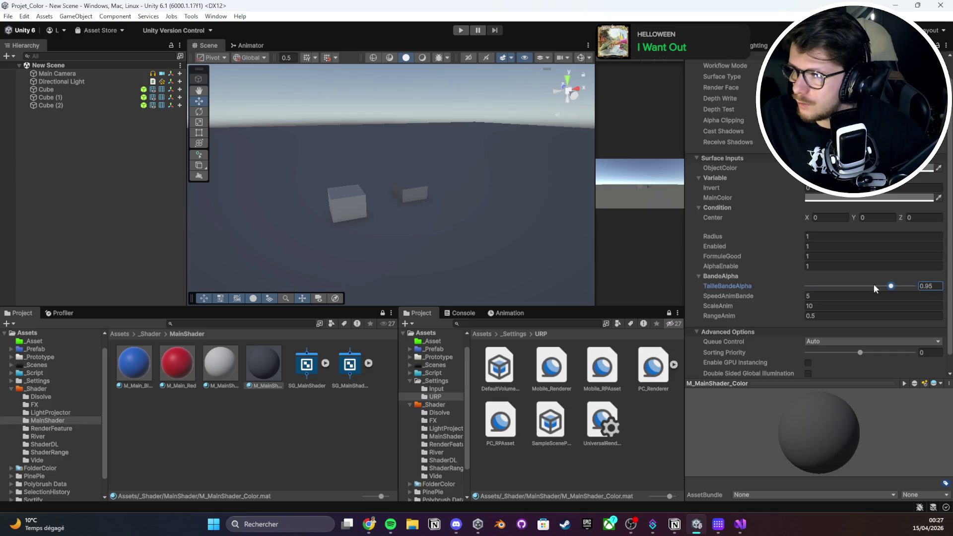
scroll(730, 305, "down", 1)
left_click_drag(700, 284, 687, 287)
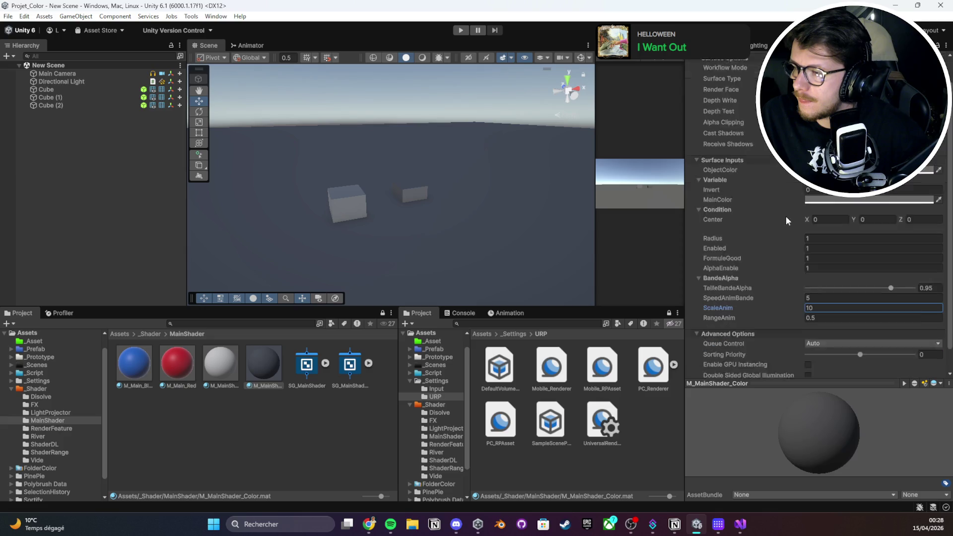
left_click(461, 30)
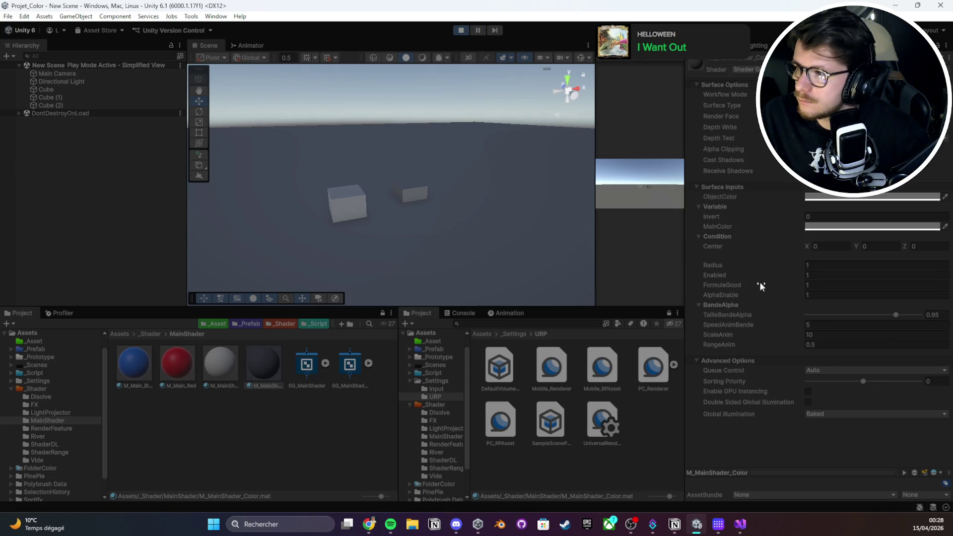
Set the M_MainShader_Color MainColor to red
left_click(221, 366)
left_click(259, 367)
left_click(720, 213)
key("Return")
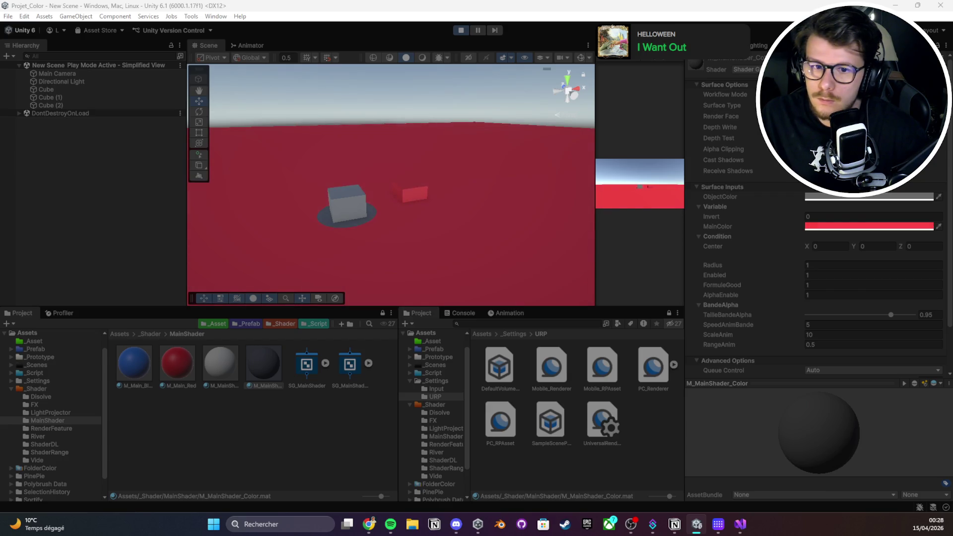
Move Cube (2) to the right across the floor
left_click(50, 91)
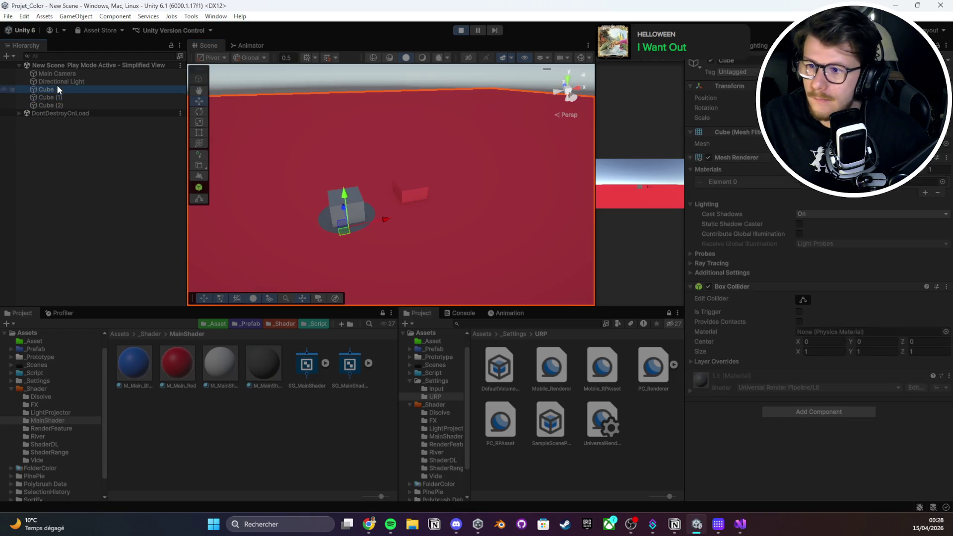
left_click(63, 105)
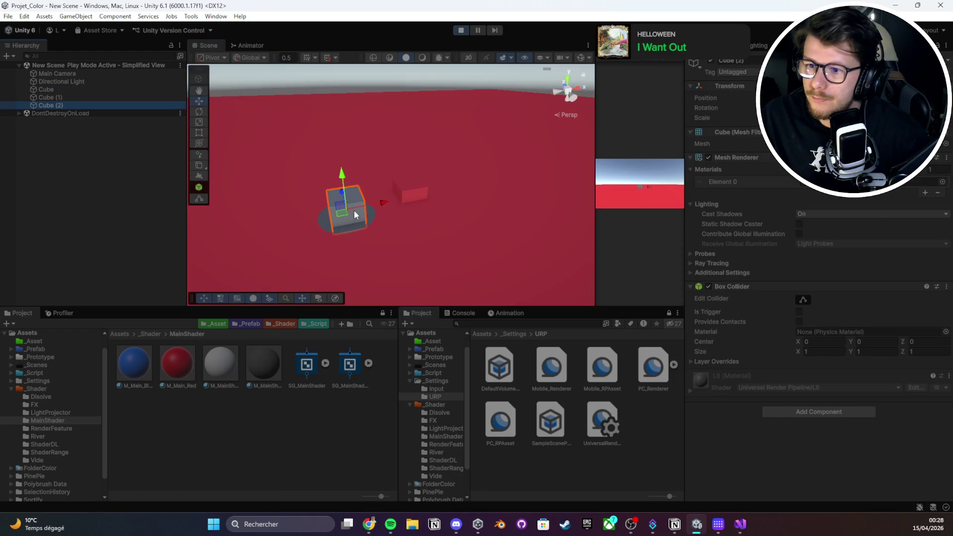
left_click_drag(342, 213, 460, 218)
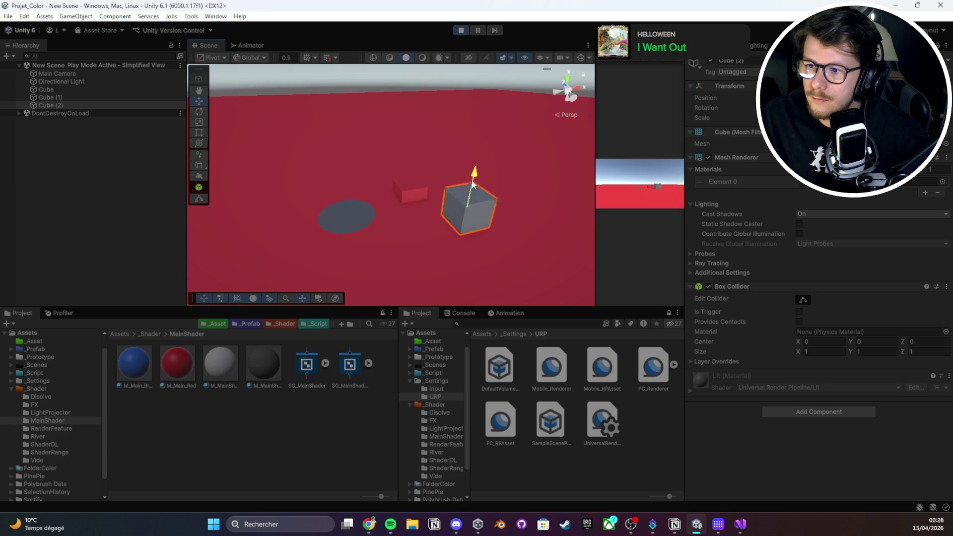
scroll(296, 241, "up", 3)
scroll(397, 218, "up", 3)
Move Cube (1) left and forward onto the grey circle
left_click(511, 161)
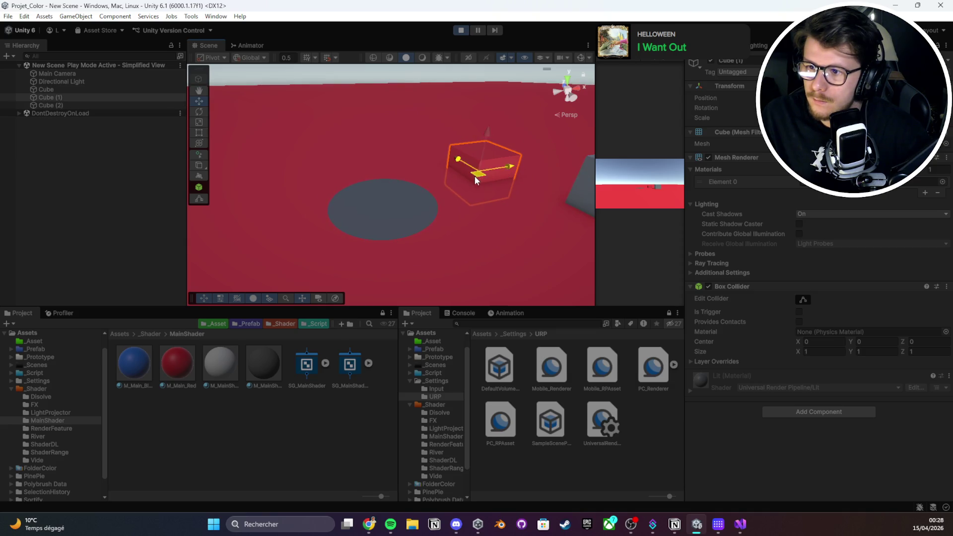
left_click_drag(475, 180, 409, 202)
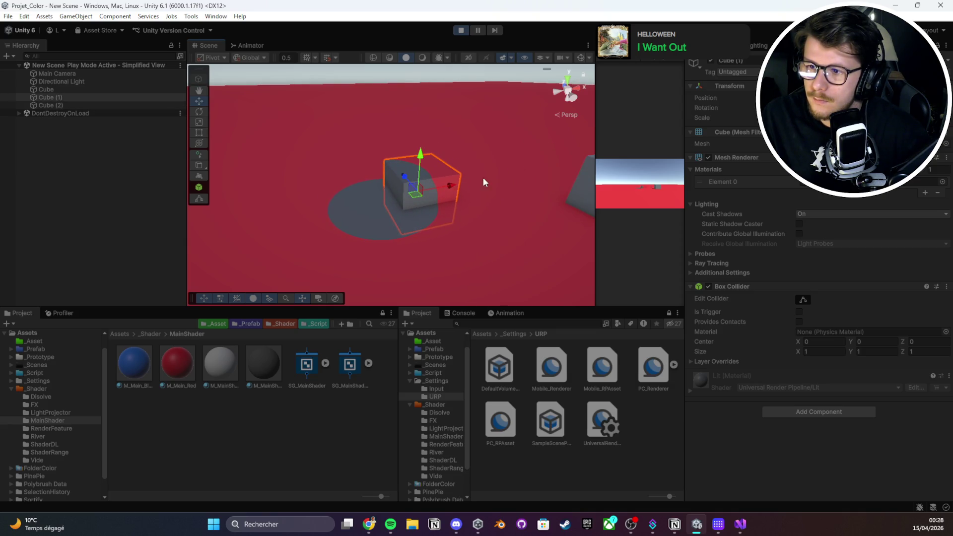
left_click_drag(482, 177, 451, 252)
scroll(445, 240, "up", 5)
scroll(413, 216, "down", 3)
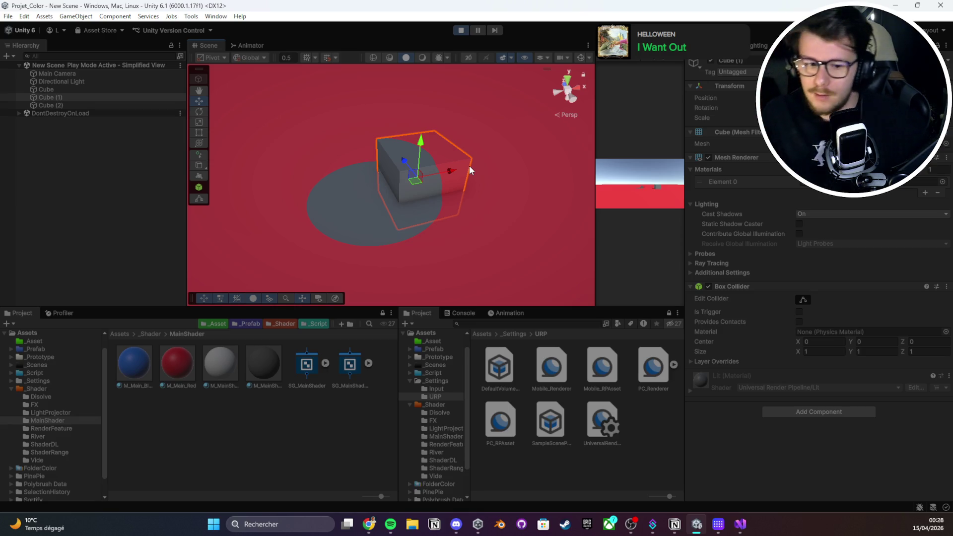
left_click(627, 435)
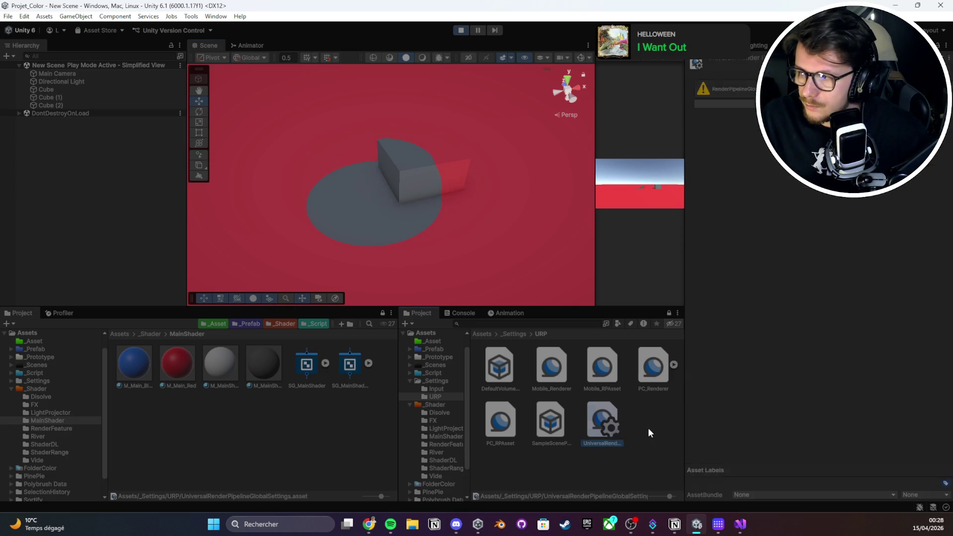
Confirm PC_Renderer's Render Objects feature runs AfterRenderingOpaques with the M_MainShader_Color override material
left_click(653, 367)
scroll(755, 315, "down", 1)
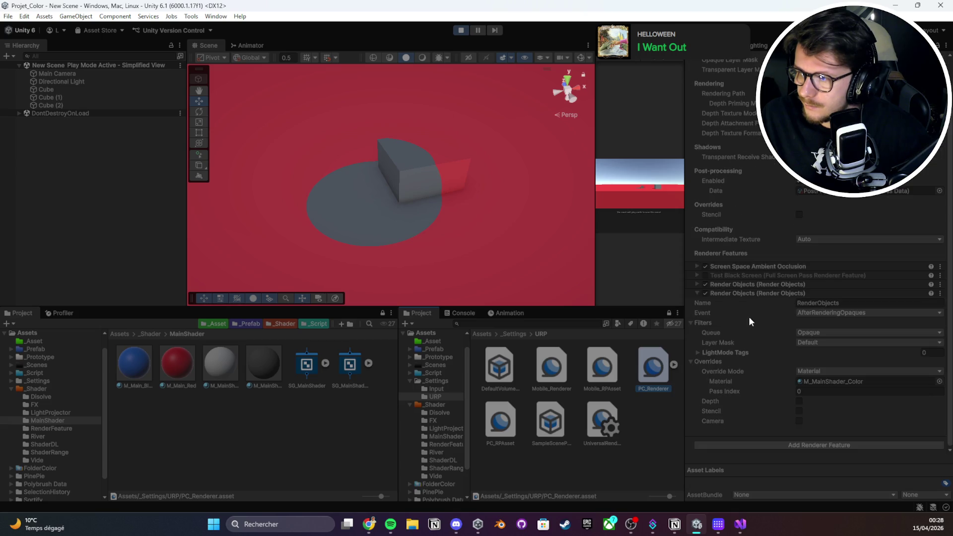
left_click(833, 314)
left_click(739, 322)
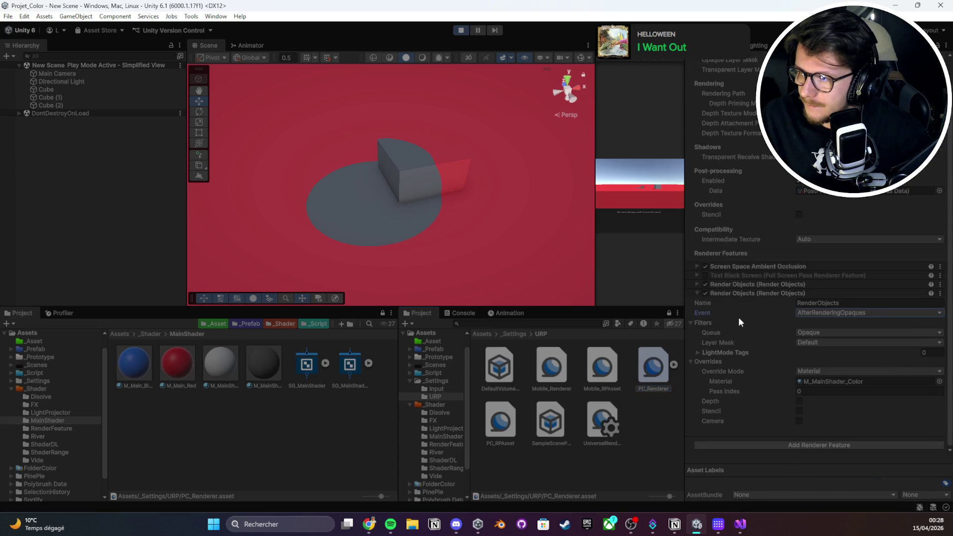
left_click(812, 380)
left_click(263, 366)
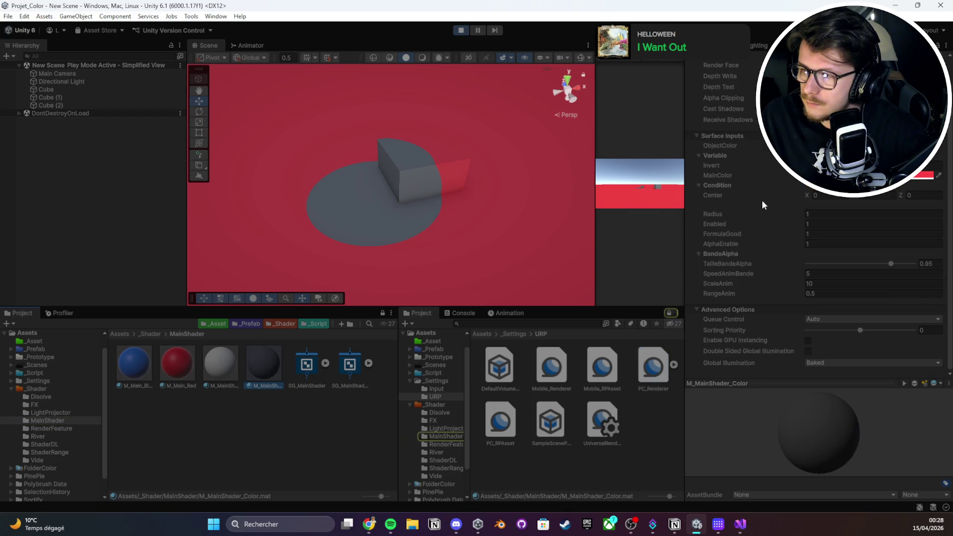
scroll(763, 204, "up", 1)
Move Cube (1) farther back on the floor so it sits inside the grey circle
left_click(724, 213)
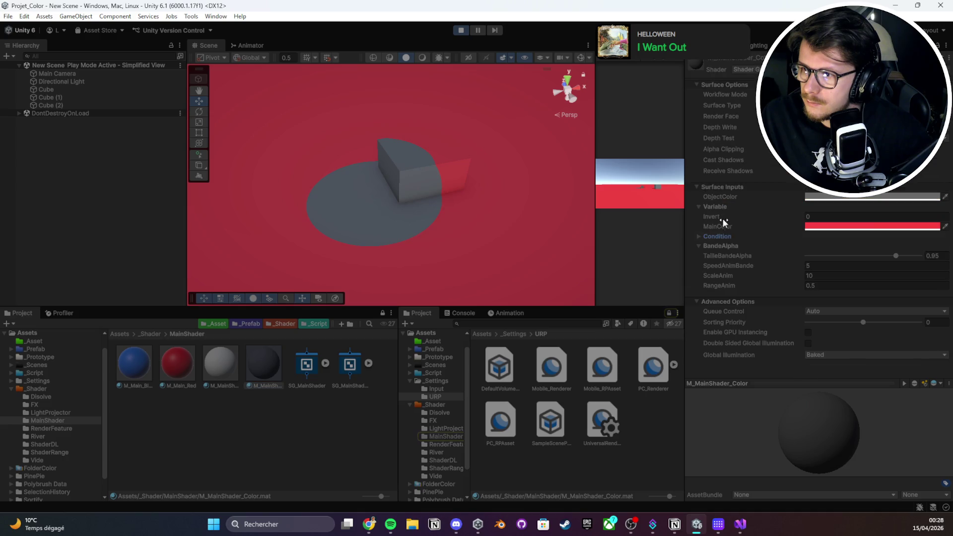
left_click(718, 236)
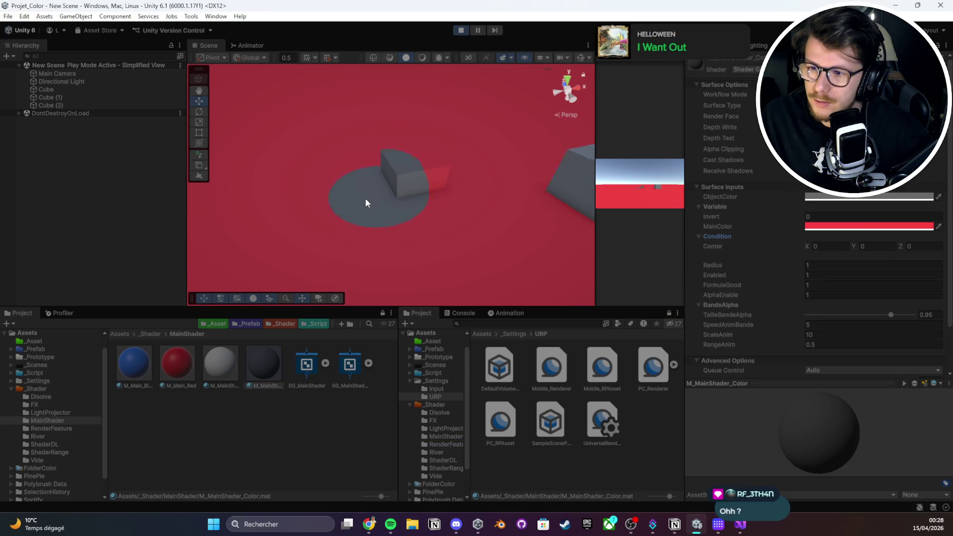
left_click(409, 222)
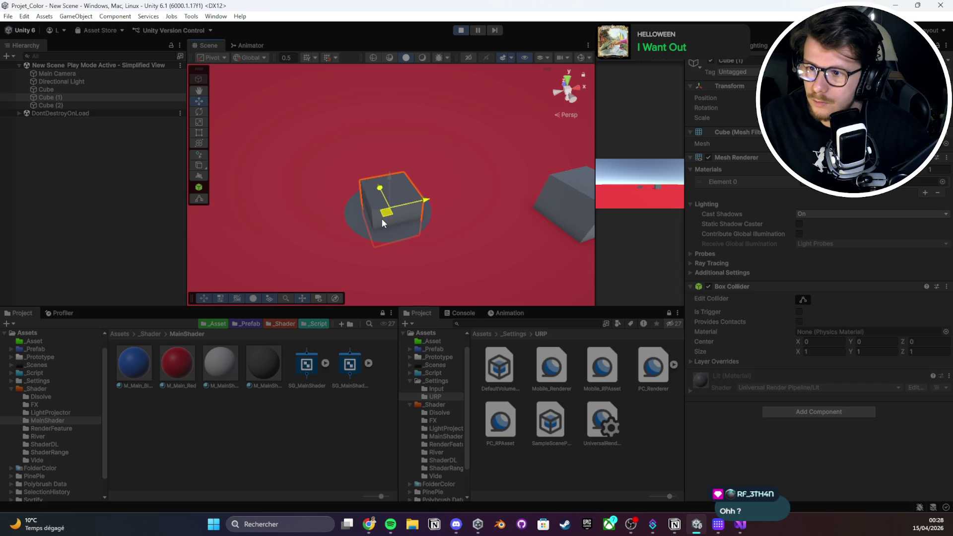
left_click_drag(377, 218, 421, 198)
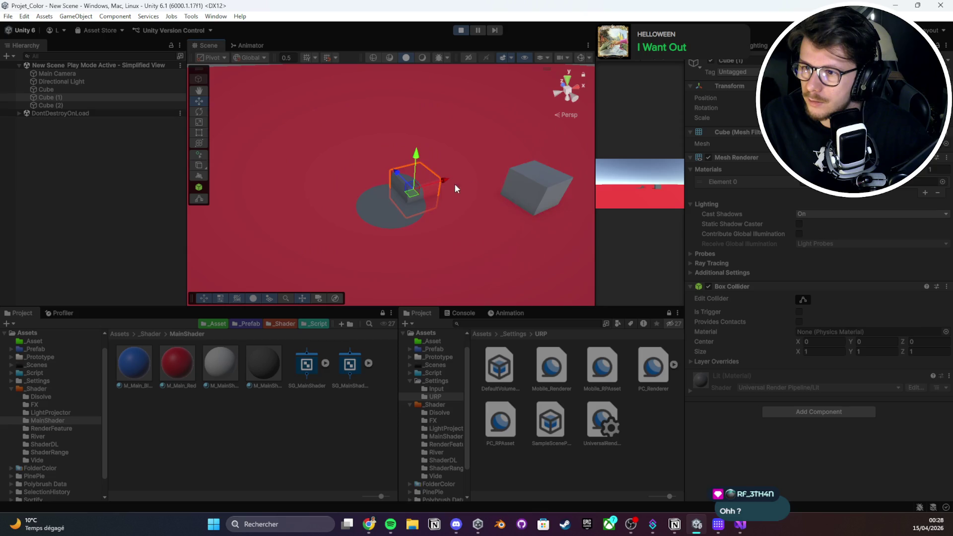
On M_MainShader_Color, nudge the circle's Center X and raise its Radius to 4.8
left_click(269, 368)
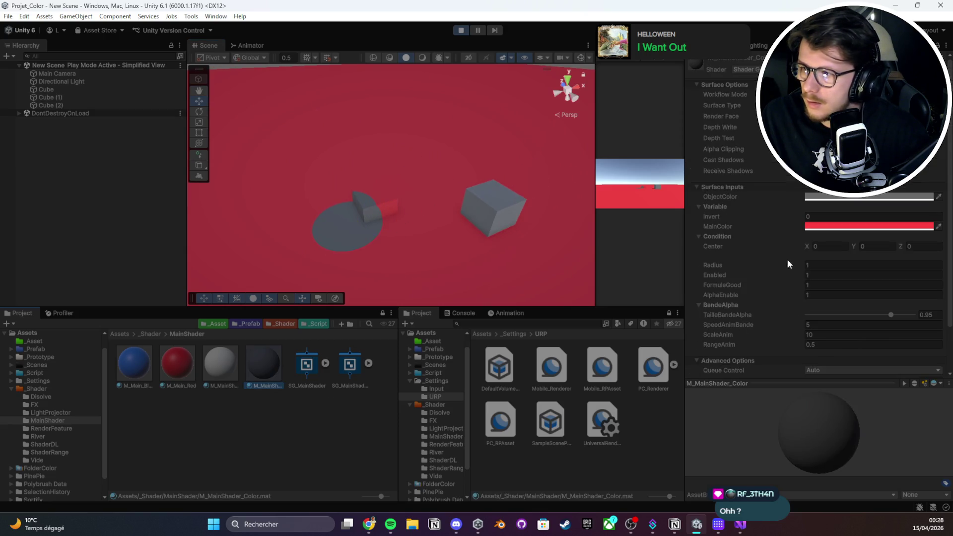
left_click_drag(806, 248, 822, 247)
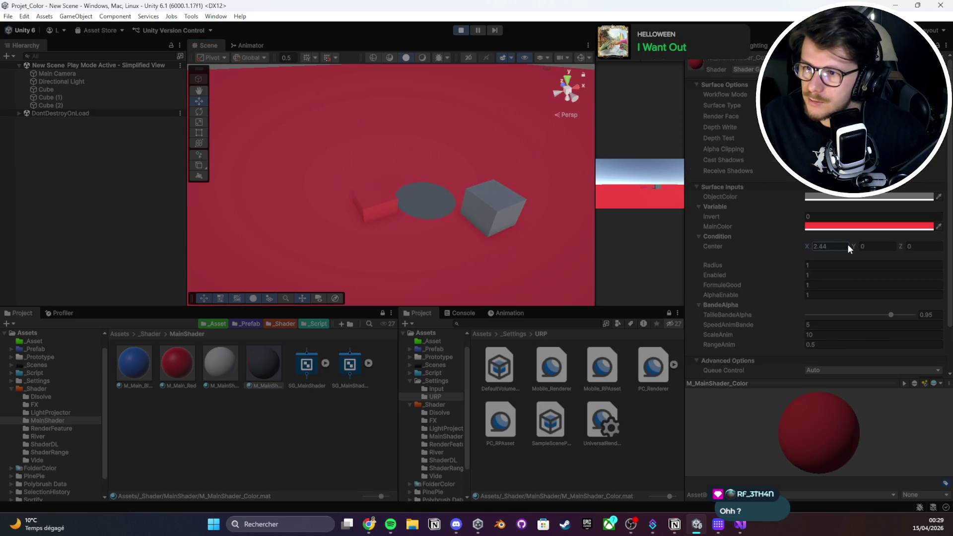
left_click_drag(729, 266, 795, 263)
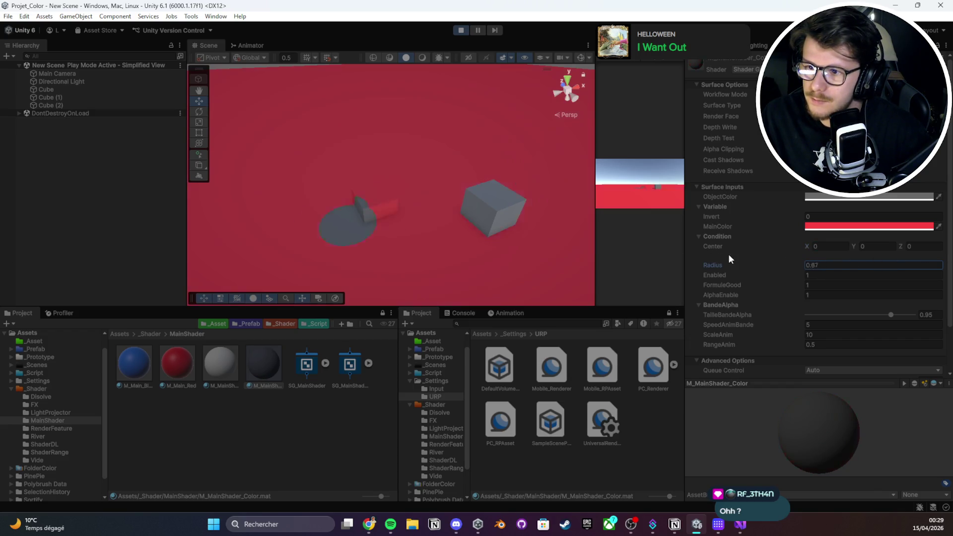
scroll(343, 230, "down", 3)
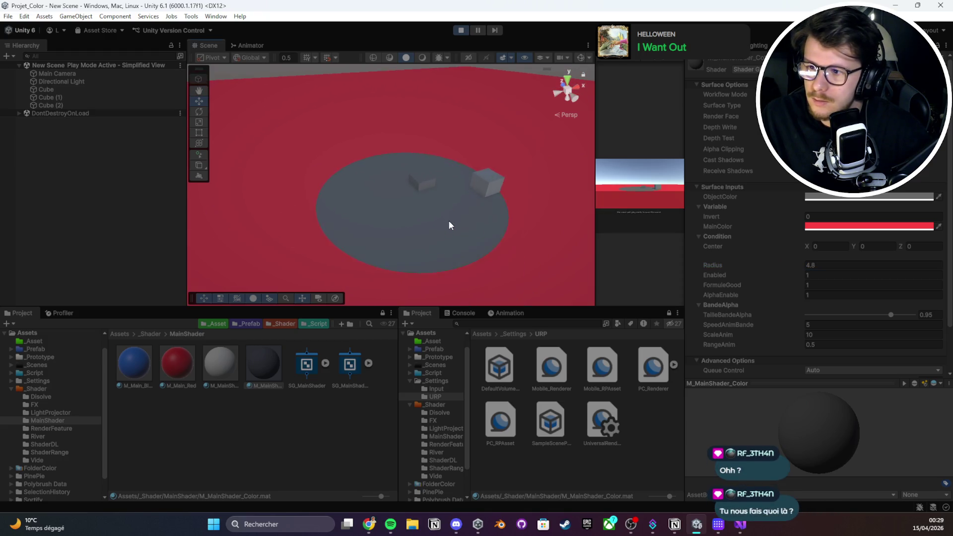
Reposition Cube (2) relative to the grey circle, then return to the PC_Renderer settings
mouse_move(449, 220)
left_mouse_down()
mouse_move(520, 231)
mouse_move(398, 216)
mouse_move(447, 219)
mouse_move(408, 209)
mouse_move(437, 214)
mouse_move(397, 256)
left_mouse_up()
left_click(401, 209)
left_click(894, 72)
left_click(441, 211)
left_click(279, 367)
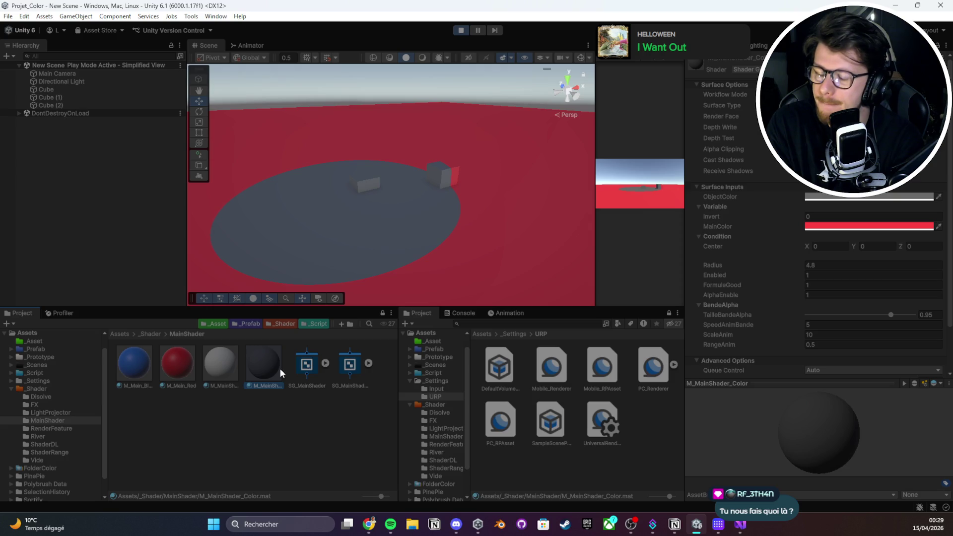
left_click(647, 381)
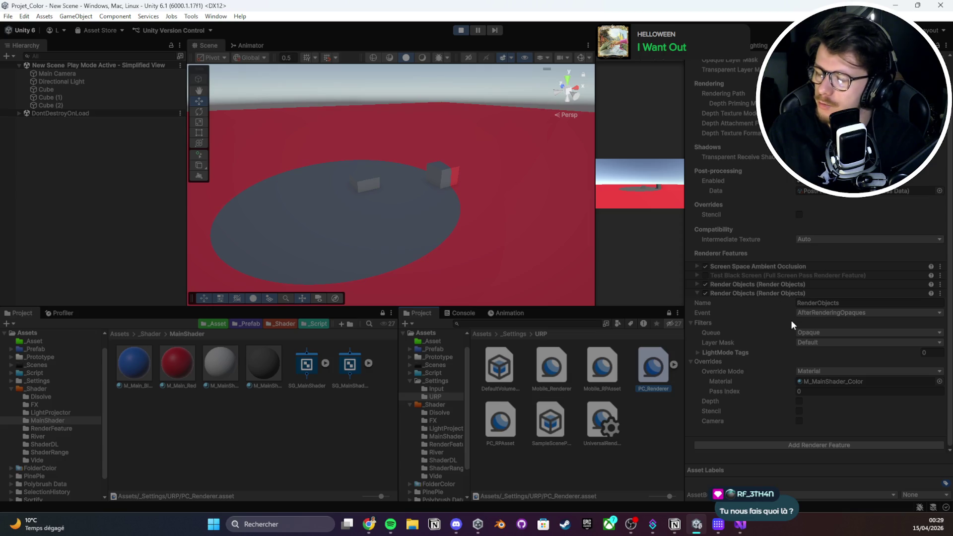
Check the second Render Objects feature's options, exit Play mode, and browse back to Assets
right_click(783, 293)
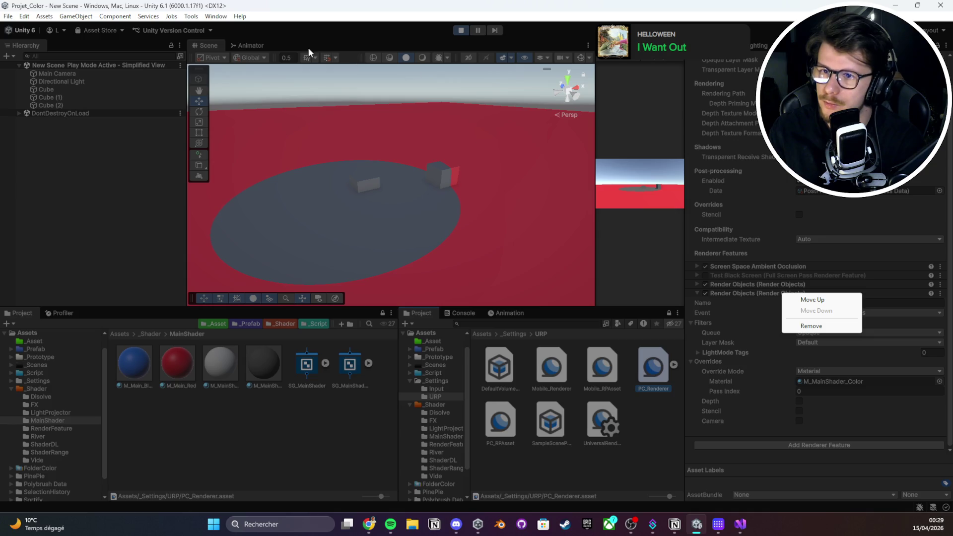
left_click(465, 31)
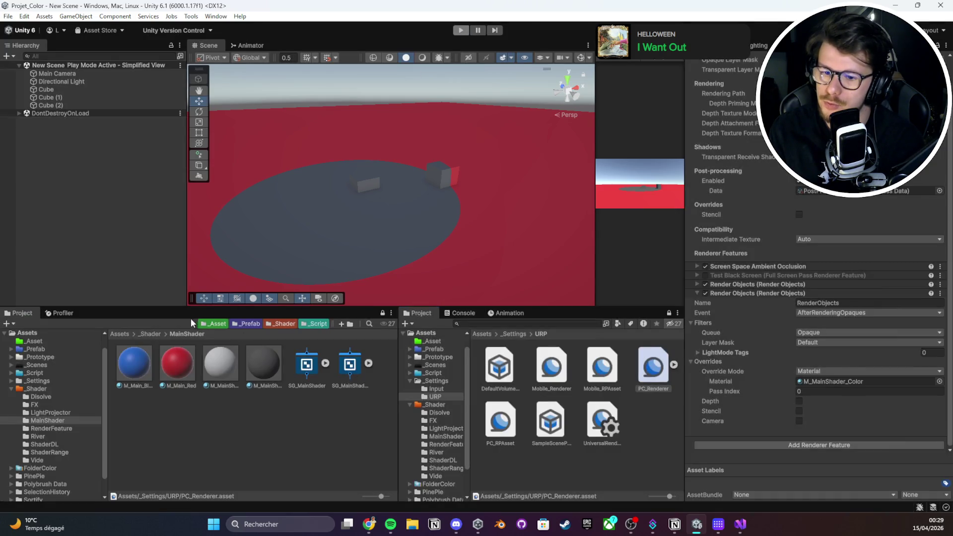
left_click(120, 335)
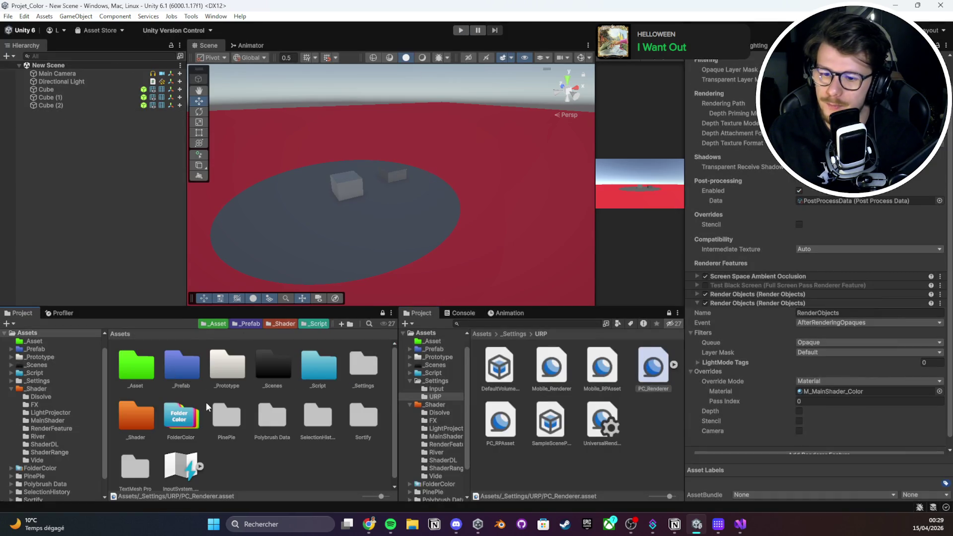
Open DemoScene from the _Scenes folder, discarding changes to the current scene
double_click(274, 370)
left_click(271, 370)
left_click(178, 369)
double_click(177, 368)
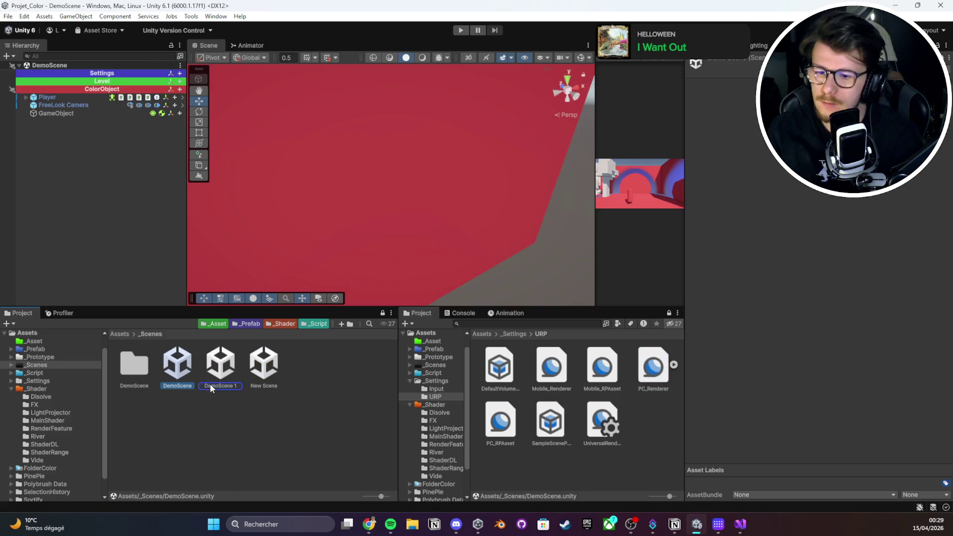
double_click(212, 380)
key("Delete")
left_click(480, 281)
double_click(189, 375)
left_click(499, 283)
Play-test DemoScene, stop and restart Play mode, and widen the Game view
key("ctrl+p")
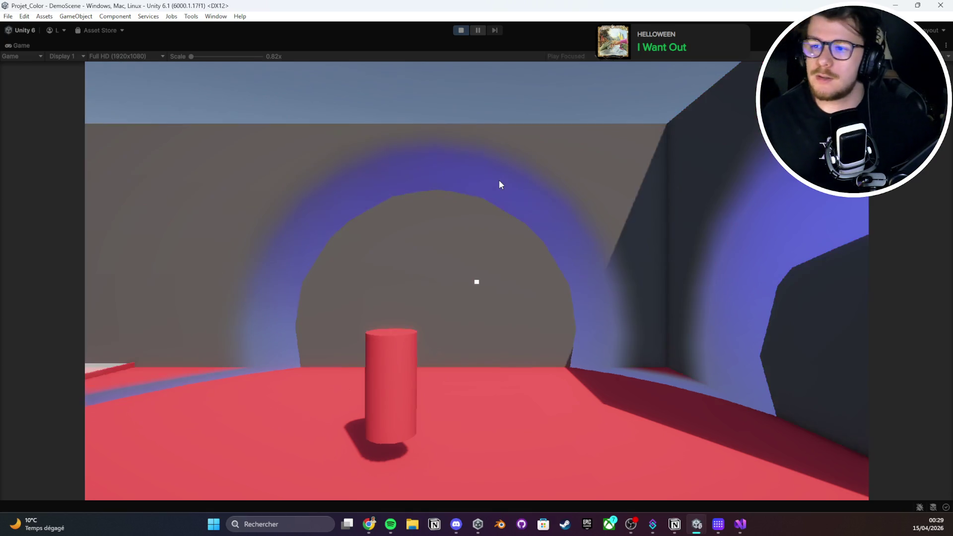
left_click(499, 184)
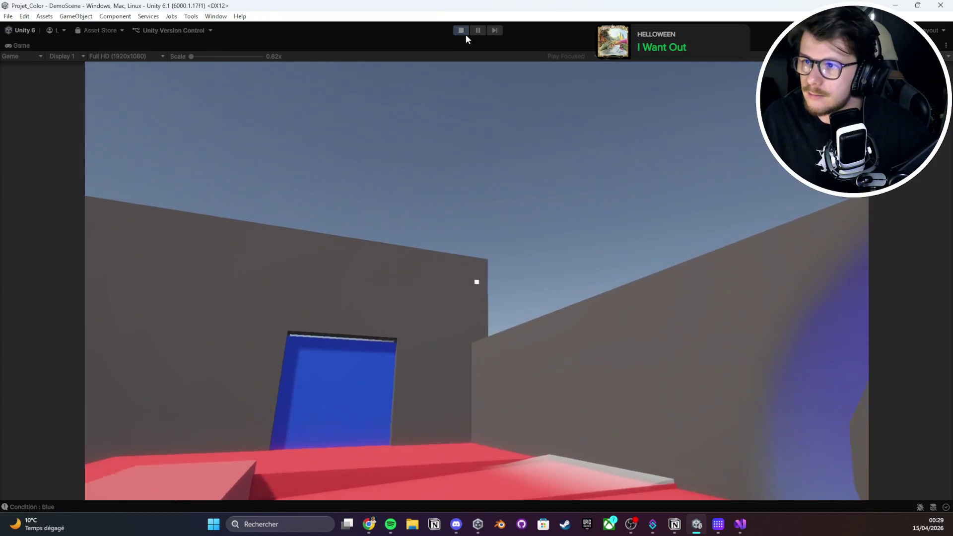
left_click(462, 31)
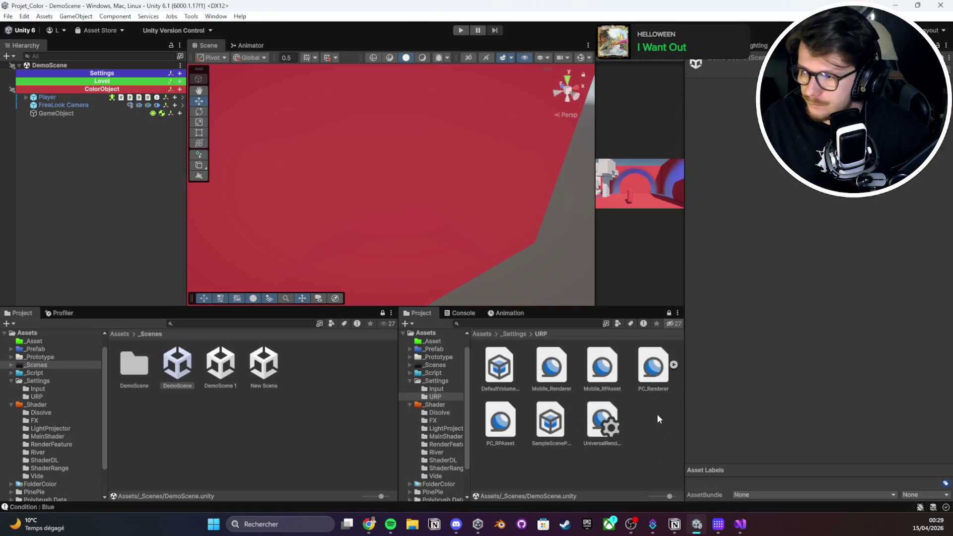
left_click(654, 370)
mouse_move(402, 204)
left_mouse_down()
mouse_move(288, 185)
mouse_move(347, 187)
mouse_move(417, 261)
left_mouse_up()
left_click(461, 30)
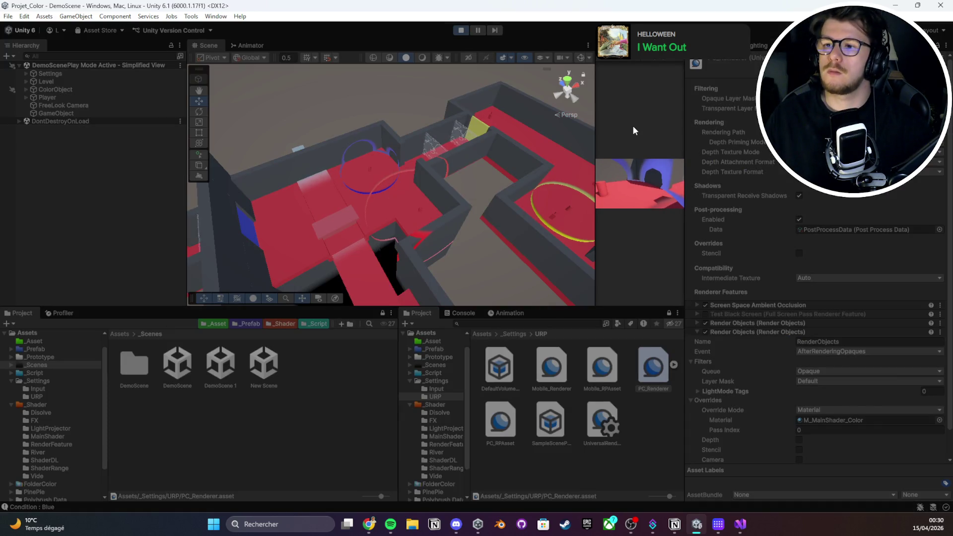
mouse_move(595, 146)
left_mouse_down()
mouse_move(355, 149)
mouse_move(392, 147)
left_mouse_up()
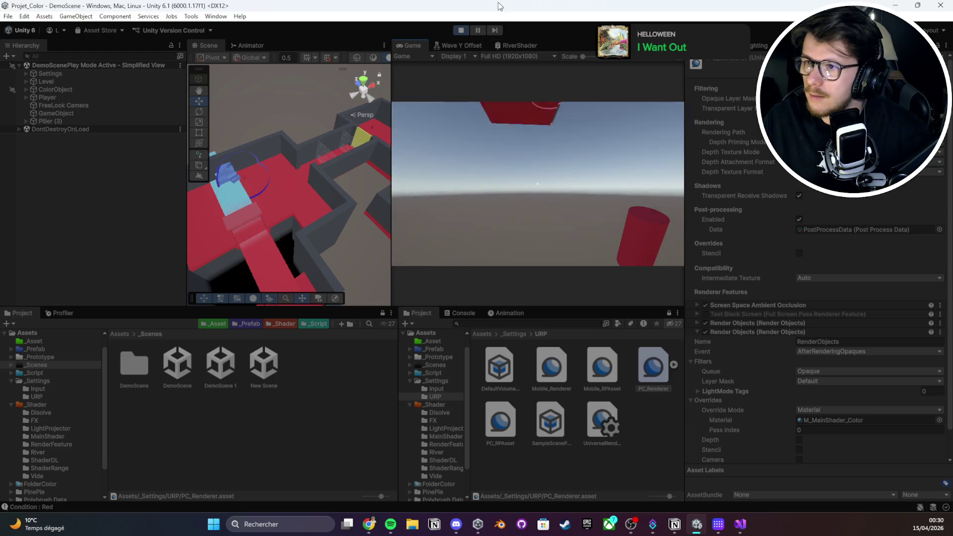
Restart Play mode, enlarge the Scene view, turn on scene lighting and orbit closer to the player
left_click(464, 31)
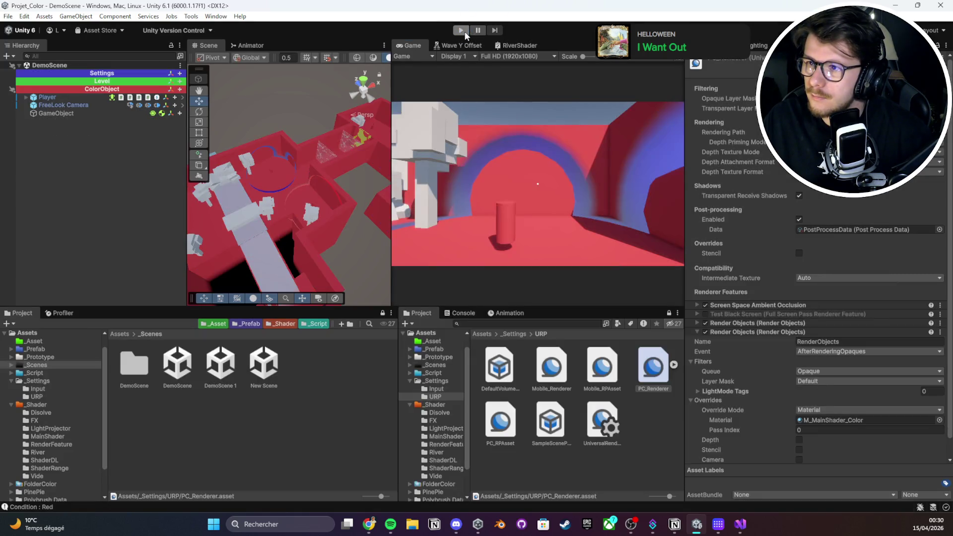
left_click(462, 31)
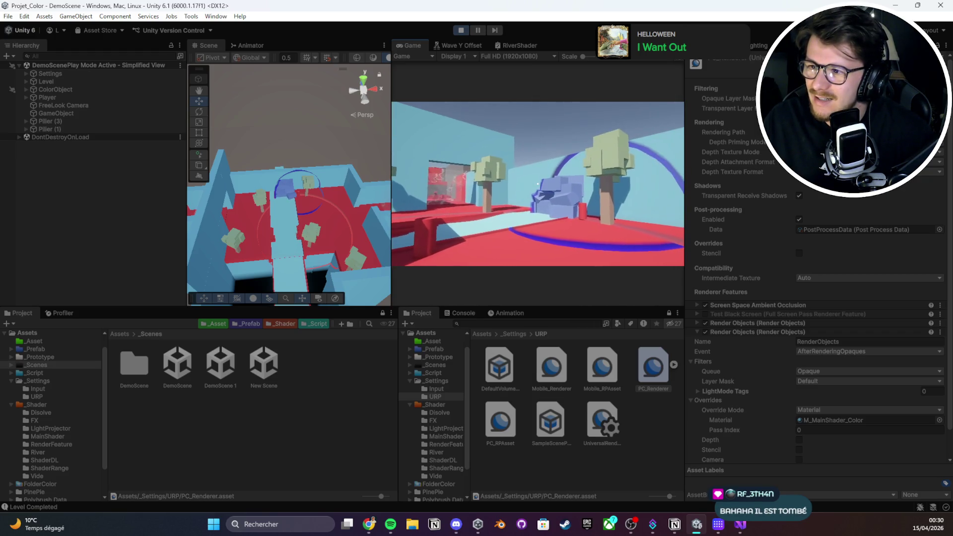
left_click_drag(391, 174, 560, 174)
mouse_move(497, 198)
left_mouse_down()
mouse_move(516, 214)
mouse_move(467, 184)
mouse_move(472, 144)
mouse_move(407, 61)
left_mouse_up()
left_click(406, 58)
mouse_move(450, 206)
left_mouse_down()
mouse_move(268, 228)
mouse_move(444, 181)
mouse_move(497, 224)
left_mouse_up()
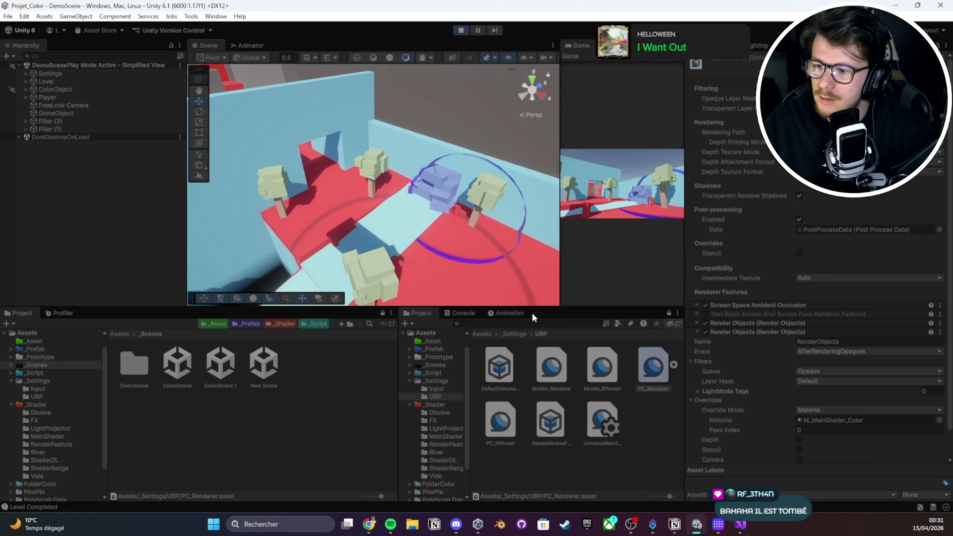
left_click(666, 370)
Switch the Render Objects Override Mode to None, then back to Material
scroll(819, 377, "down", 2)
left_click(860, 392)
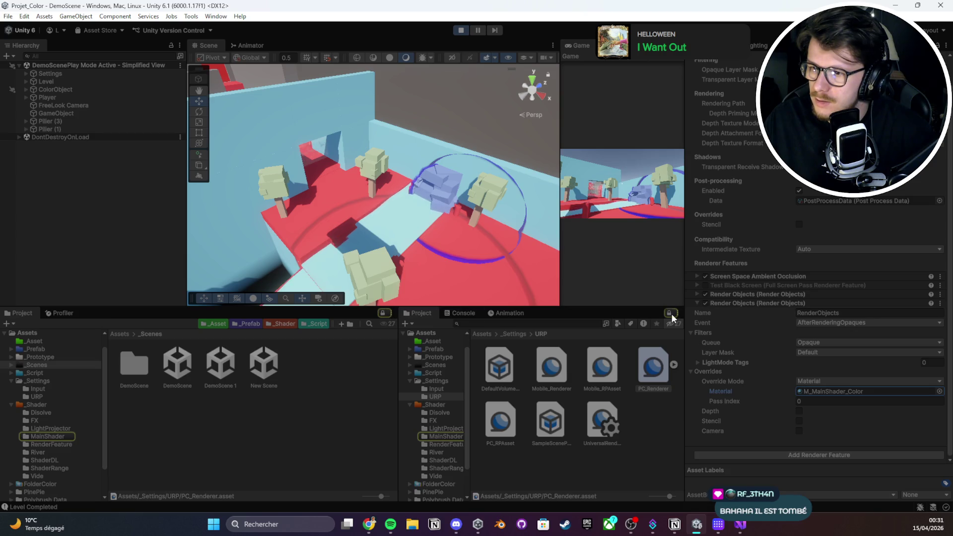
left_click_drag(393, 238, 384, 234)
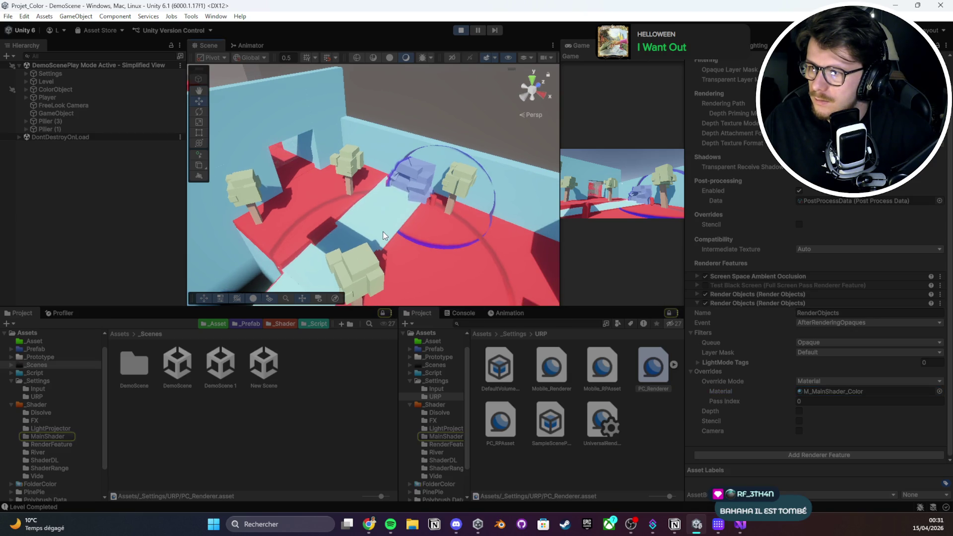
left_click(827, 382)
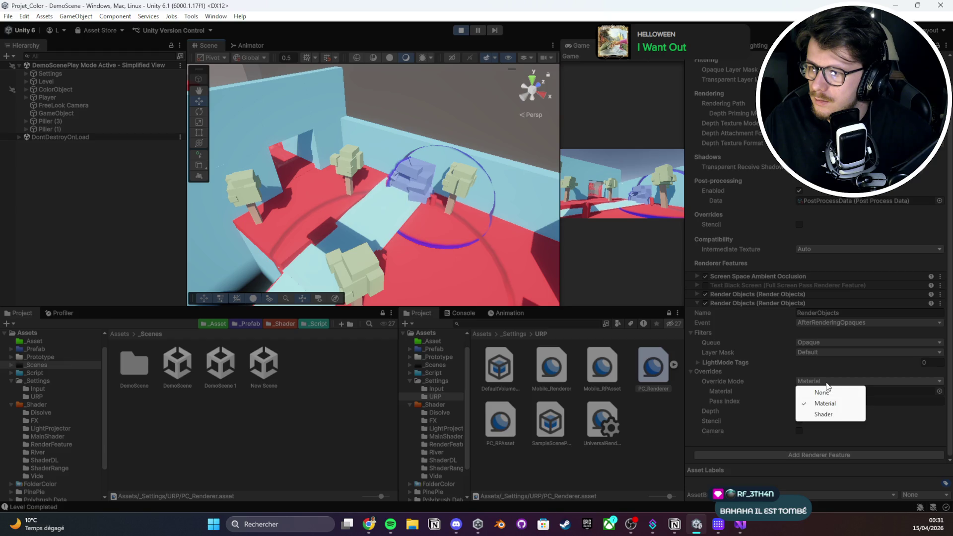
left_click(827, 393)
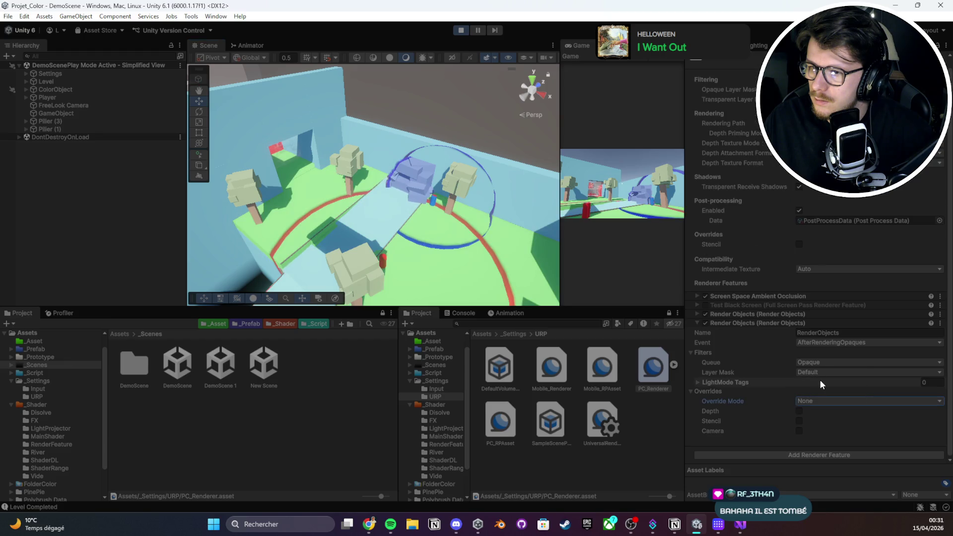
left_click(818, 402)
left_click(818, 423)
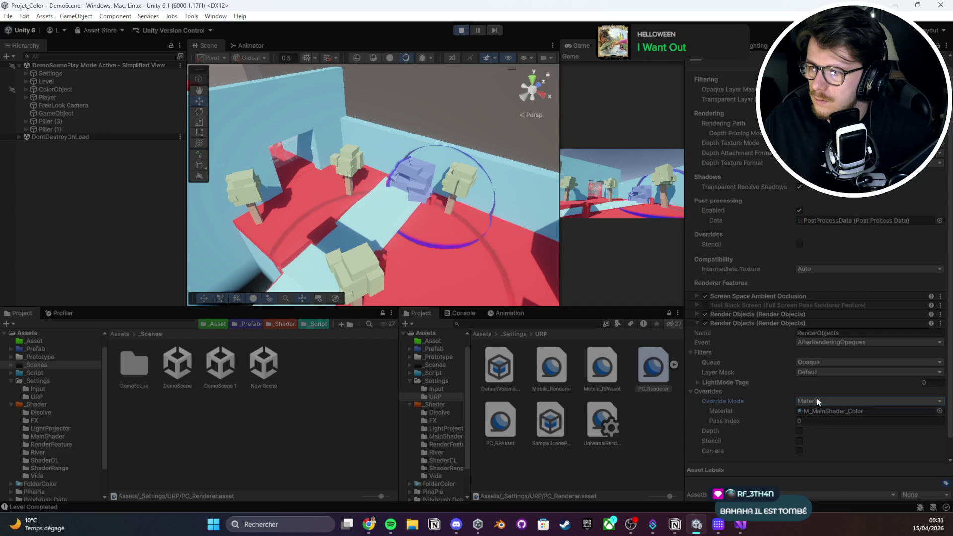
left_click(819, 400)
left_click(822, 412)
left_click(820, 401)
left_click(824, 423)
Toggle the Default layer off and back on in the Layer Mask
left_click(816, 372)
left_click(833, 400)
left_click(832, 400)
mouse_move(447, 208)
left_mouse_down()
mouse_move(496, 270)
mouse_move(452, 247)
mouse_move(403, 250)
left_mouse_up()
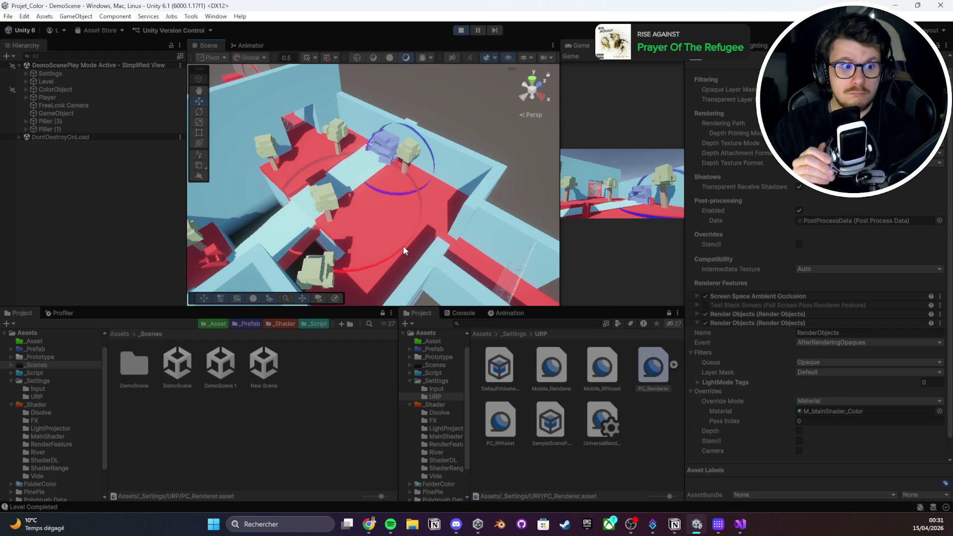
Locate and open the M_MainShader_Color override material to view its properties
left_click(821, 413)
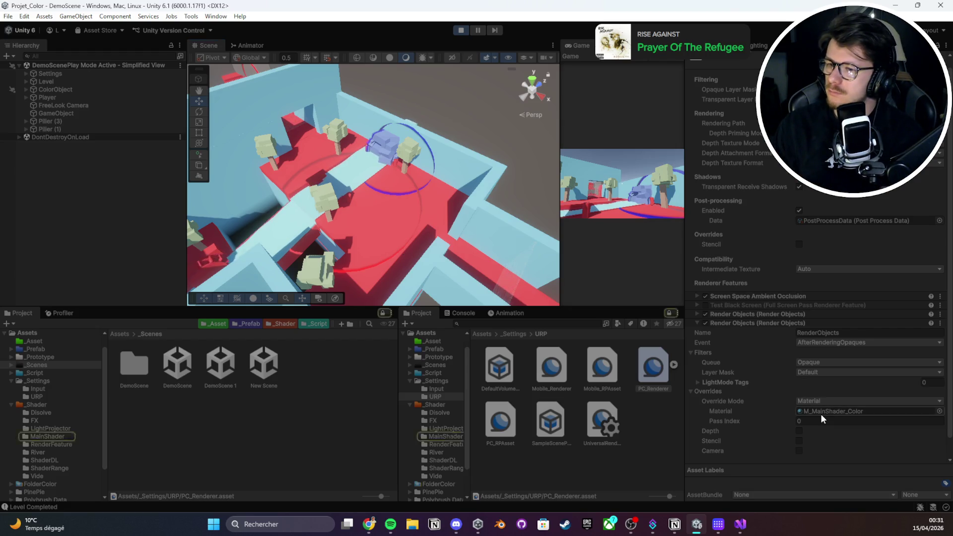
left_click(384, 314)
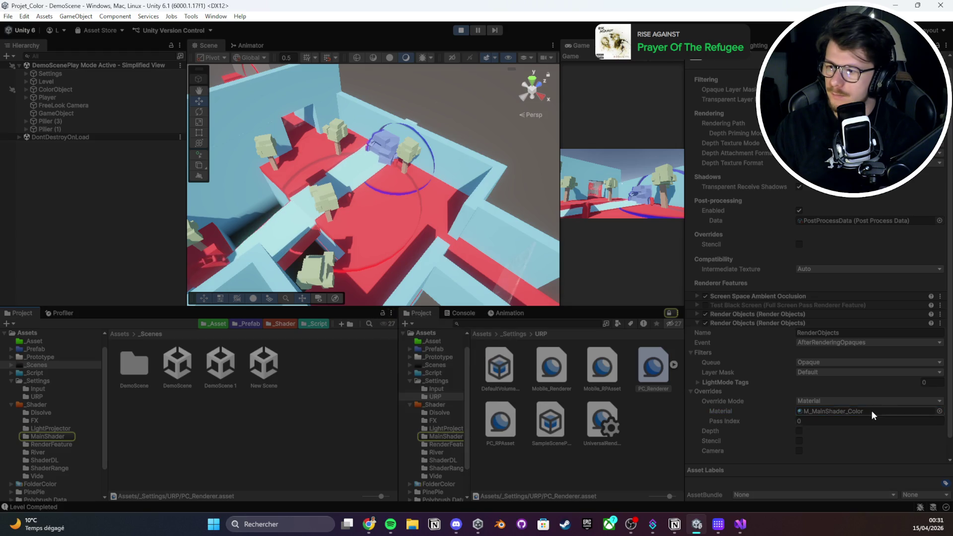
left_click(874, 412)
left_click(278, 378)
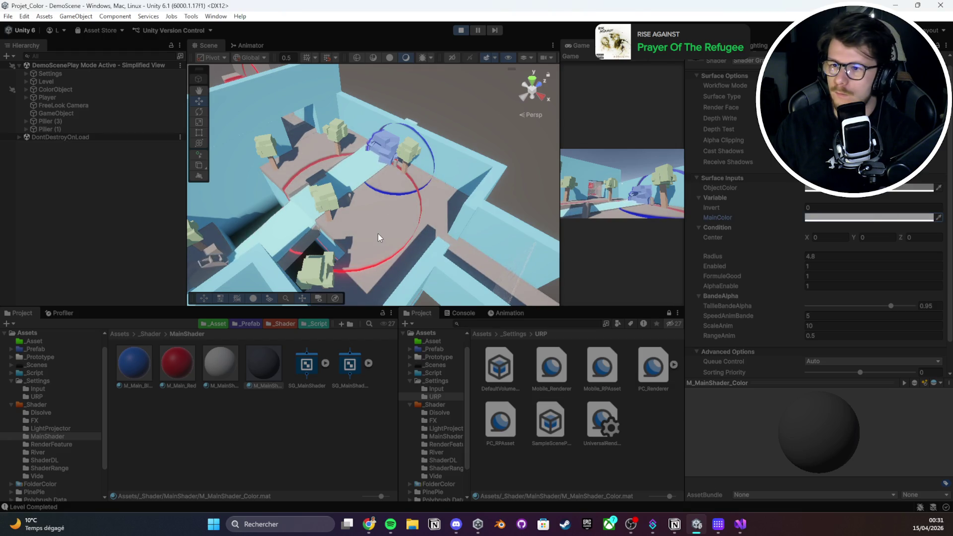
Clear the selection and pick Ground (4) to see its instanced M_MainShader_Color material
left_click(340, 457)
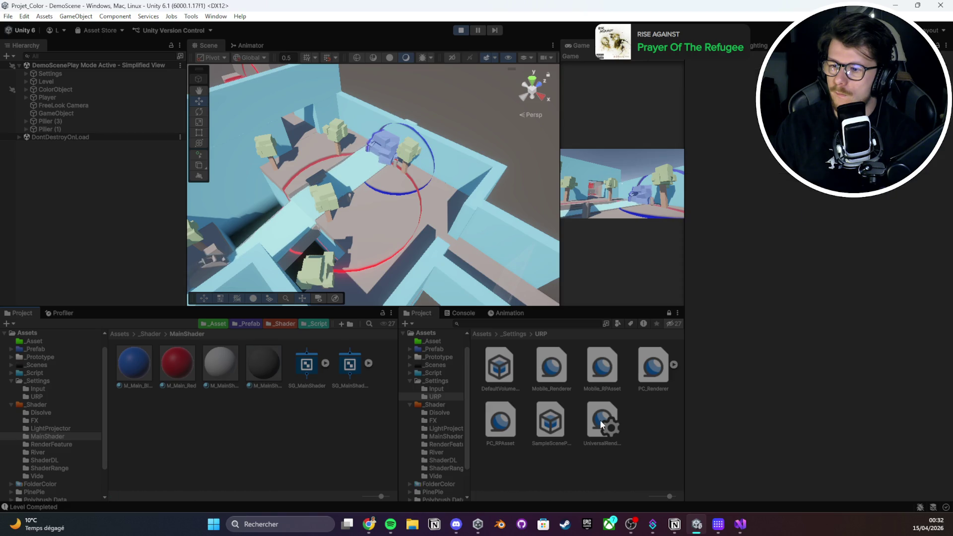
left_click(662, 370)
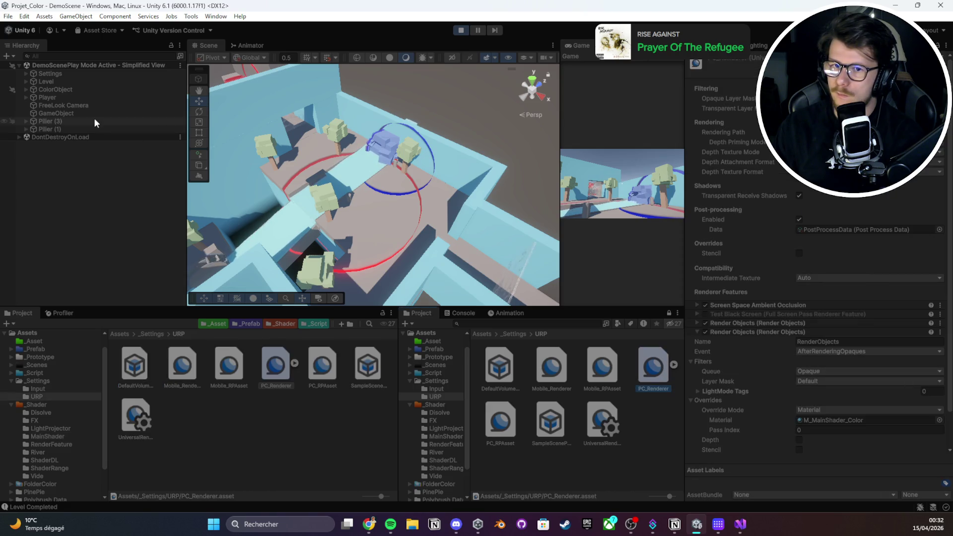
left_click(403, 221)
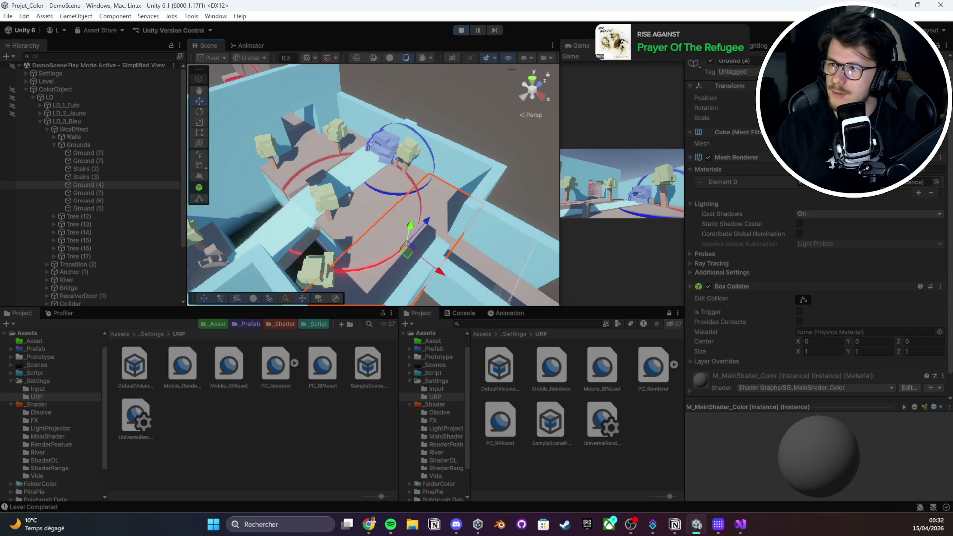
mouse_move(874, 183)
mouse_move(492, 214)
left_mouse_down()
mouse_move(476, 208)
mouse_move(496, 207)
left_mouse_up()
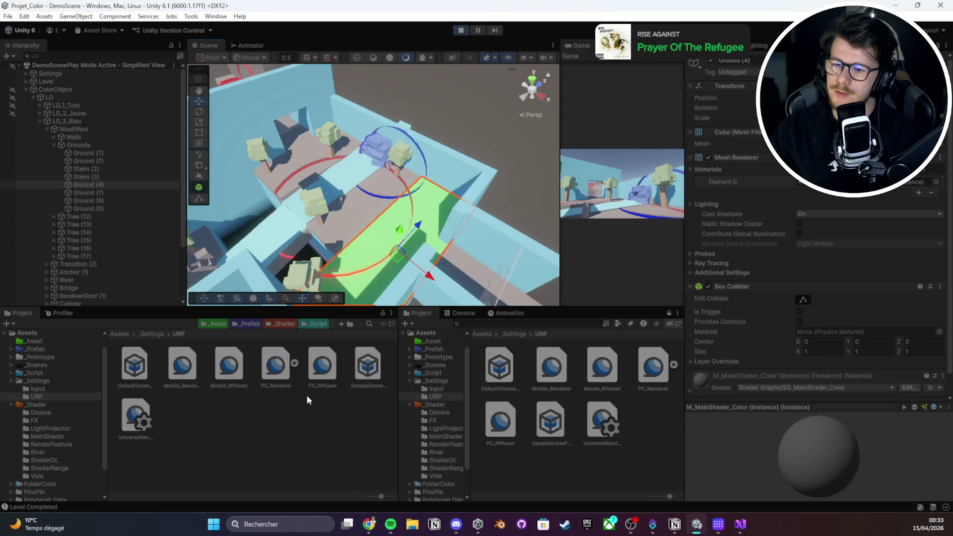
Try Render Objects events AfterRendering and AfterRenderingTransparents, then restore AfterRenderingOpaques
left_click(663, 381)
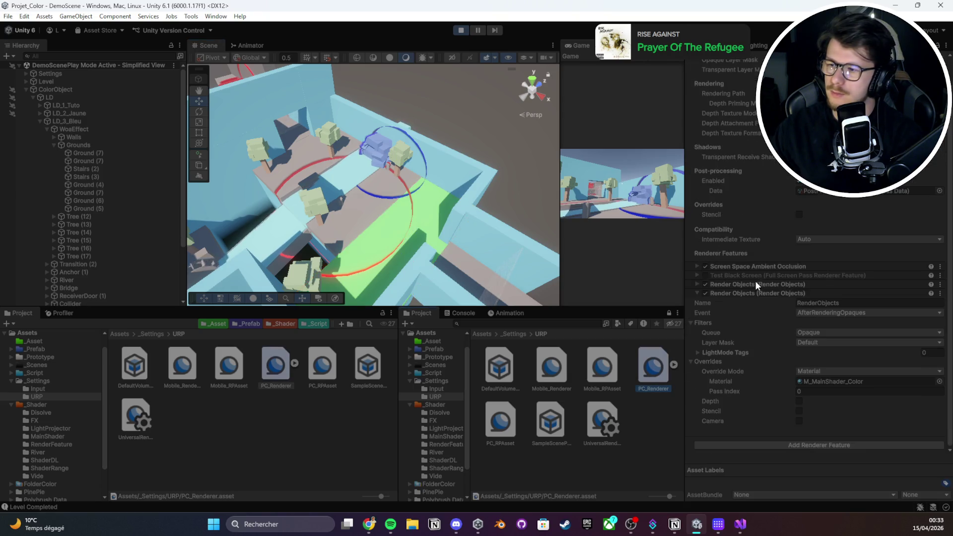
left_click(819, 314)
left_click(834, 475)
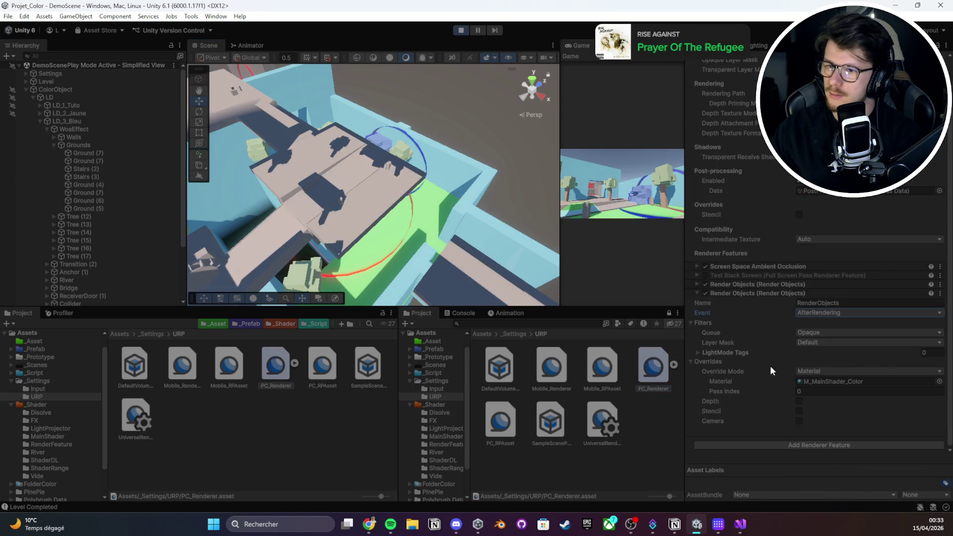
left_click(826, 314)
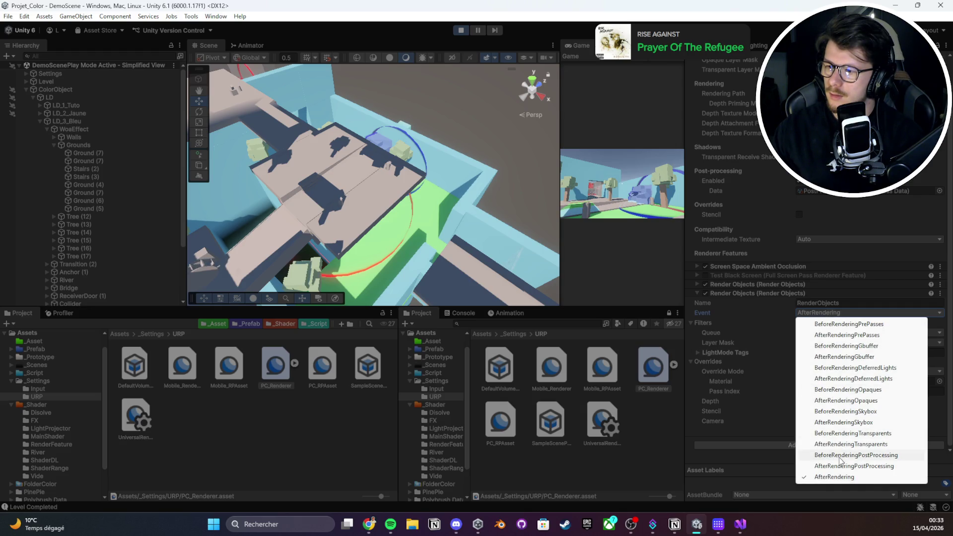
left_click(851, 444)
left_click(834, 318)
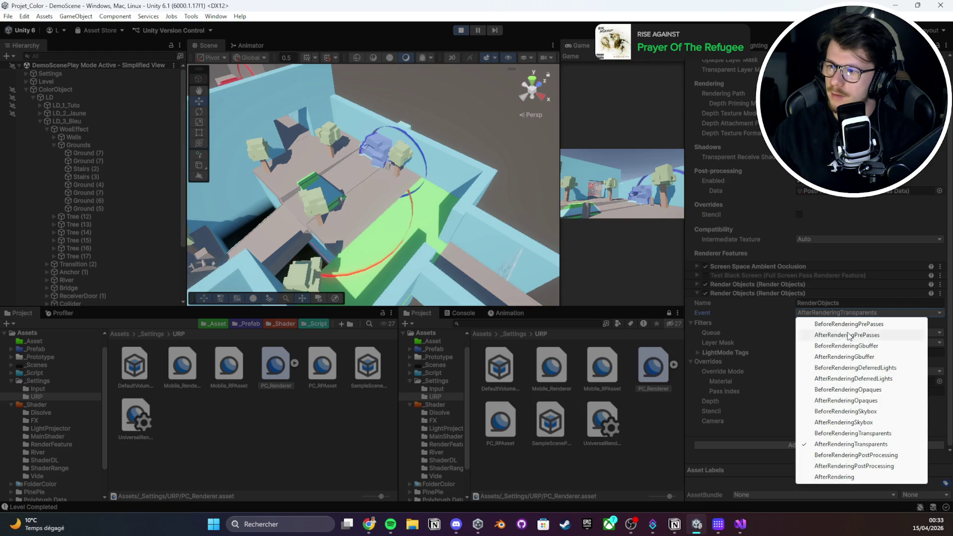
left_click(851, 400)
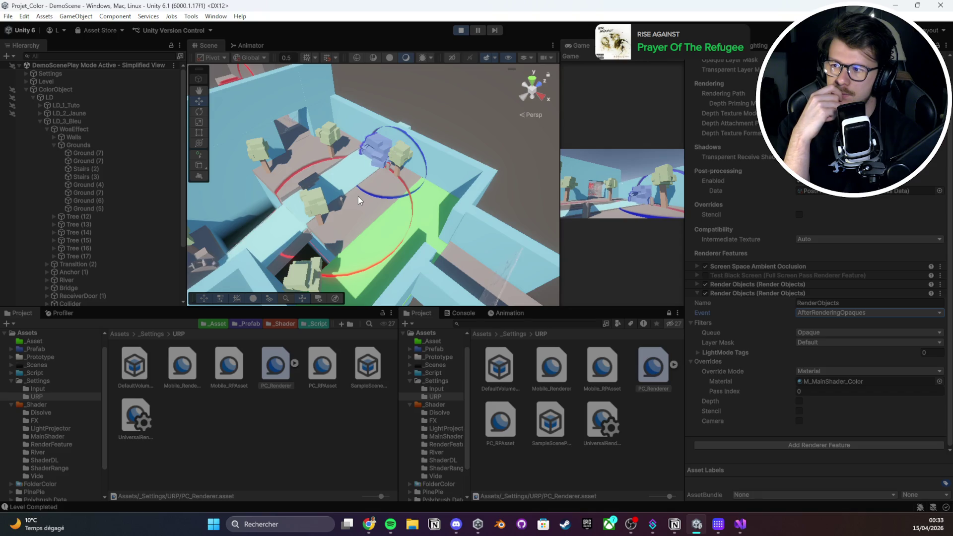
Expand the last Render Objects feature and toggle it off and back on
left_click(699, 294)
left_click(720, 331)
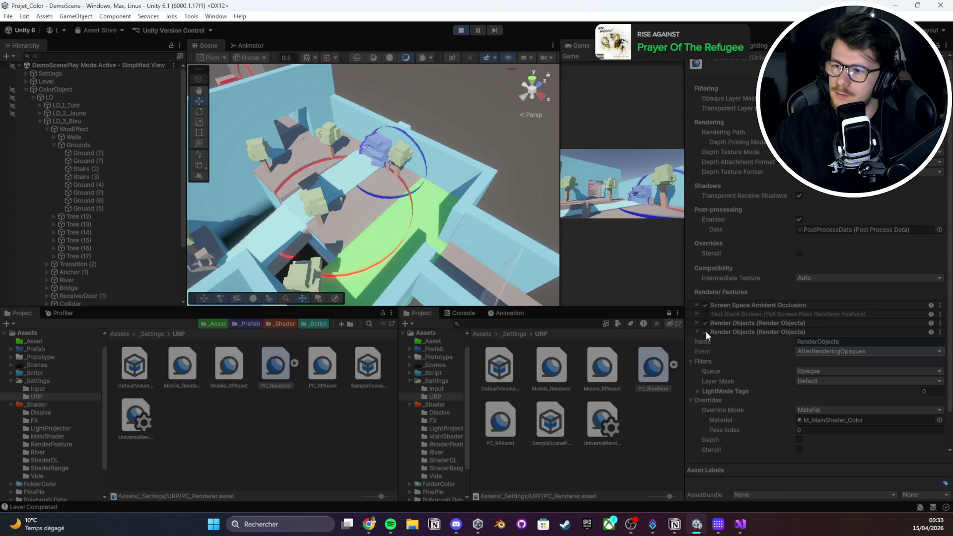
left_click(706, 331)
left_click(706, 332)
left_click(706, 331)
left_click(706, 332)
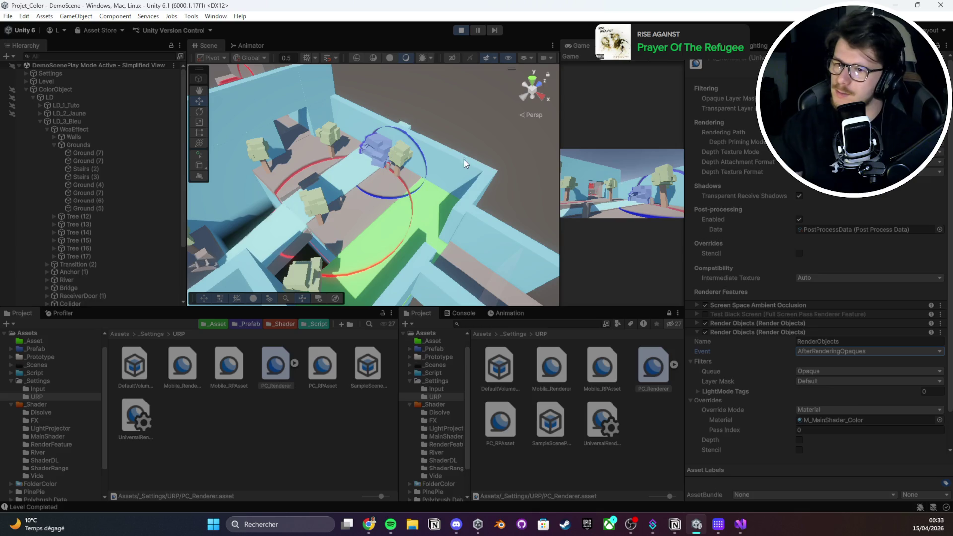
Inspect the Range_FX ring and the Ground (7) and Ground (6) floor pieces
left_click(358, 198)
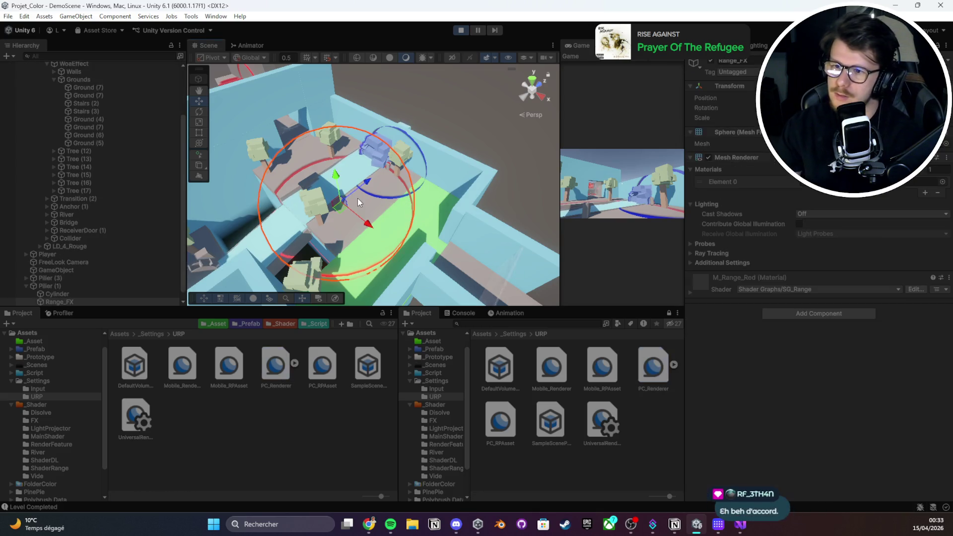
left_click(475, 273)
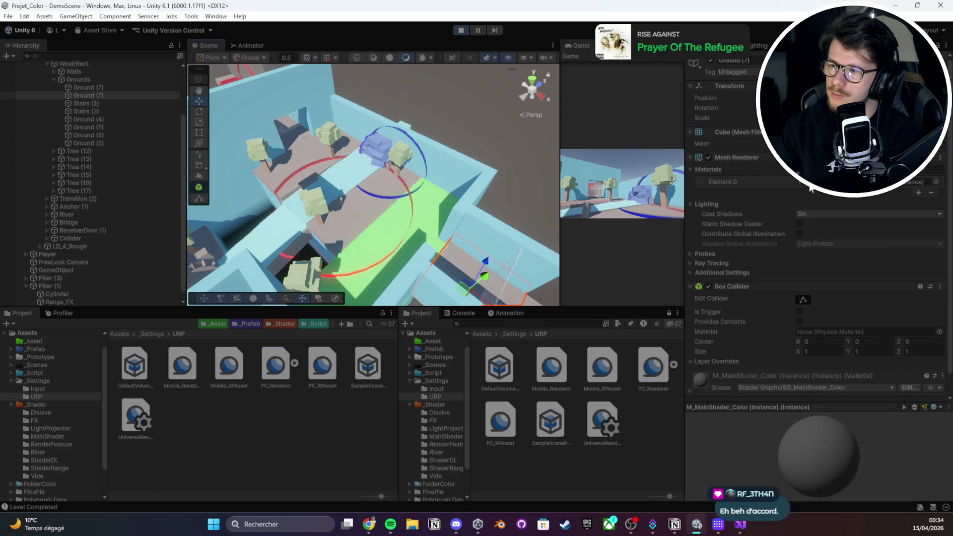
left_click(493, 168)
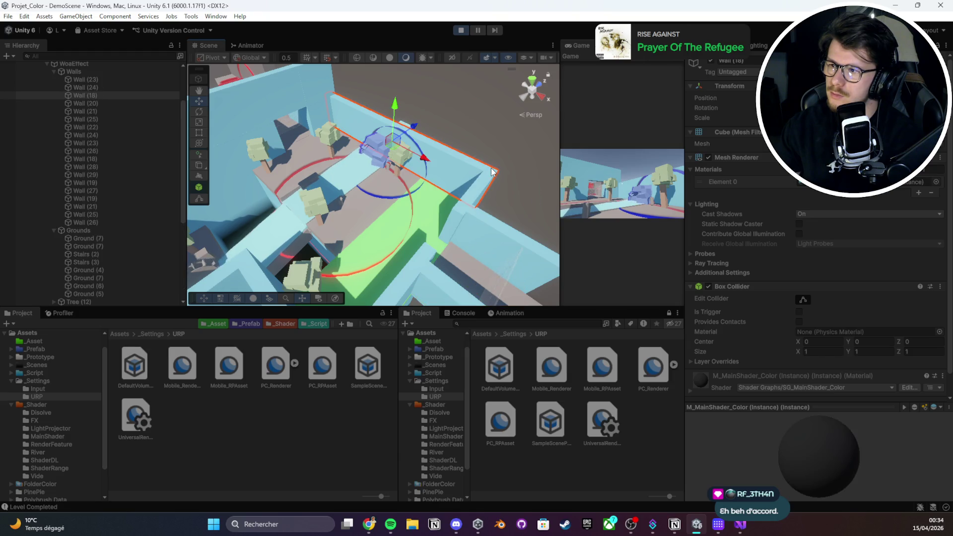
left_click(479, 271)
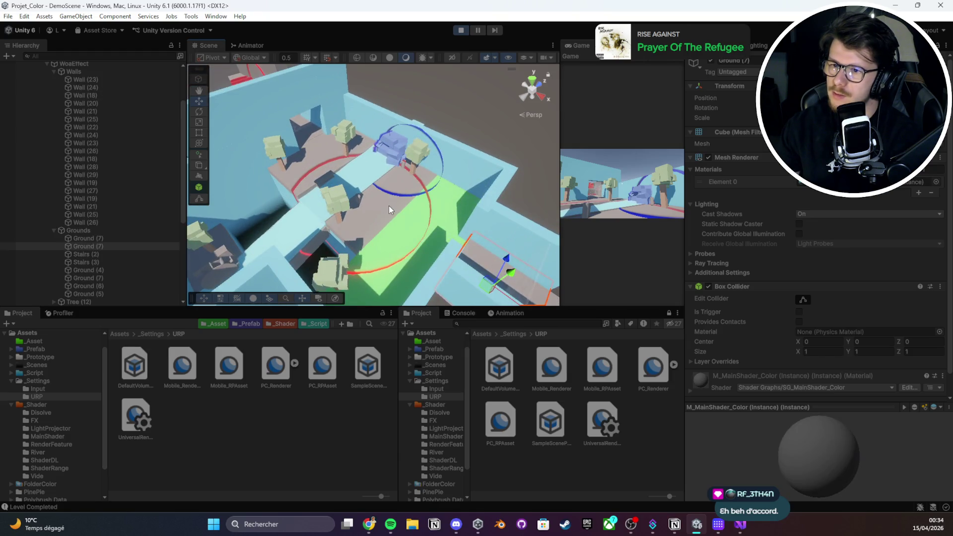
left_click(395, 198)
left_click(278, 173)
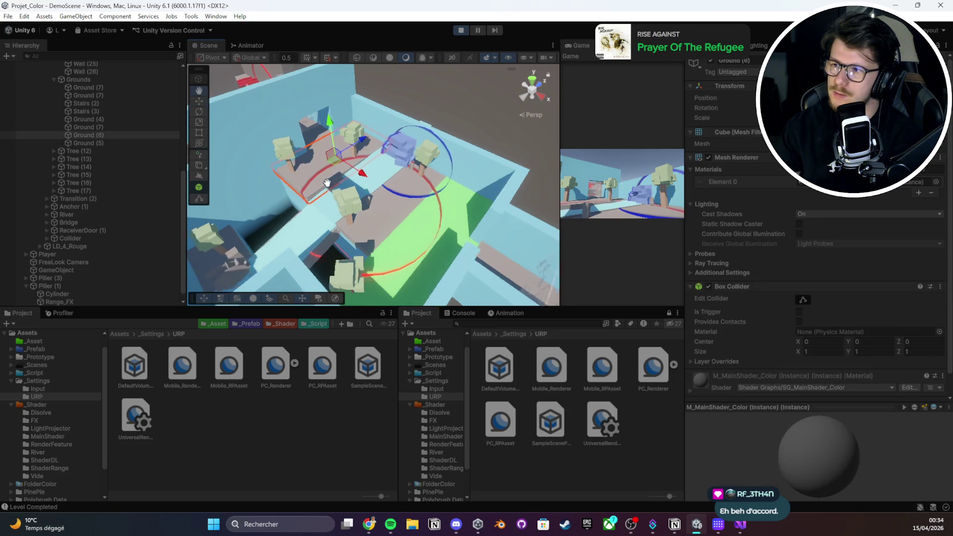
Back in PC_Renderer, check Pass Index 0 and tick the Depth override
left_click(660, 370)
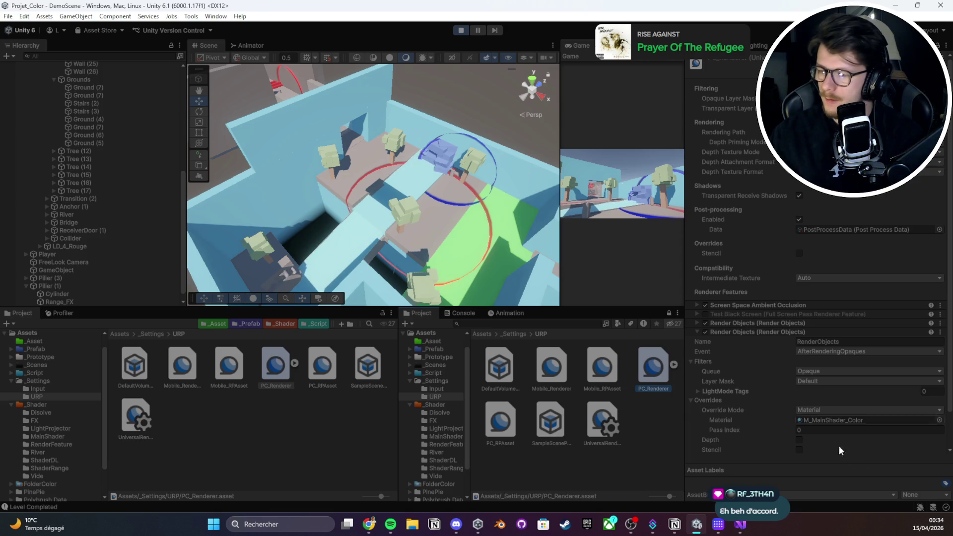
left_click(730, 431)
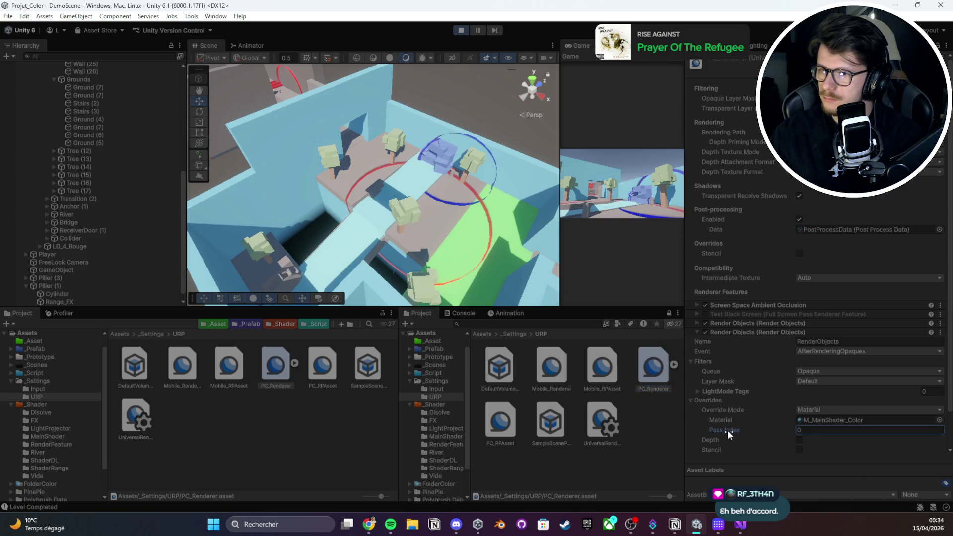
left_click(806, 432)
left_click(800, 441)
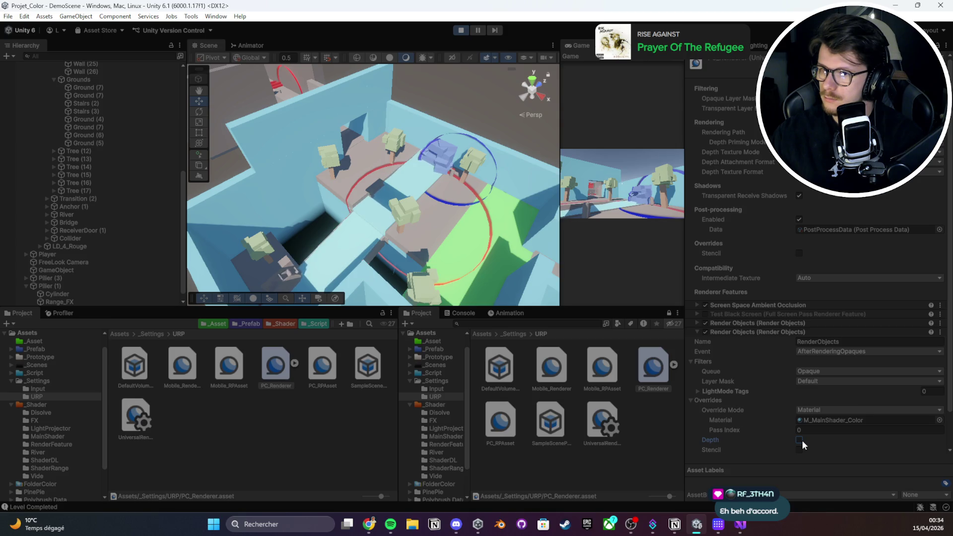
Untick the Depth override and try Queue Transparent before settling on Opaque
left_click(802, 441)
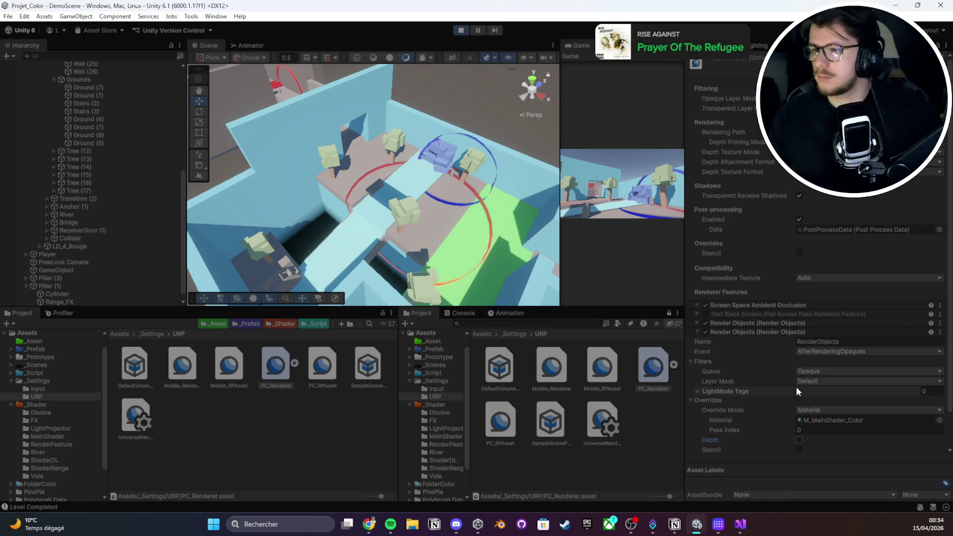
left_click(805, 374)
left_click(816, 389)
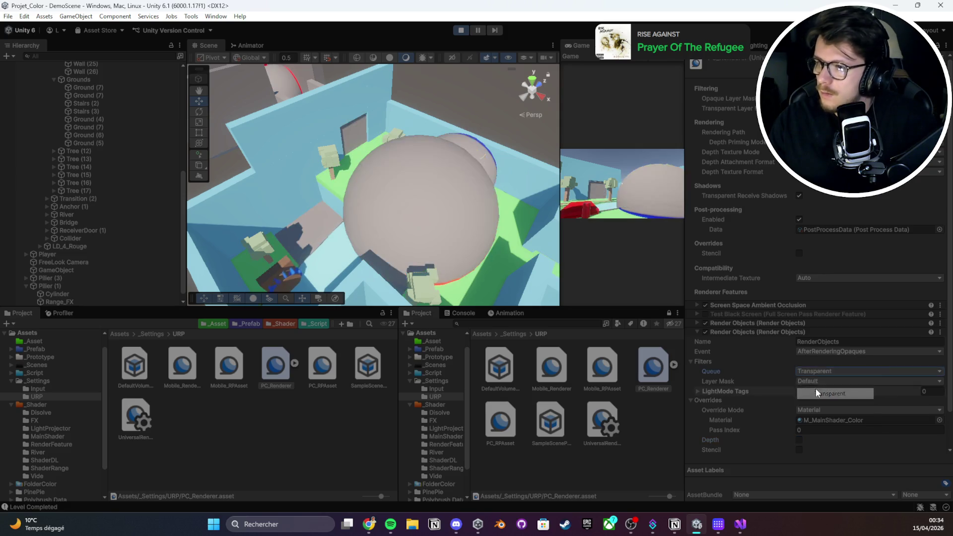
left_click(817, 372)
left_click(819, 381)
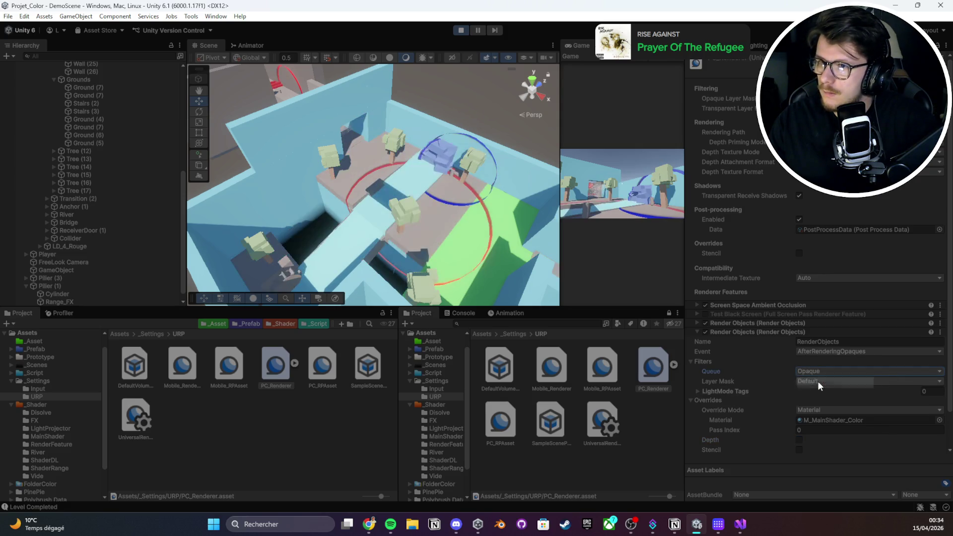
left_click(824, 373)
left_click(827, 393)
left_click(826, 374)
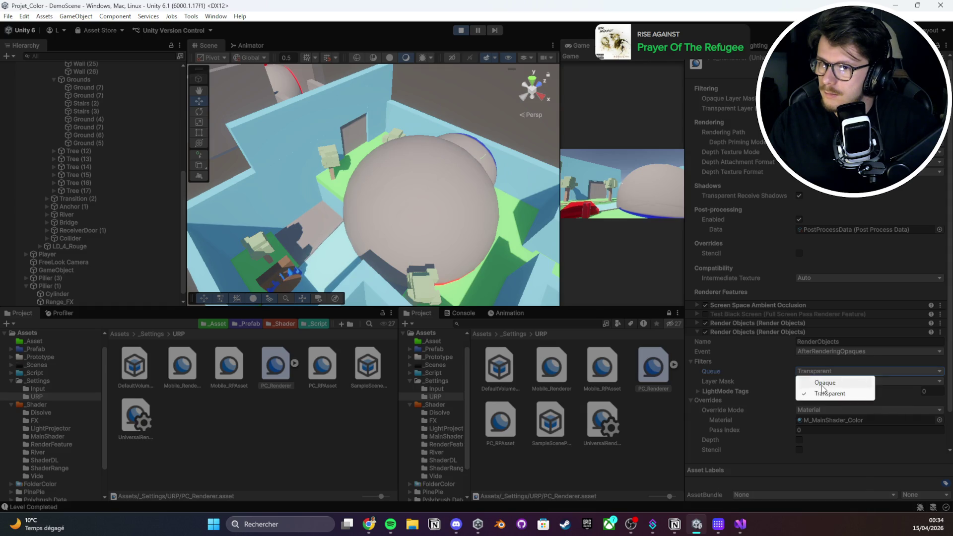
left_click(535, 112)
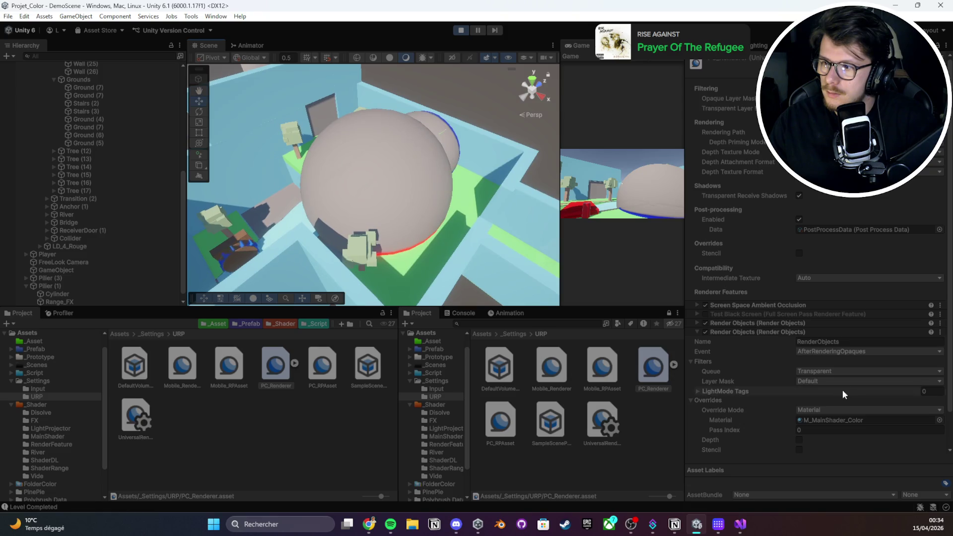
left_click(835, 372)
left_click(833, 380)
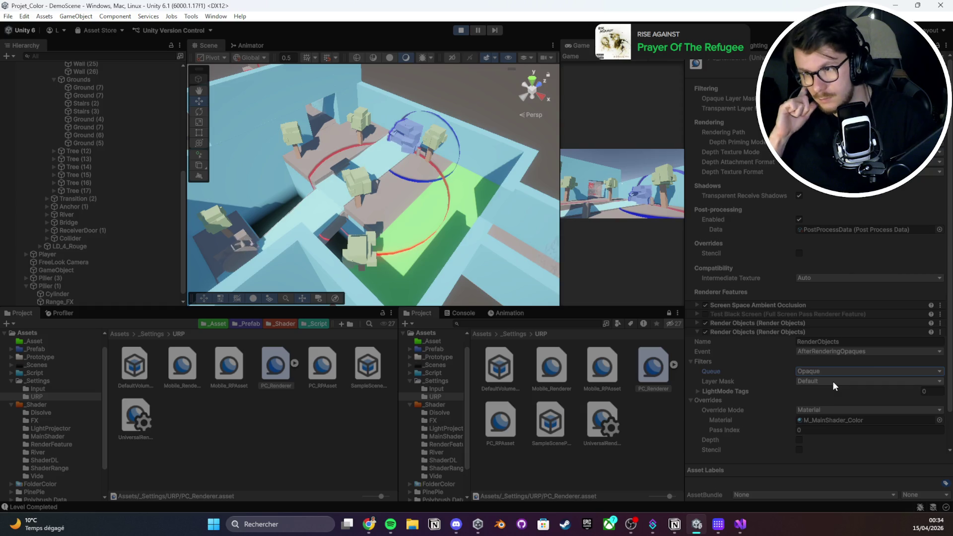
Set the feature's Layer Mask to Everything
left_click(833, 381)
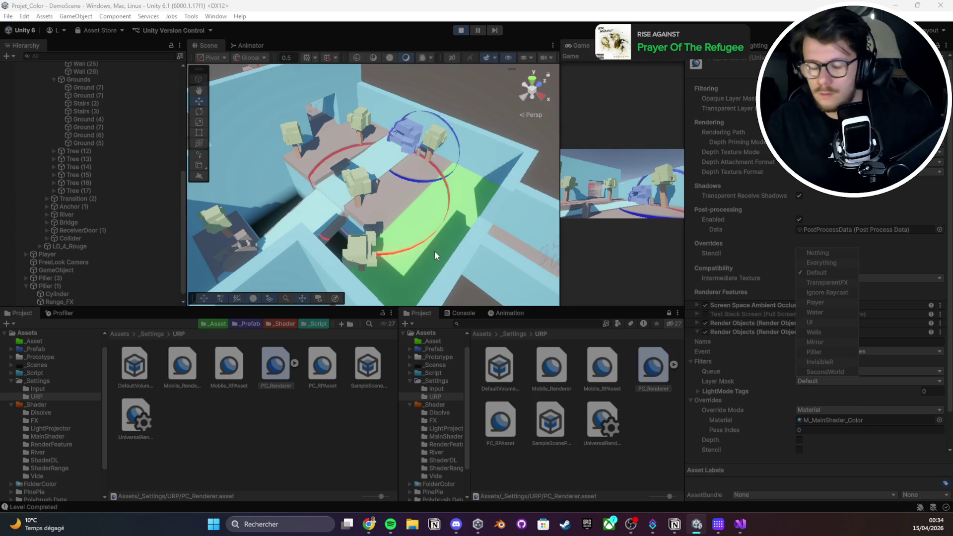
mouse_move(428, 269)
left_mouse_down()
mouse_move(447, 255)
mouse_move(358, 213)
left_mouse_up()
left_click(832, 382)
left_click(822, 263)
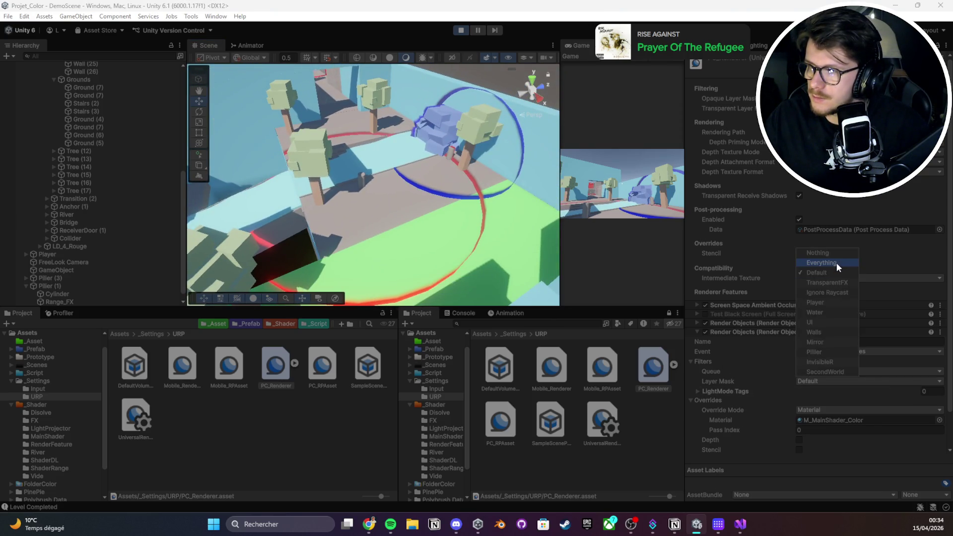
mouse_move(493, 234)
left_mouse_down()
mouse_move(460, 215)
mouse_move(484, 251)
left_mouse_up()
left_click(832, 383)
left_click(830, 370)
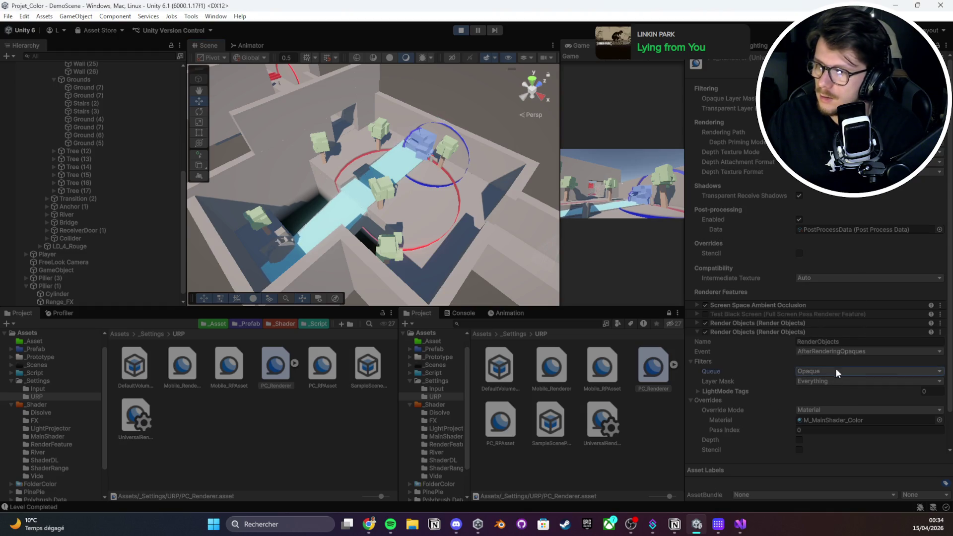
left_click(817, 381)
left_click(758, 358)
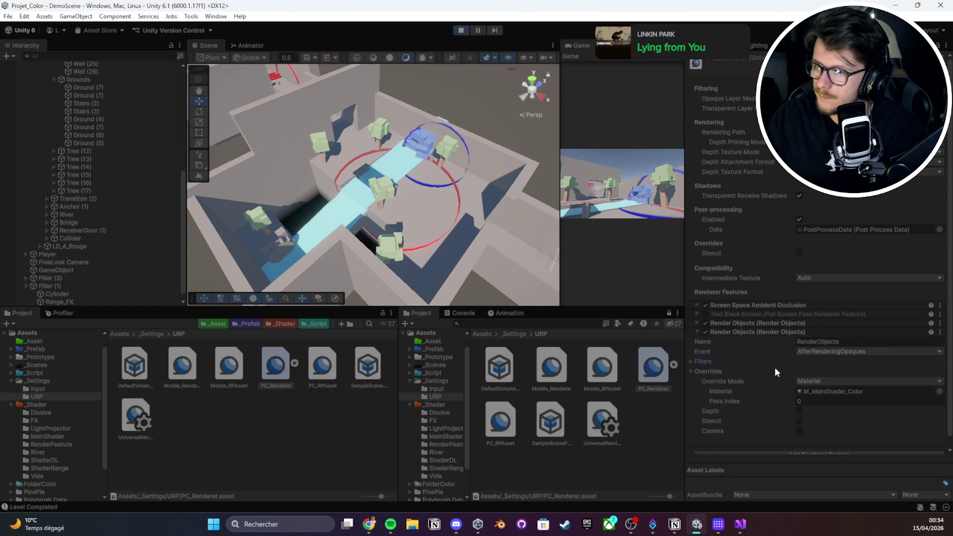
Recheck Queue Transparent versus Opaque, keep Opaque, and toggle the feature to compare rendering
left_click(815, 372)
left_click(822, 393)
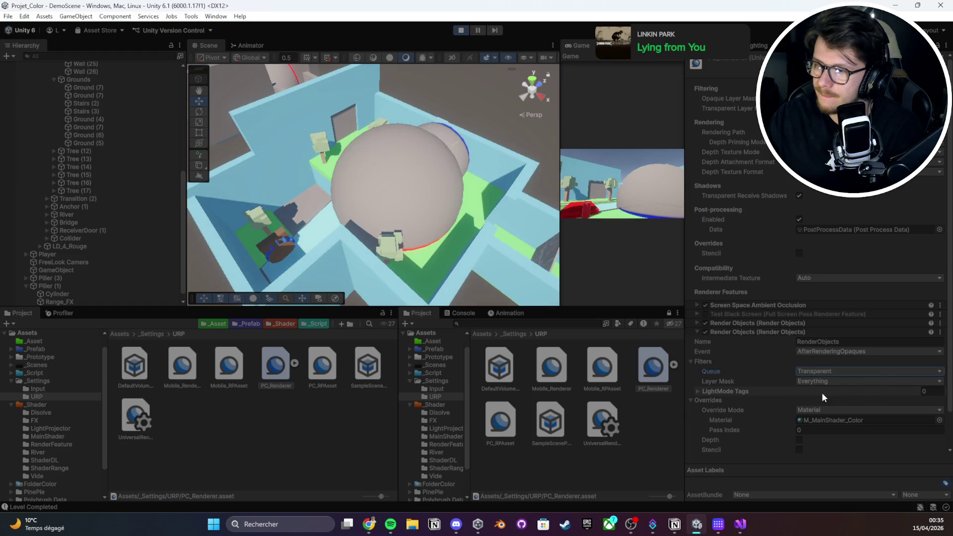
left_click(827, 371)
left_click(828, 380)
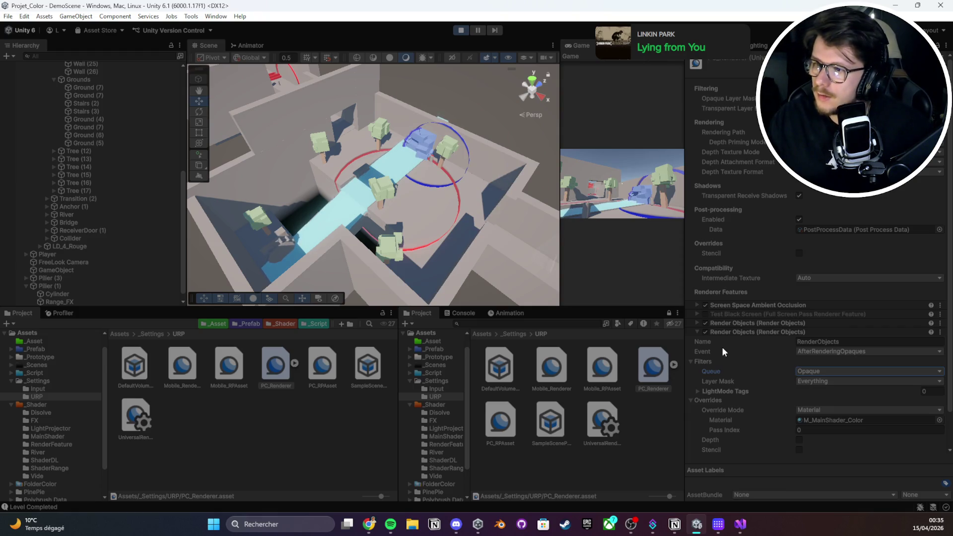
left_click(706, 331)
left_click(706, 331)
left_click(706, 331)
left_click(706, 332)
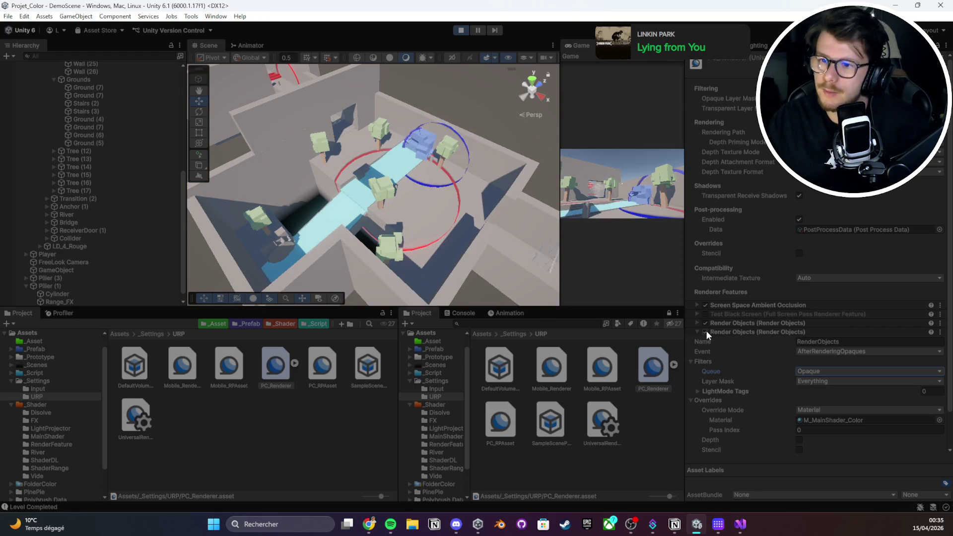
Stop Play mode and open New Scene from the _Scenes folder
key("ctrl+p")
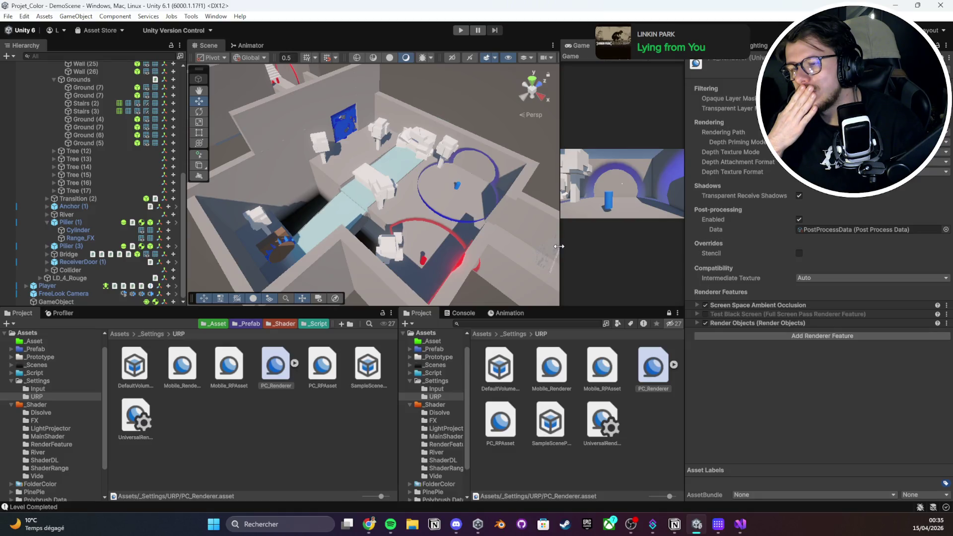
left_click(118, 334)
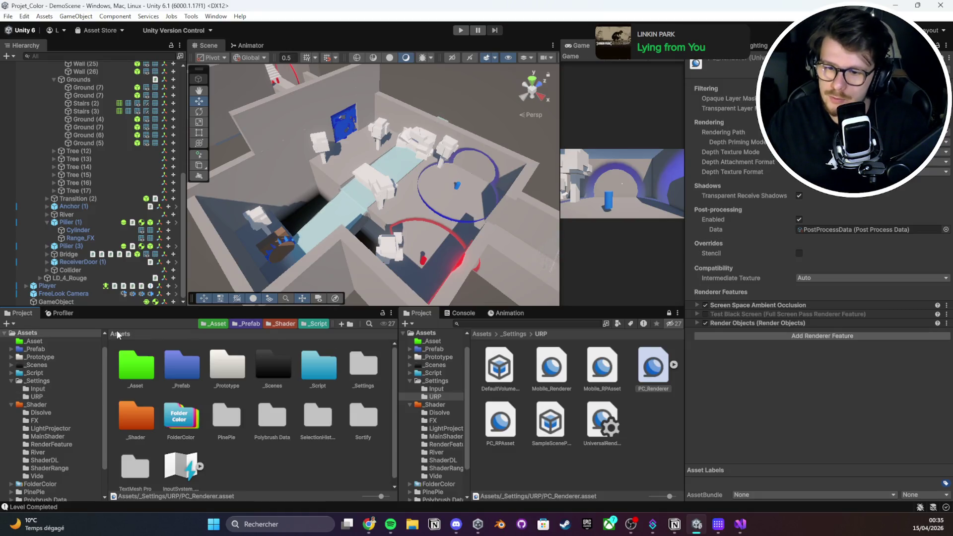
double_click(264, 382)
left_click(260, 368)
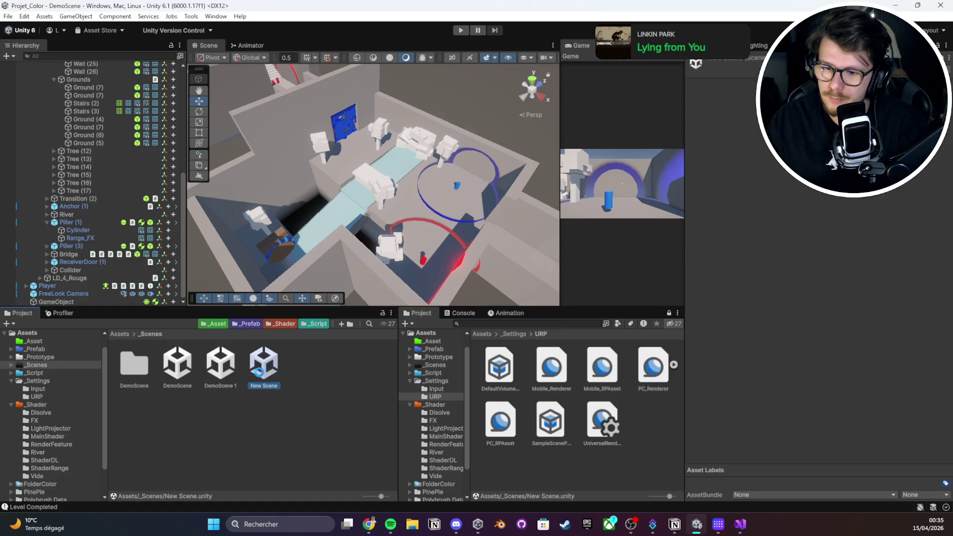
double_click(263, 367)
Delete the DemoScene 1 scene asset and confirm the deletion
right_click(219, 370)
key("Escape")
key("Delete")
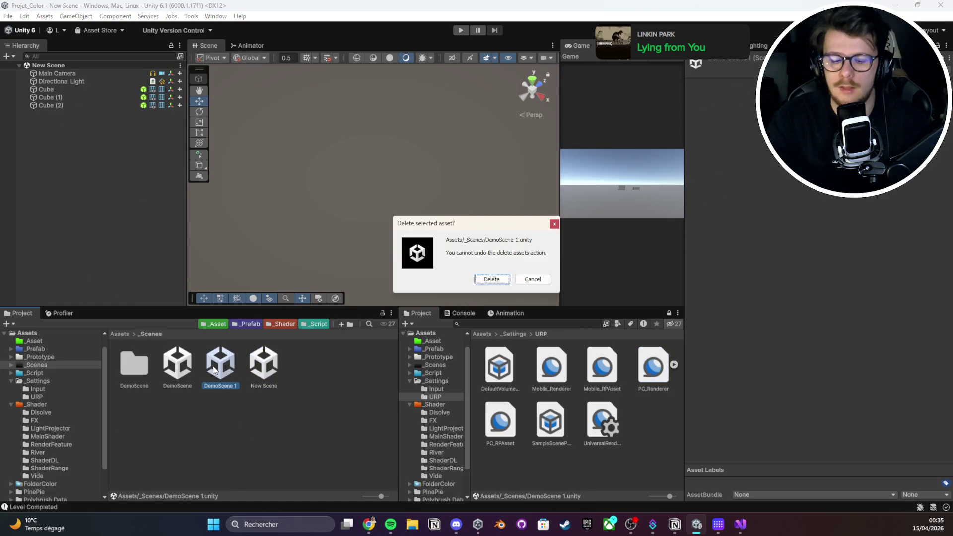
left_click(492, 279)
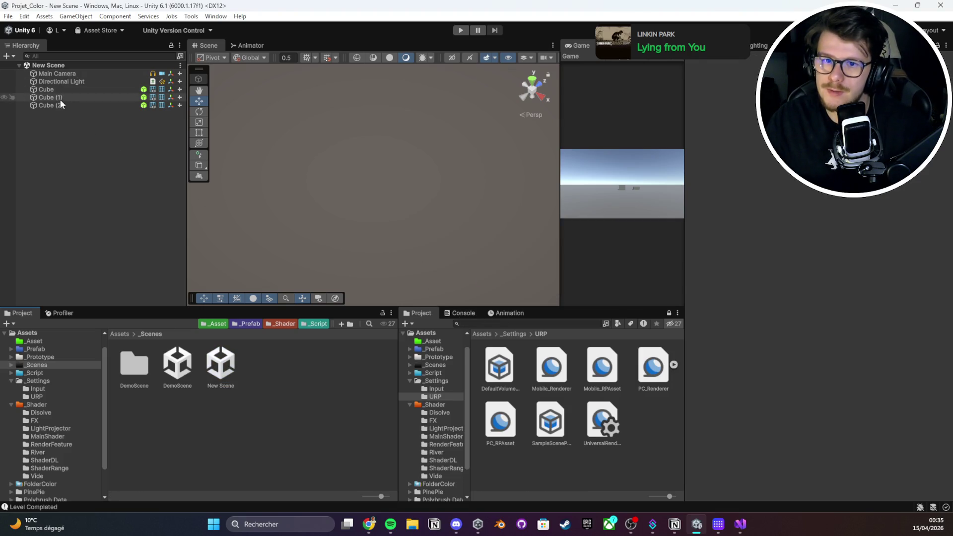
Frame Cube (1), orbit around the three cubes, and inspect the PC_Renderer asset
double_click(49, 98)
scroll(336, 172, "down", 3)
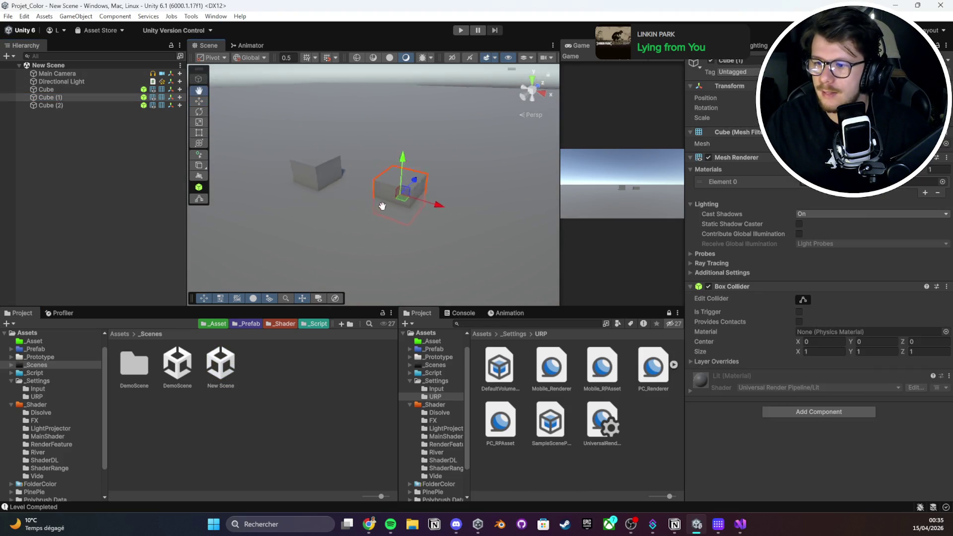
left_click_drag(369, 203, 570, 270)
left_click(648, 389)
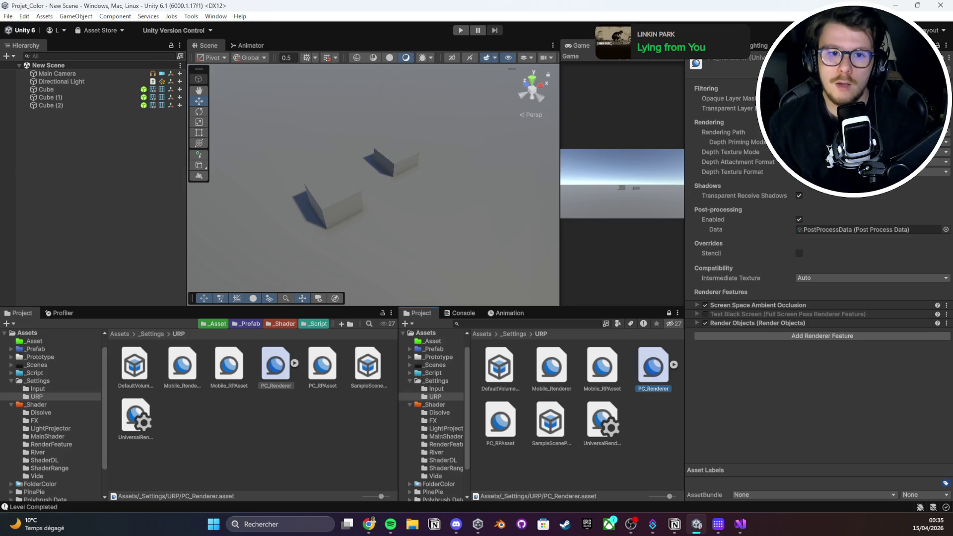
key("alt+Tab")
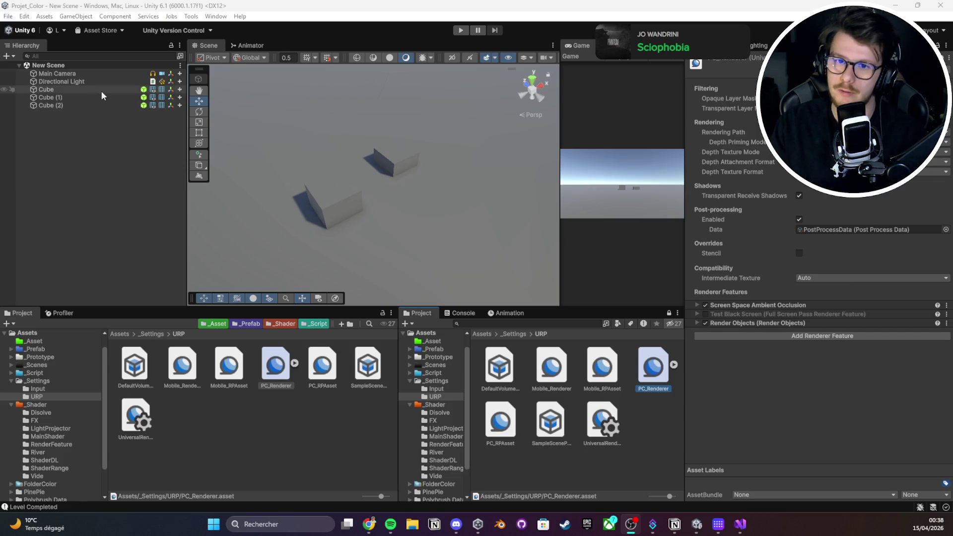
Select each cube in the Hierarchy one after another, then deselect
left_click(86, 105)
left_click(86, 97)
left_click(86, 90)
left_click(85, 121)
left_click(79, 106)
left_click(78, 98)
left_click(80, 90)
left_click(77, 132)
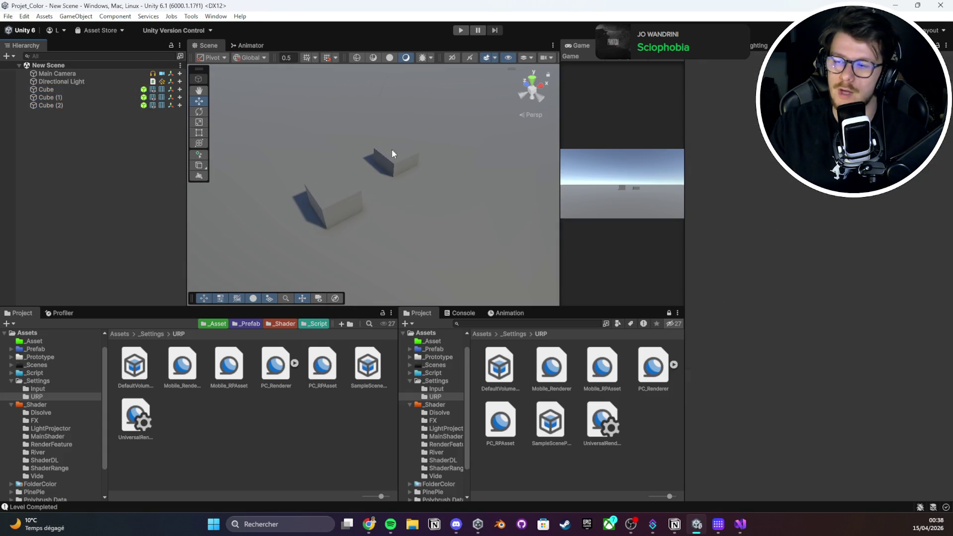
Check the Console, then open DemoScene from _Scenes and pull the view back
left_click(462, 314)
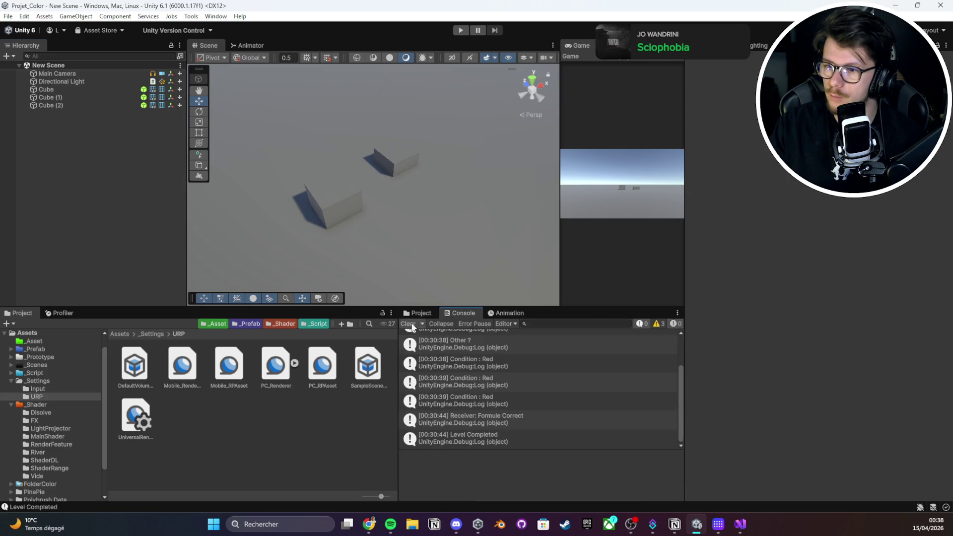
left_click(415, 314)
left_click(112, 334)
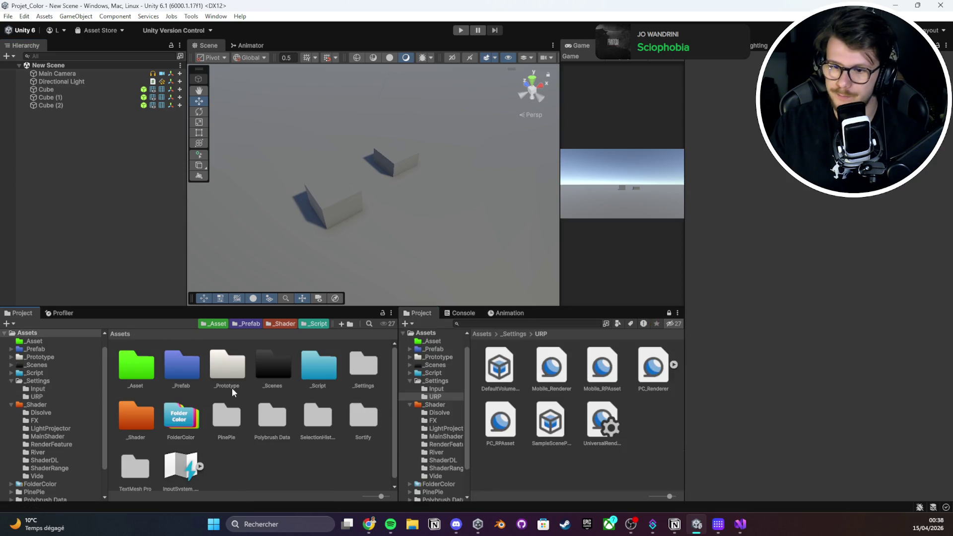
double_click(265, 382)
double_click(178, 367)
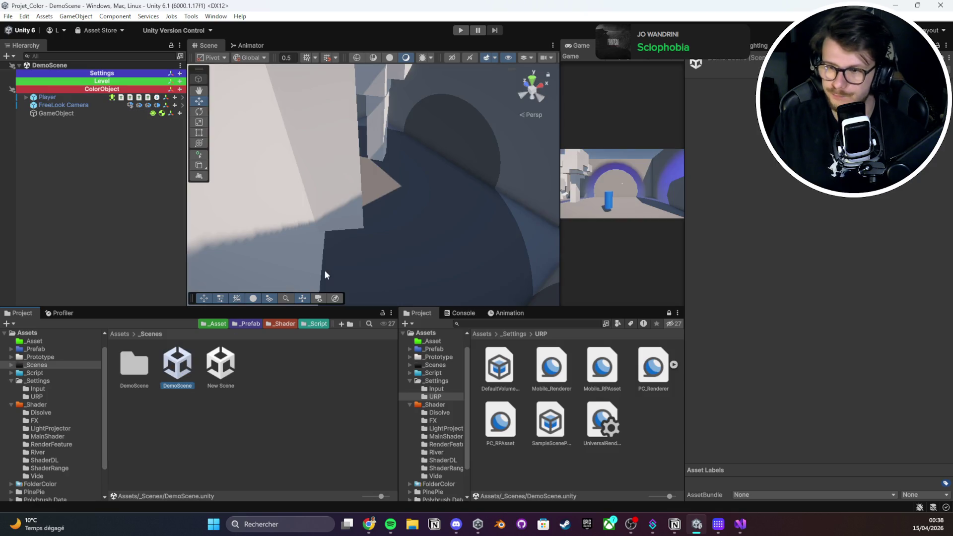
mouse_move(328, 276)
left_mouse_down()
mouse_move(316, 206)
mouse_move(235, 191)
mouse_move(412, 153)
left_mouse_up()
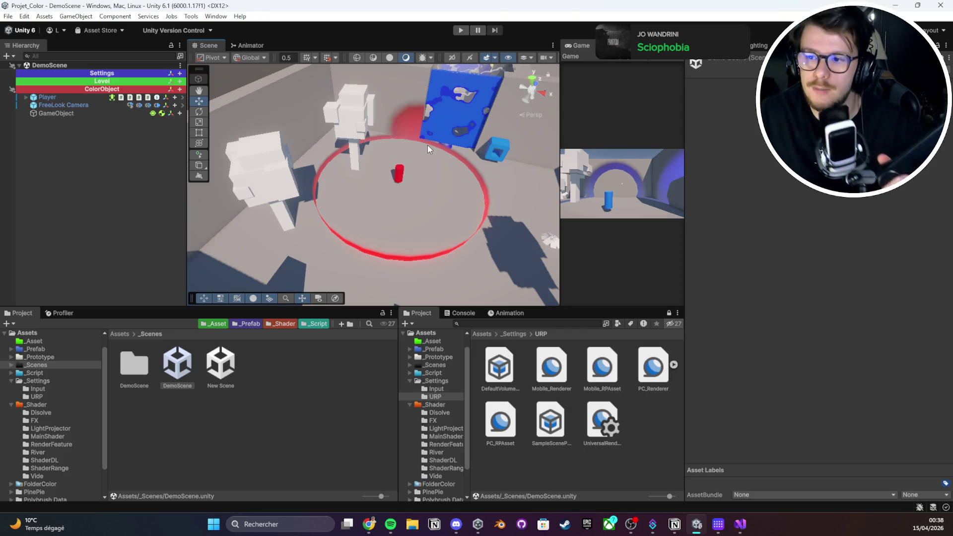
Expand the level groups, select LD_3_Bleu, and open its LevelEnigme script
left_click(33, 89)
left_click(26, 90)
left_click(28, 83)
left_click(36, 114)
left_click(39, 99)
left_click(56, 199)
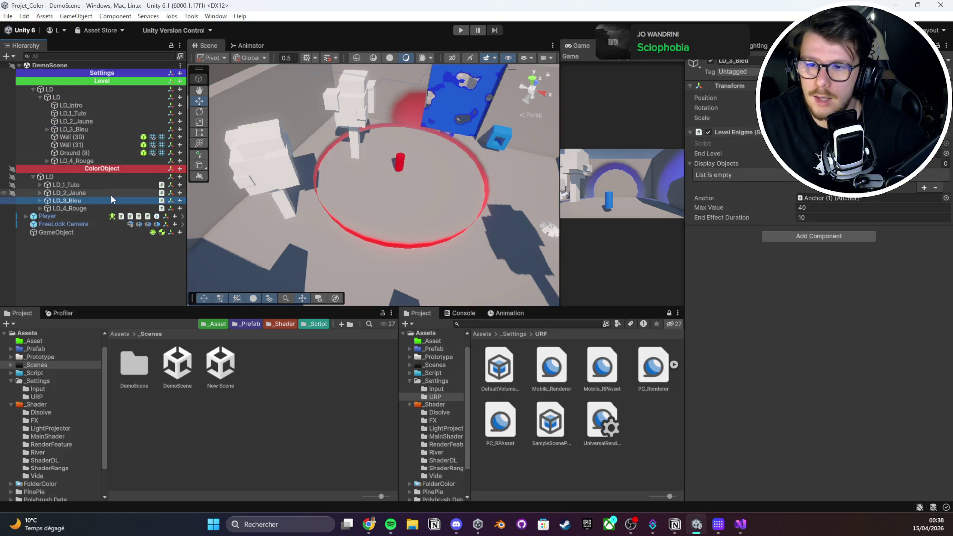
double_click(819, 143)
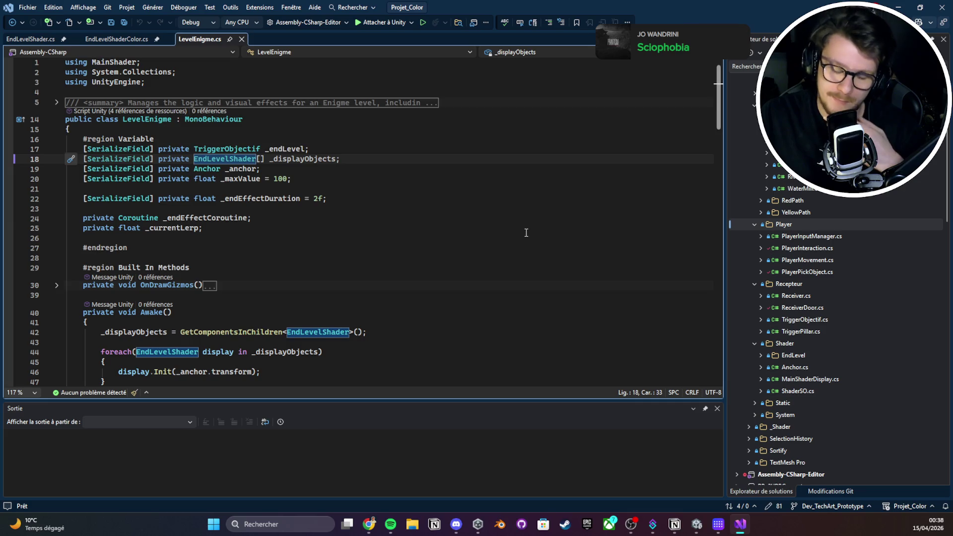
Scroll through LevelEnigme.cs's fields and Awake code, then return to Unity
scroll(527, 231, "down", 2)
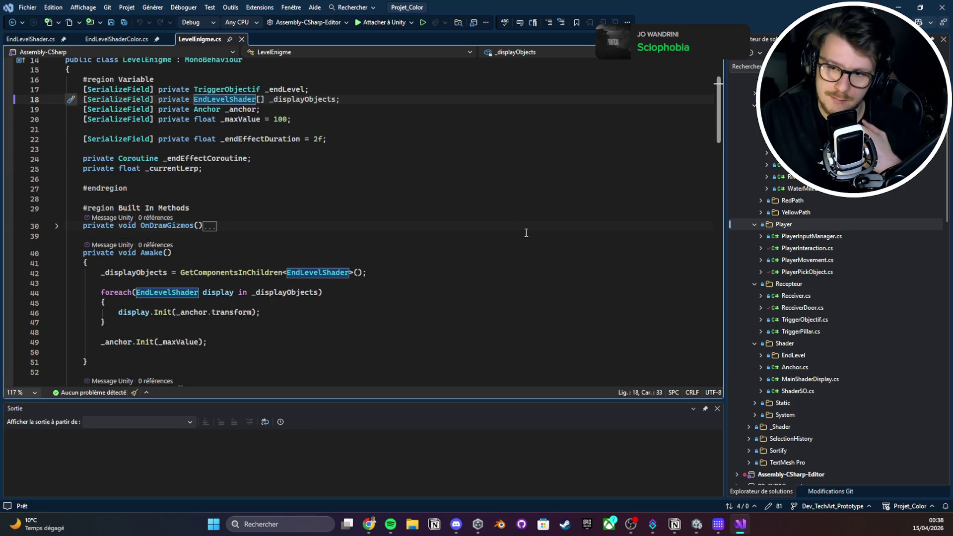
scroll(527, 233, "down", 1)
scroll(526, 233, "up", 3)
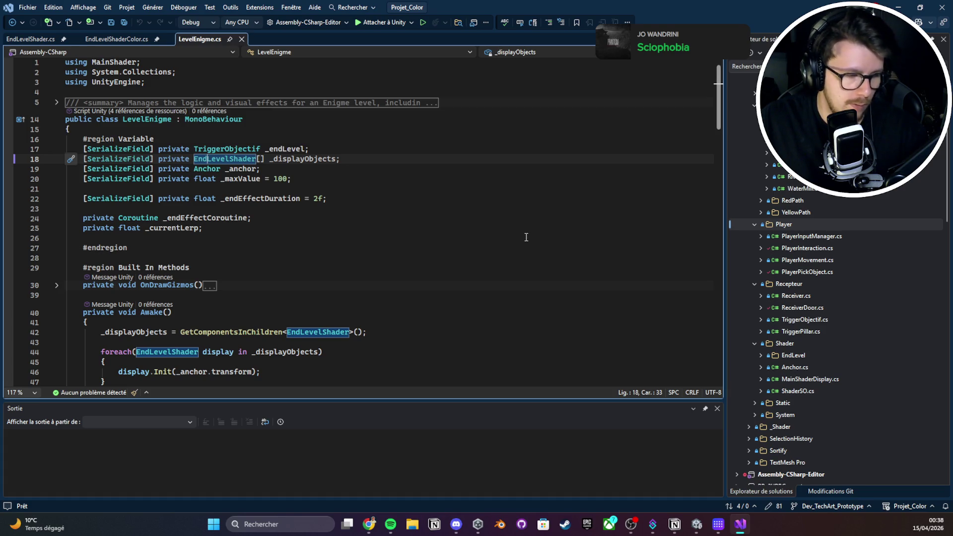
key("alt+Tab")
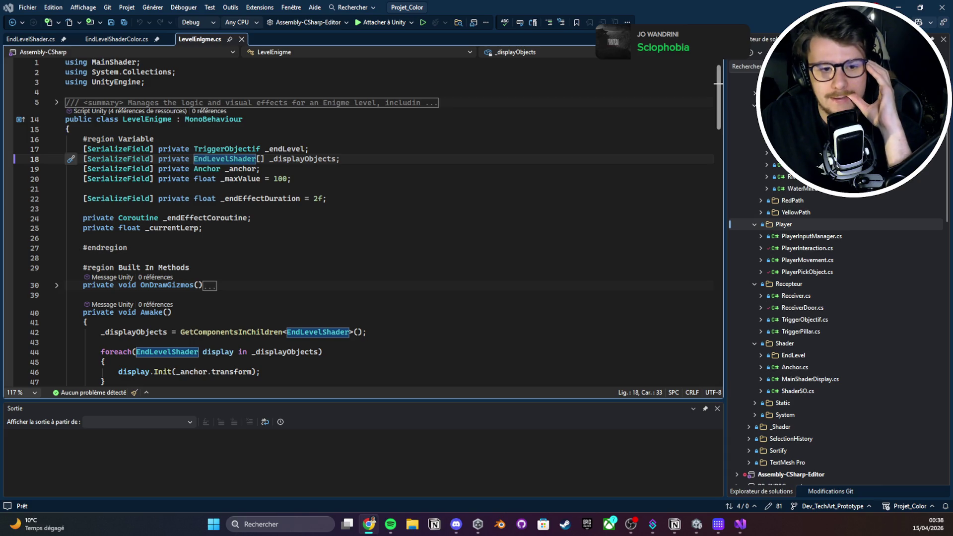
key("alt+Tab")
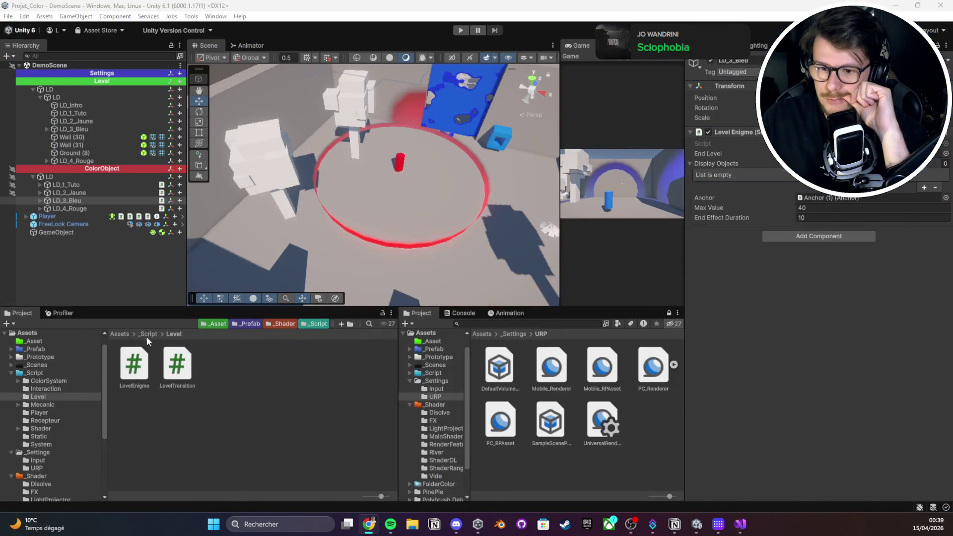
Look in the _Shader folder, then open New Scene from _Scenes
left_click(118, 333)
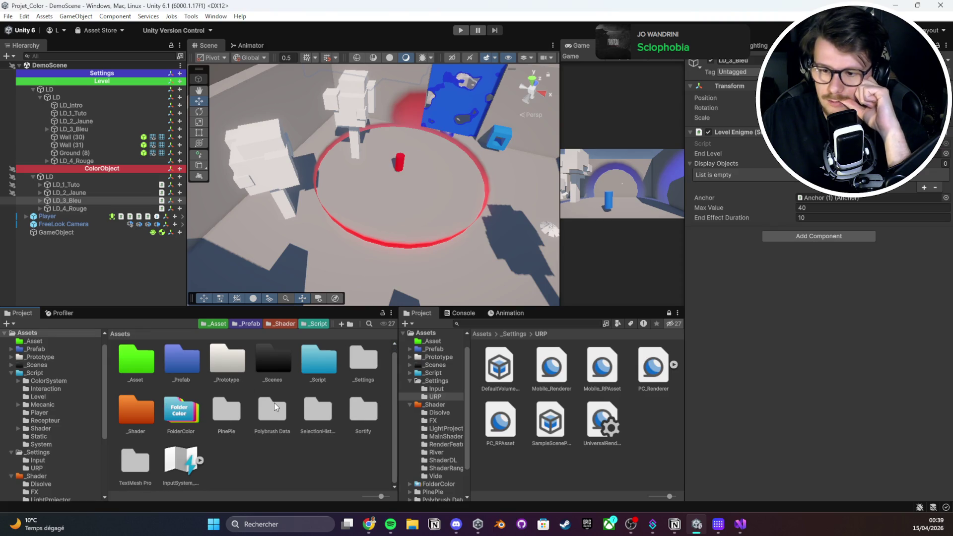
double_click(154, 419)
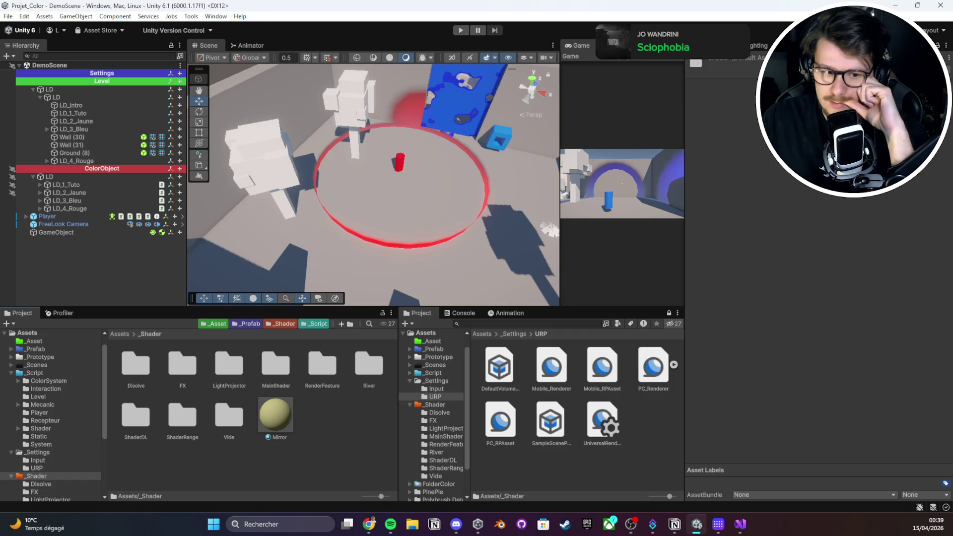
key("alt+Tab")
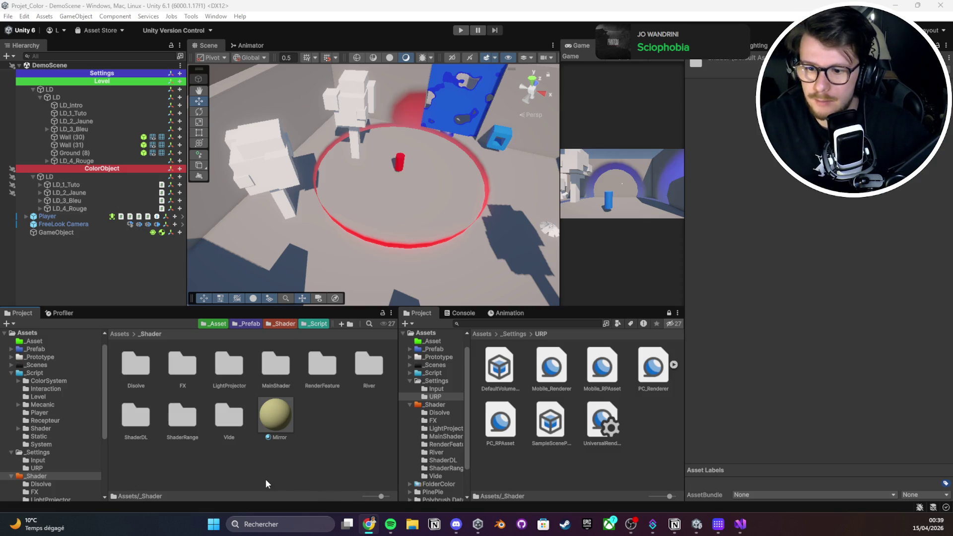
left_click(119, 334)
double_click(264, 379)
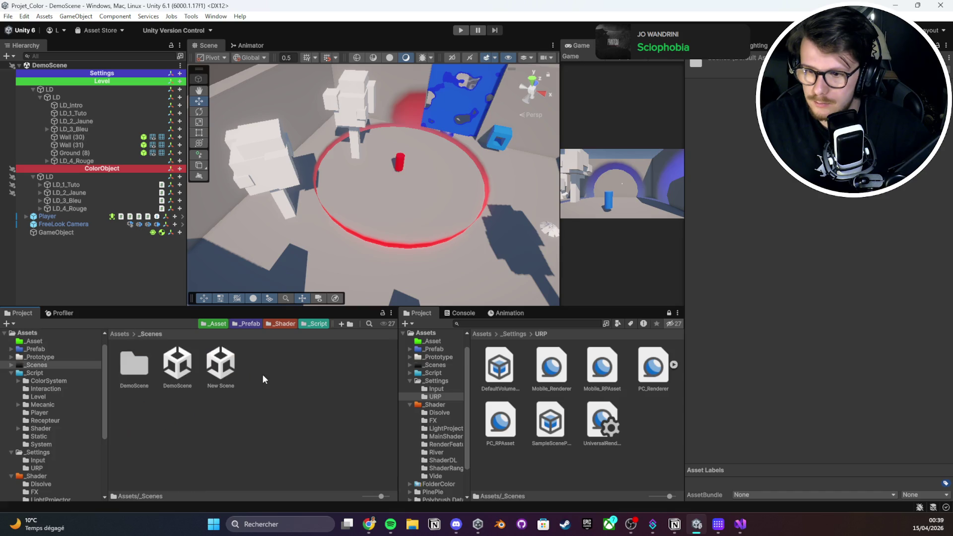
double_click(220, 365)
Create a new folder named 'Test' inside _Scenes
right_click(236, 449)
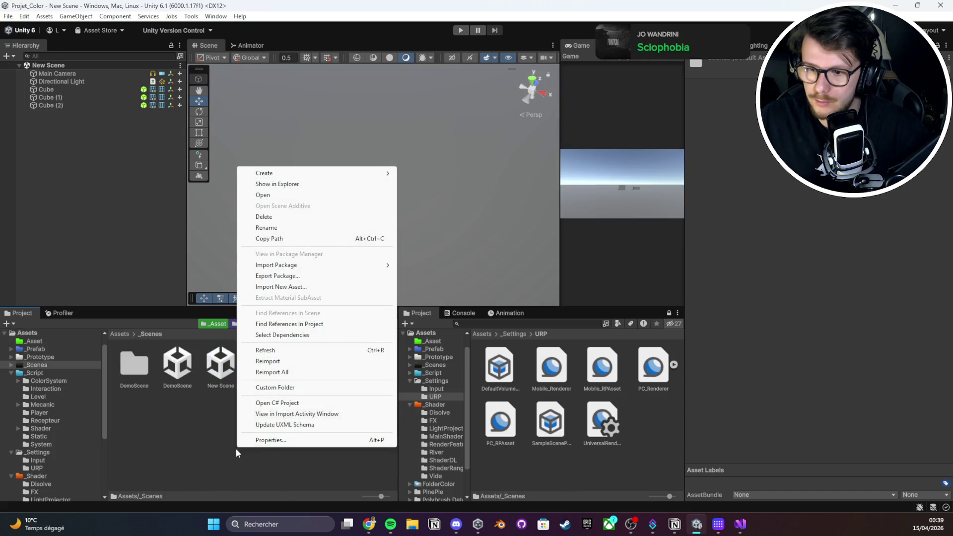
mouse_move(278, 172)
left_click(443, 171)
type("Test")
key("Return")
key("Return")
Create an Unlit Shader named WorldSwapZones in the Test folder
right_click(200, 389)
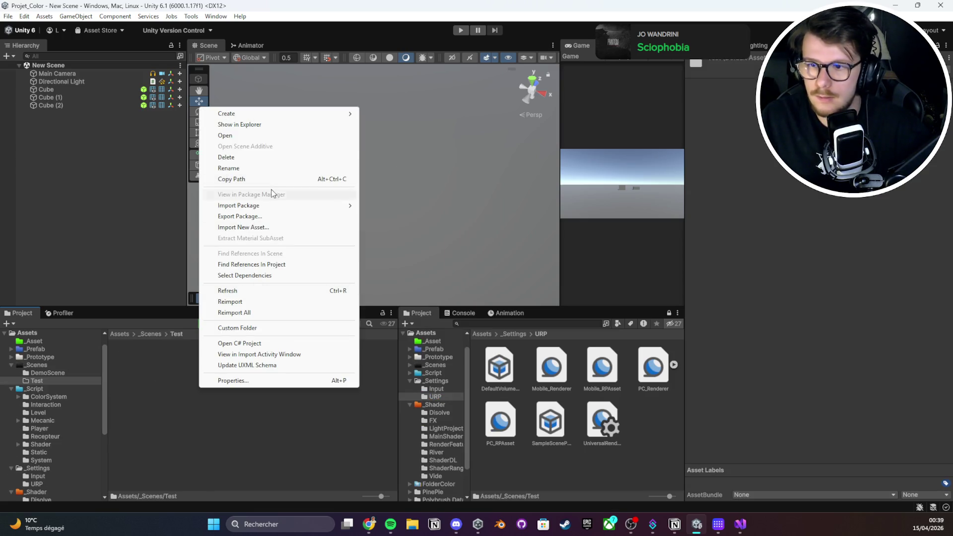
mouse_move(267, 113)
mouse_move(398, 263)
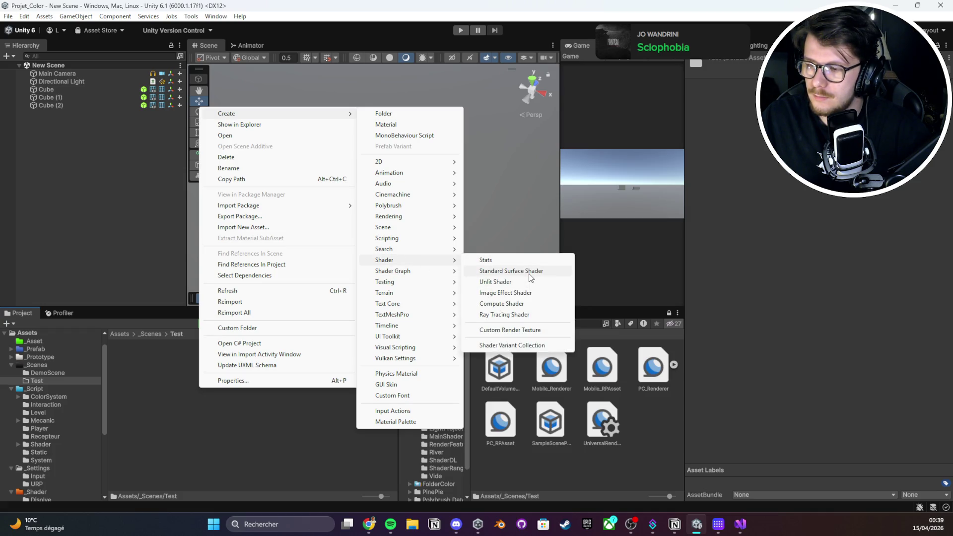
left_click(523, 282)
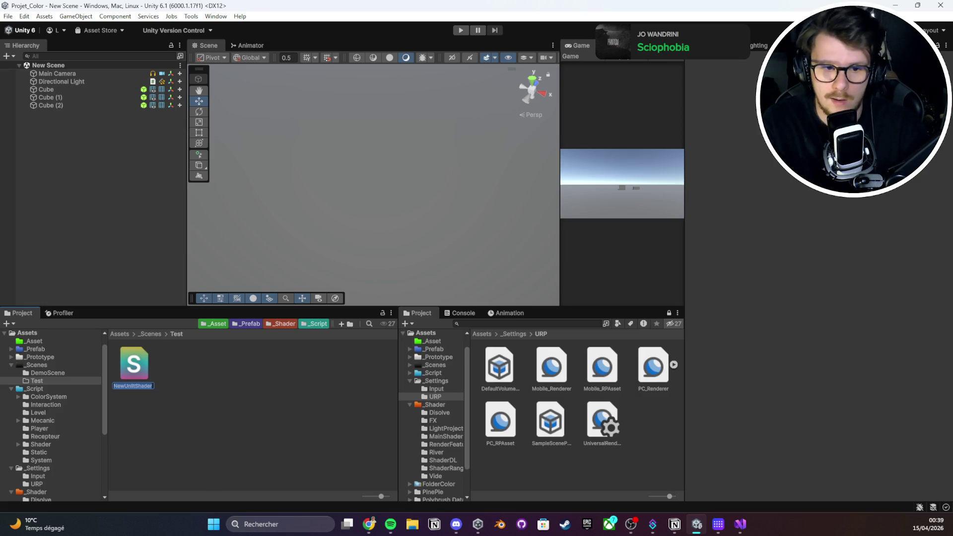
type("WorldSwap")
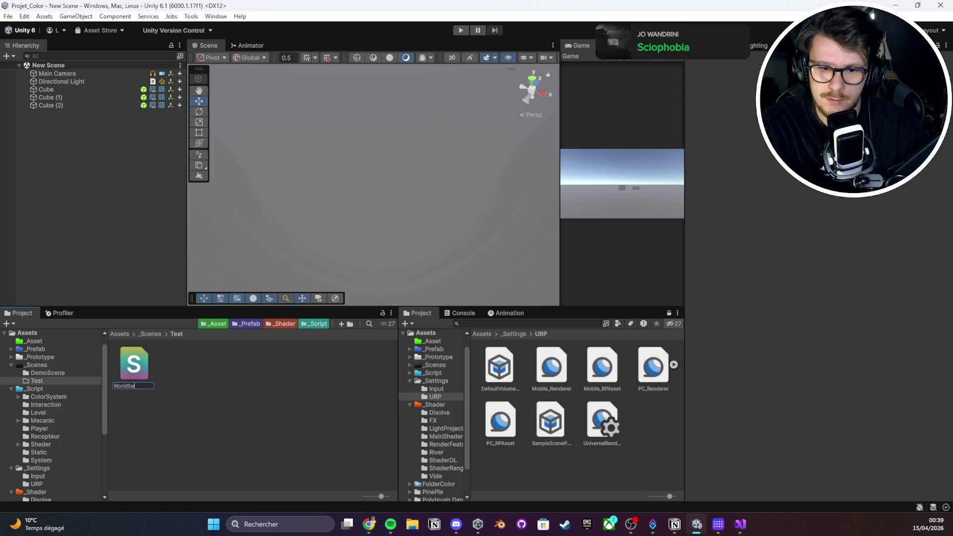
type("Zones")
key("Return")
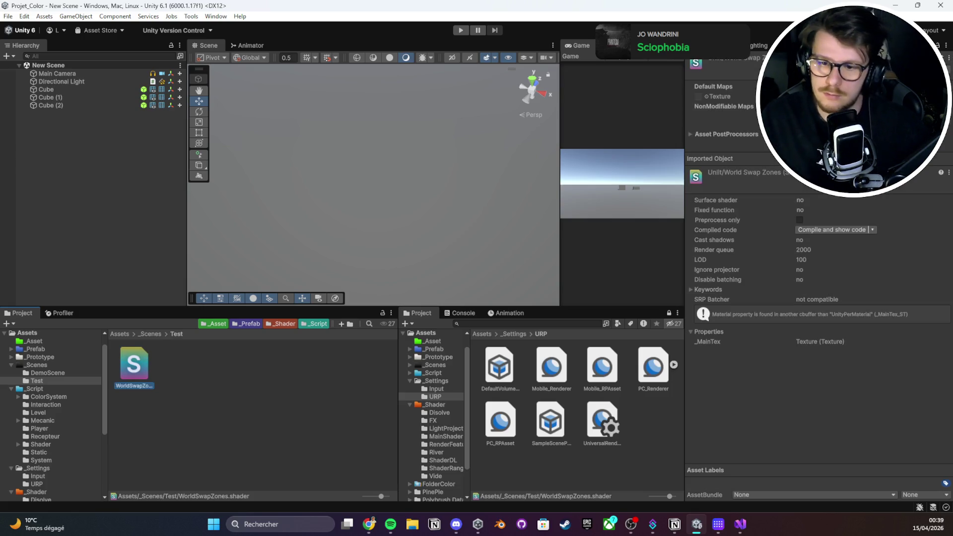
Replace WorldSwapZones' default code with the pasted full-screen HLSL and save it
double_click(134, 368)
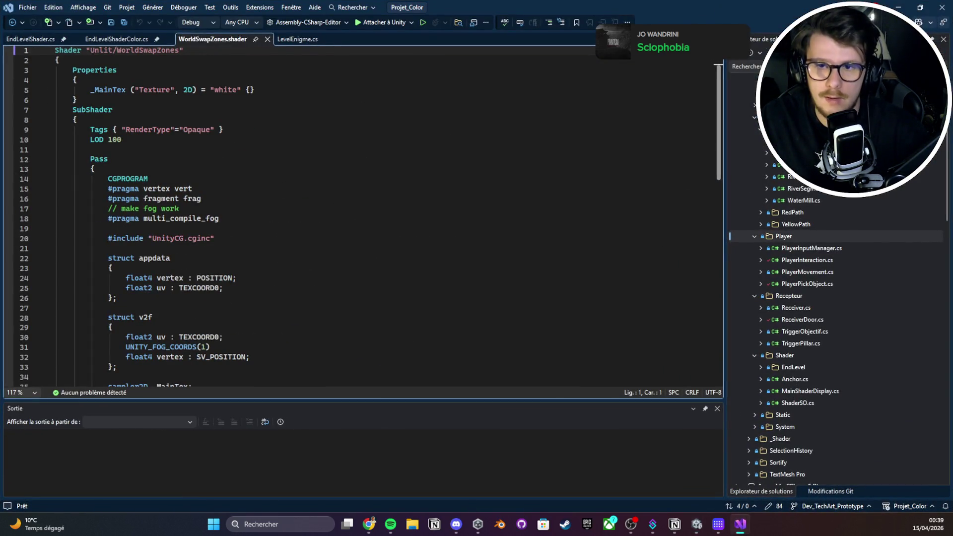
key("ctrl+a")
key("ctrl+v")
key("ctrl+s")
scroll(309, 195, "up", 20)
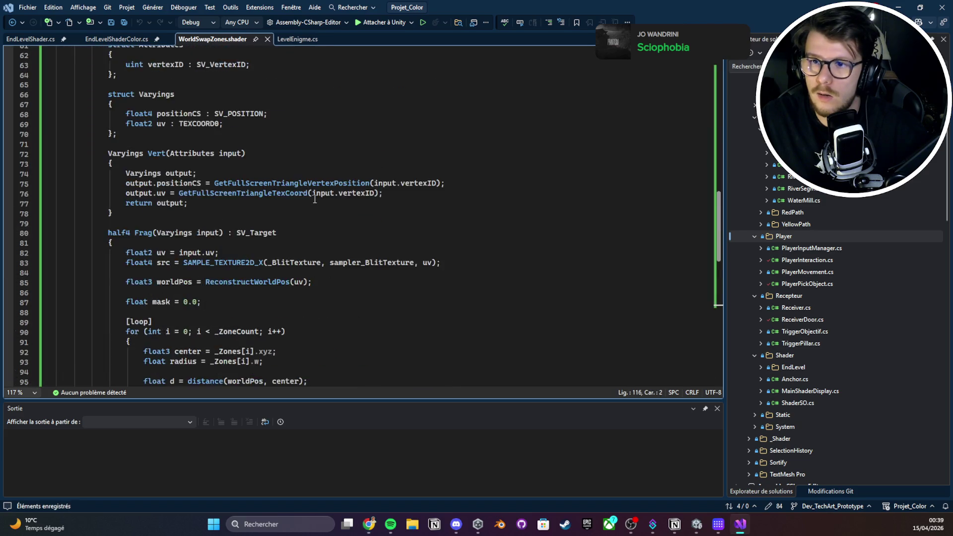
scroll(303, 194, "up", 4)
key("alt+Tab")
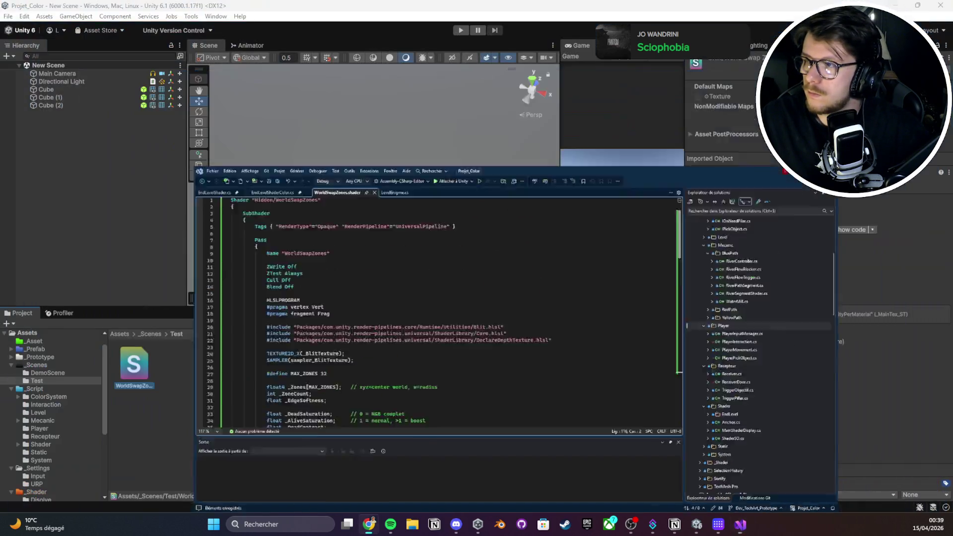
Open Blit.hlsl from the shader's compile error and review its code
left_click(745, 225)
double_click(735, 221)
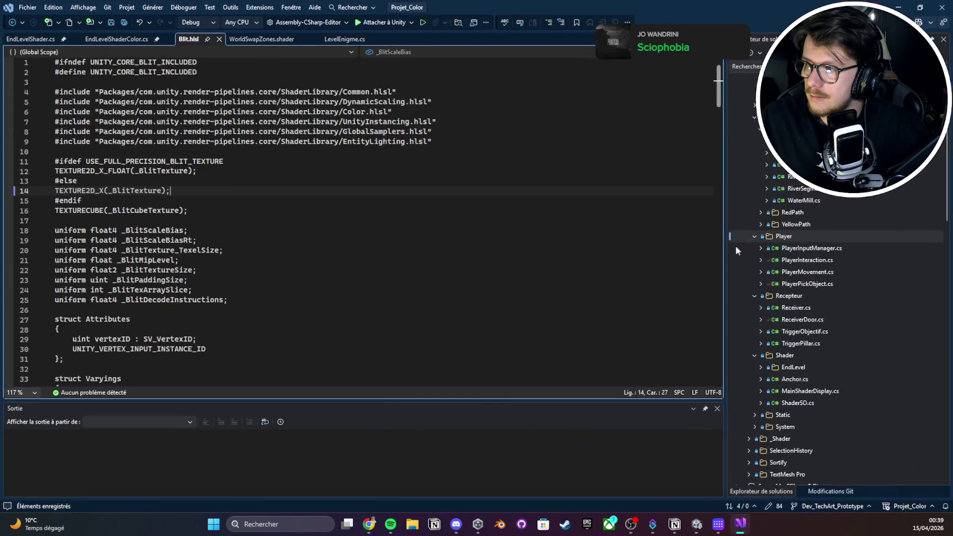
scroll(150, 223, "down", 3)
scroll(148, 214, "up", 3)
scroll(204, 171, "down", 10)
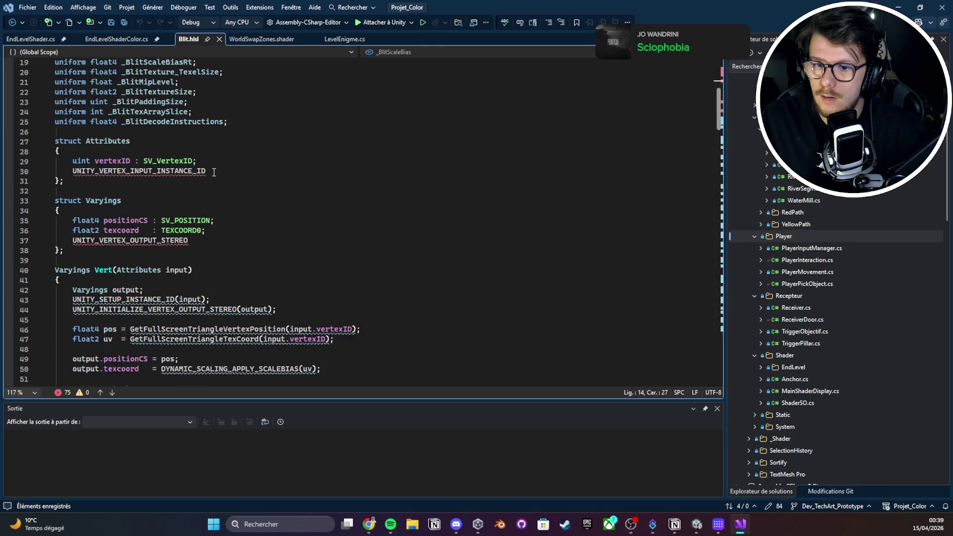
scroll(201, 167, "up", 12)
left_click(201, 168)
key("ctrl+a")
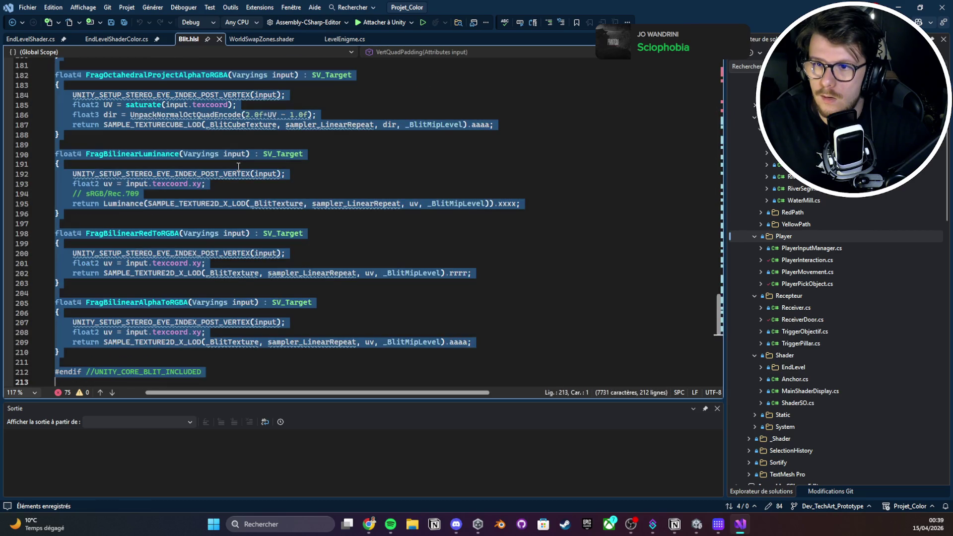
left_click(255, 175)
scroll(254, 179, "down", 8)
scroll(255, 164, "up", 20)
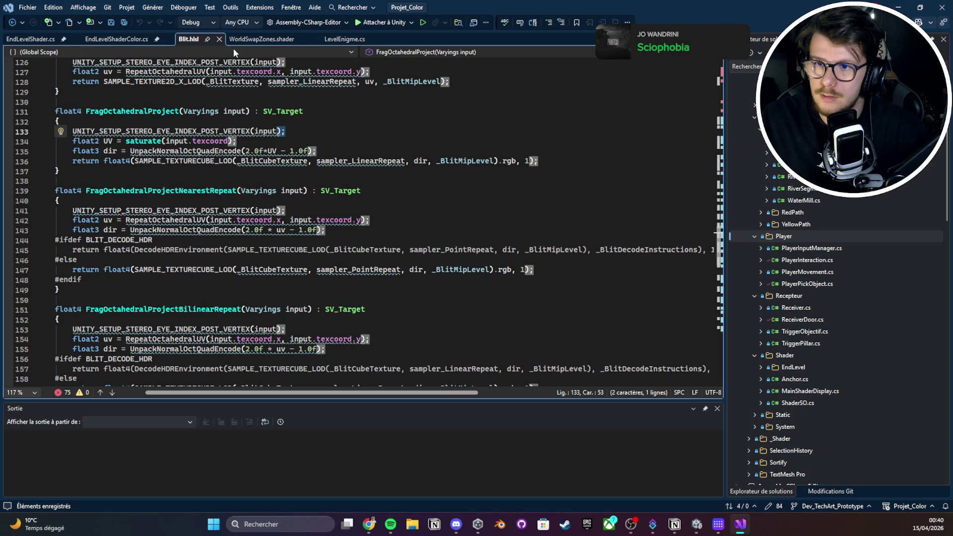
Close Blit.hlsl, re-save the WorldSwapZones shader, and minimize Visual Studio
left_click(219, 39)
scroll(241, 185, "down", 20)
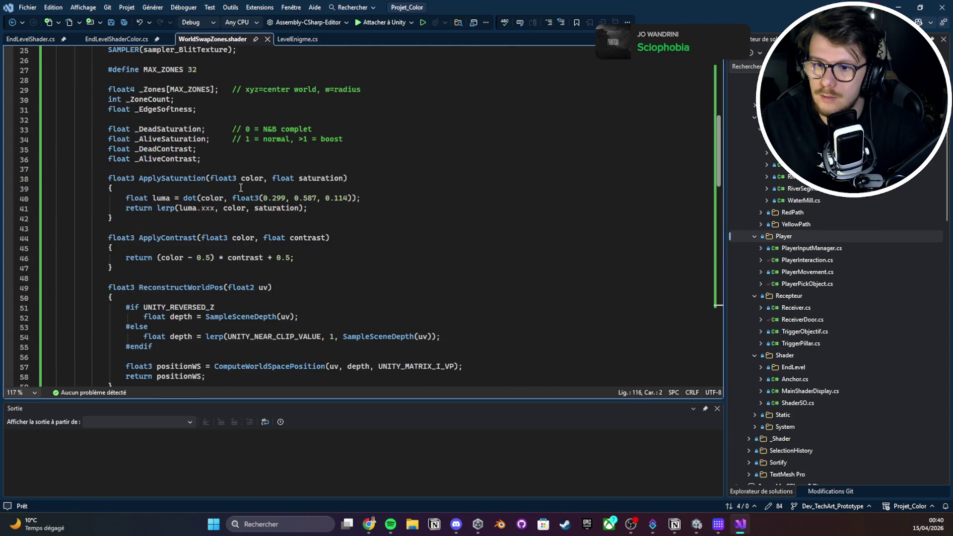
scroll(241, 224, "up", 17)
scroll(427, 164, "up", 6)
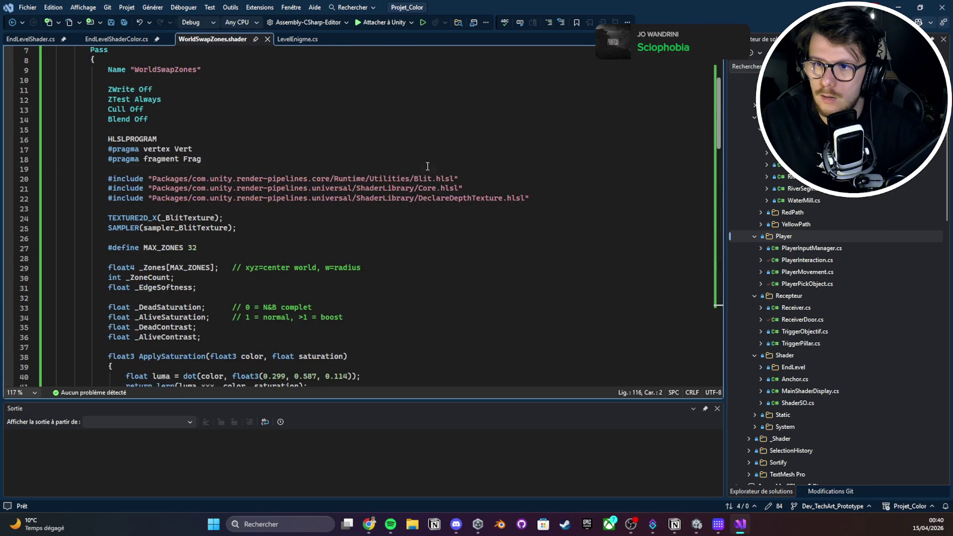
key("ctrl+a")
left_click(347, 124)
key("ctrl+s")
left_click(900, 7)
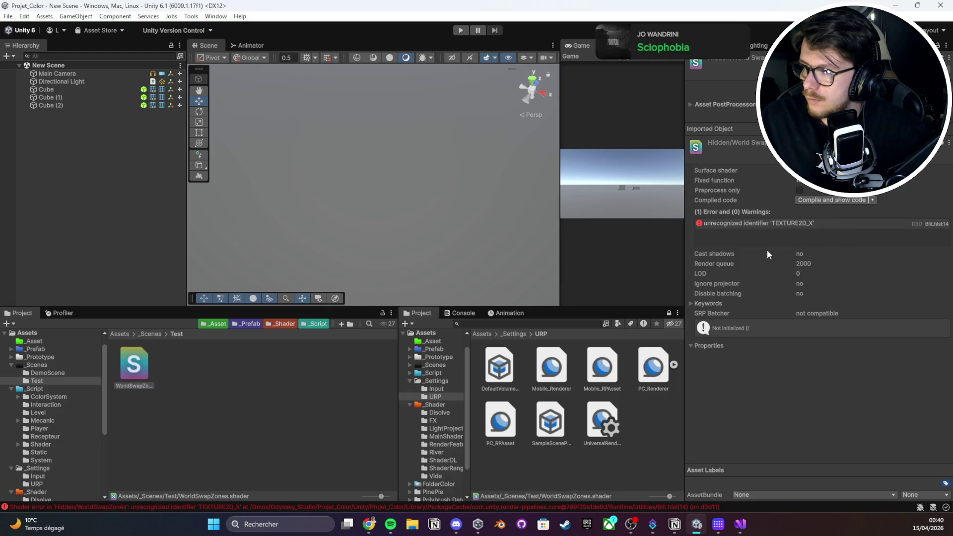
Reopen Blit.hlsl from the error, close it, and re-save the WorldSwapZones shader
double_click(776, 221)
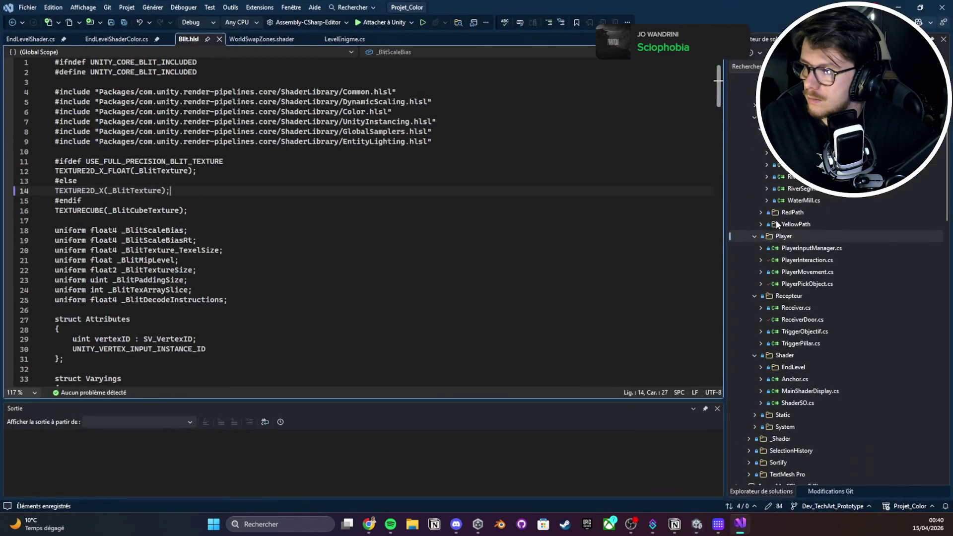
left_click(219, 39)
scroll(184, 227, "up", 20)
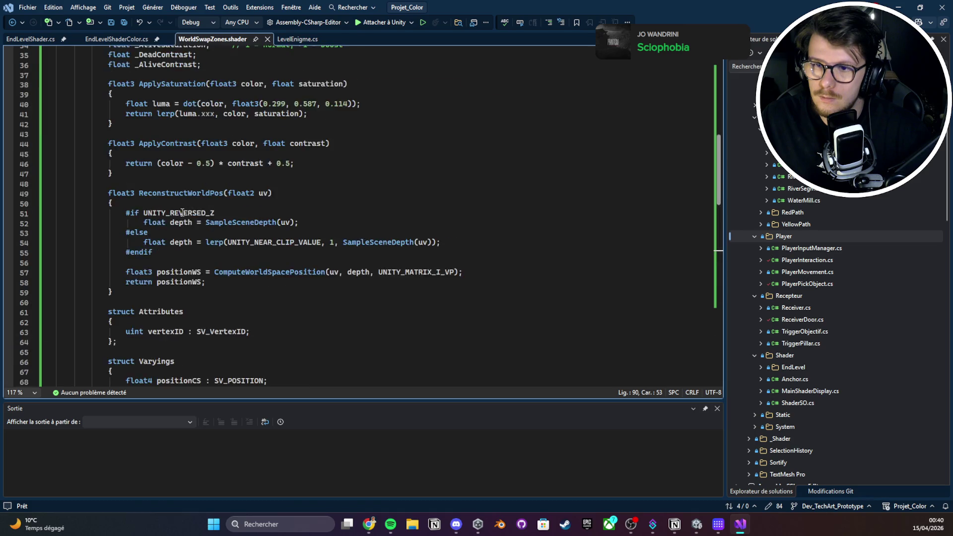
key("ctrl+s")
double_click(152, 50)
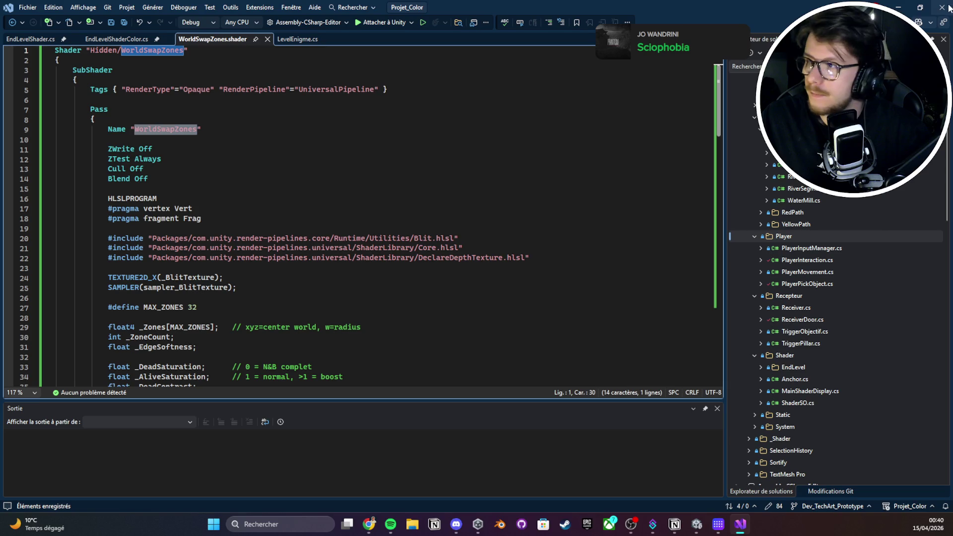
key("alt+Tab")
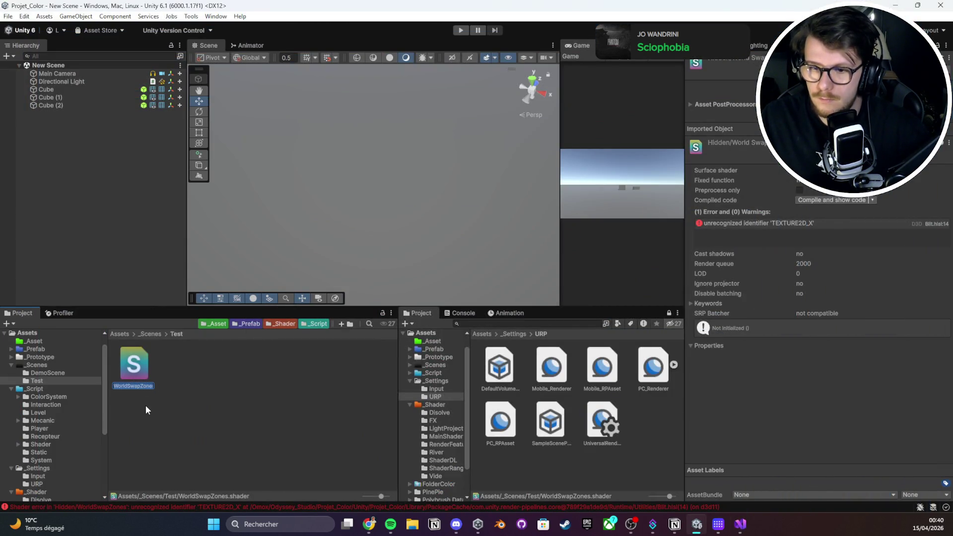
Show the full TEXTURE2D_X error details in the Console and open Blit.hlsl at line 14
double_click(134, 368)
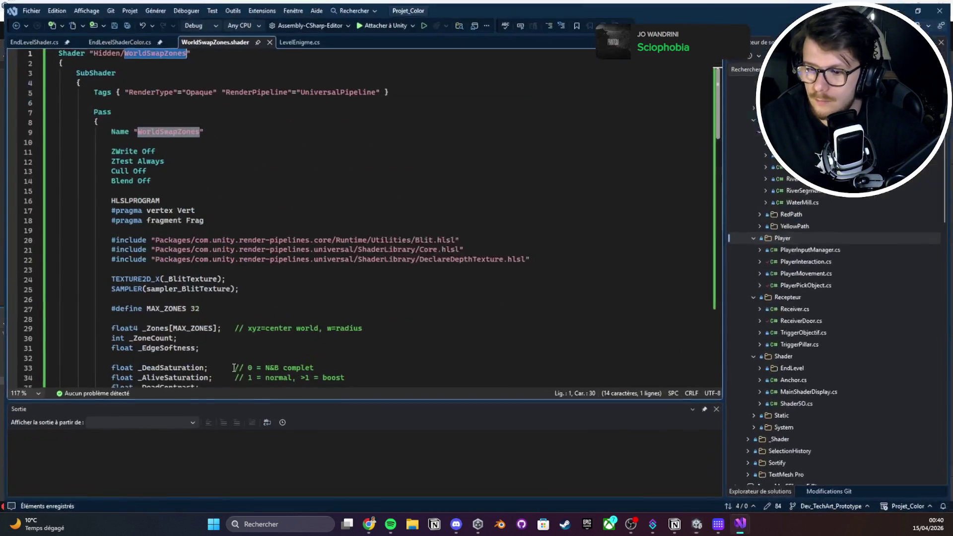
mouse_move(739, 527)
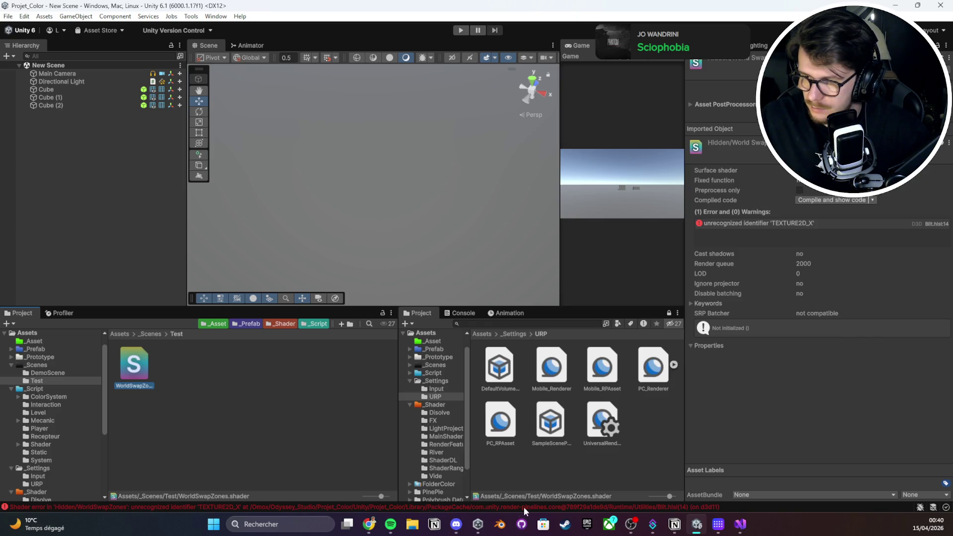
left_click(599, 506)
left_click(503, 344)
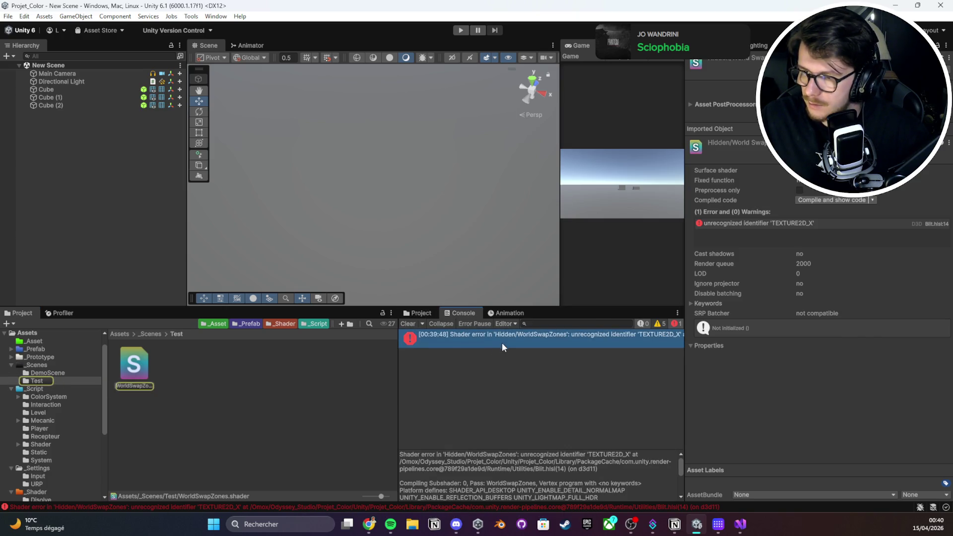
double_click(418, 343)
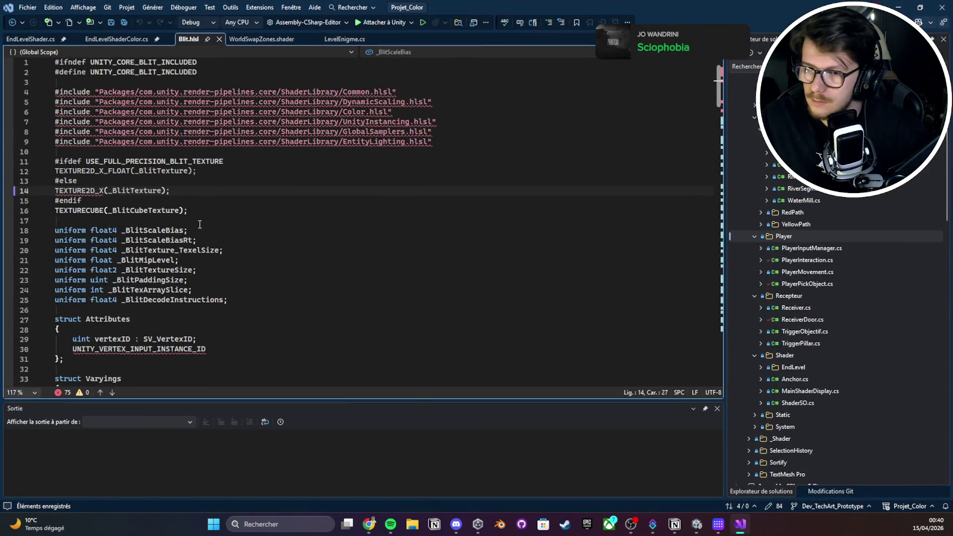
Switch back to WorldSwapZones.shader and scroll through its HLSL block
left_click(262, 39)
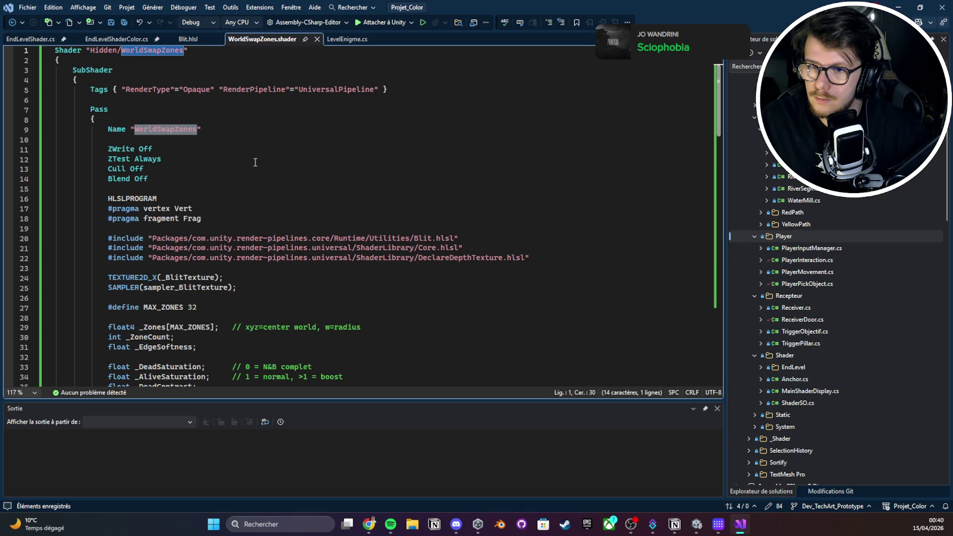
left_click(248, 127)
scroll(248, 128, "down", 4)
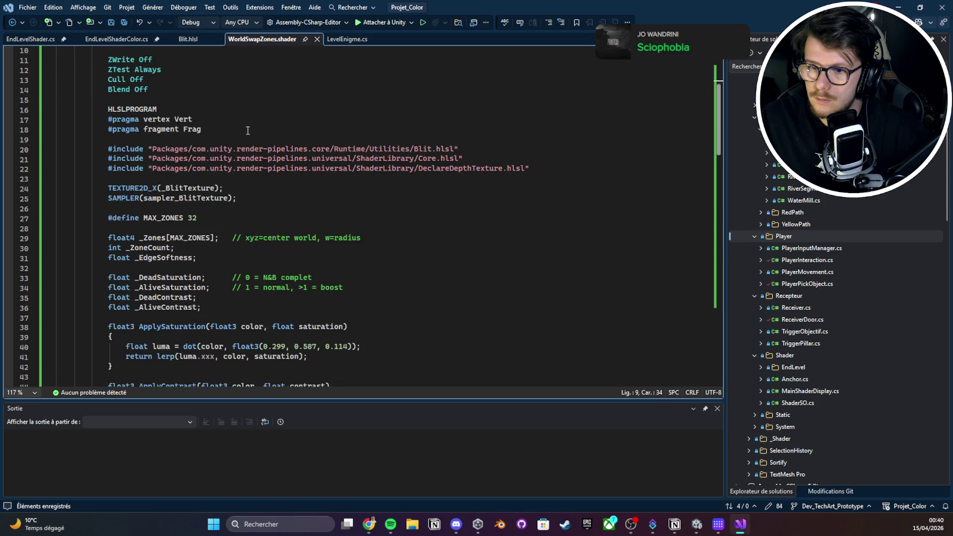
scroll(248, 130, "down", 20)
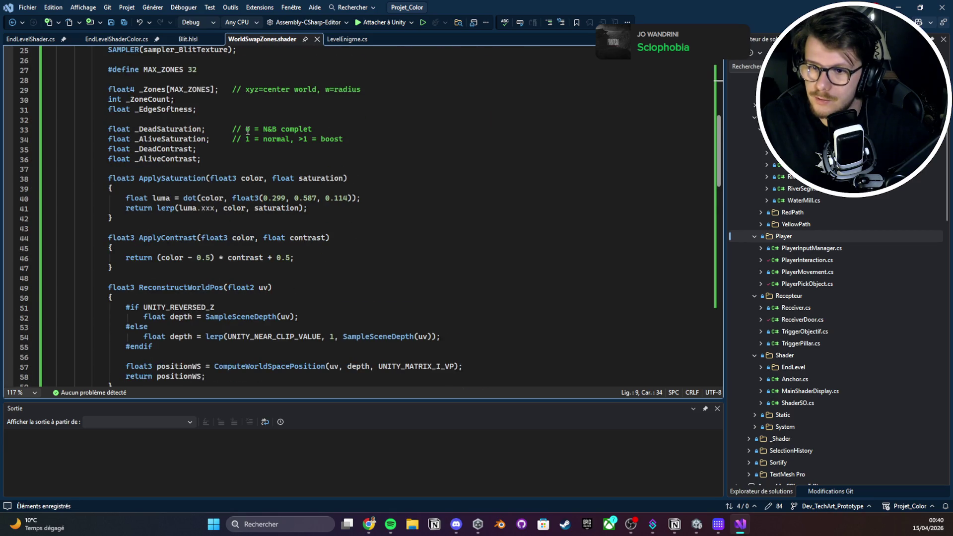
scroll(248, 130, "down", 7)
scroll(247, 198, "up", 5)
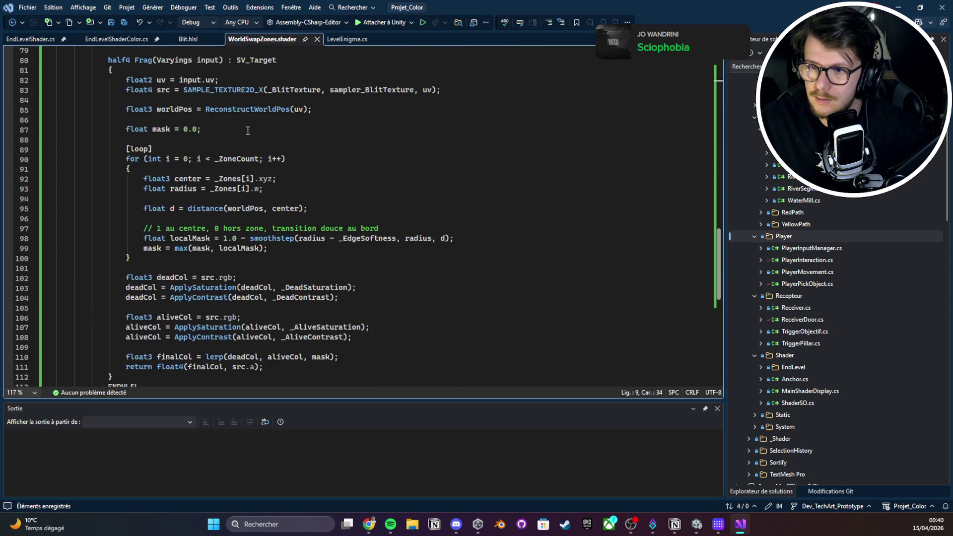
scroll(248, 278, "down", 3)
left_click(231, 298)
scroll(238, 298, "up", 20)
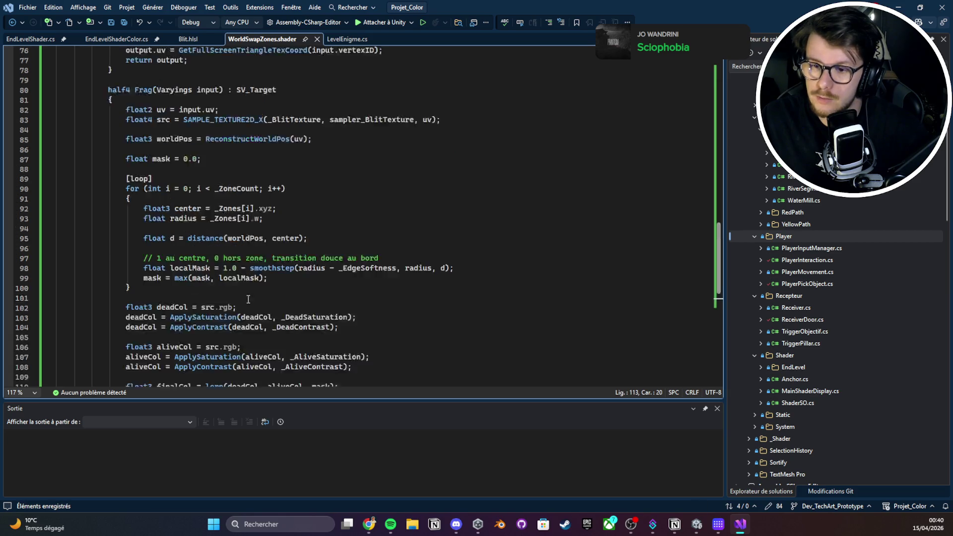
scroll(242, 301, "up", 2)
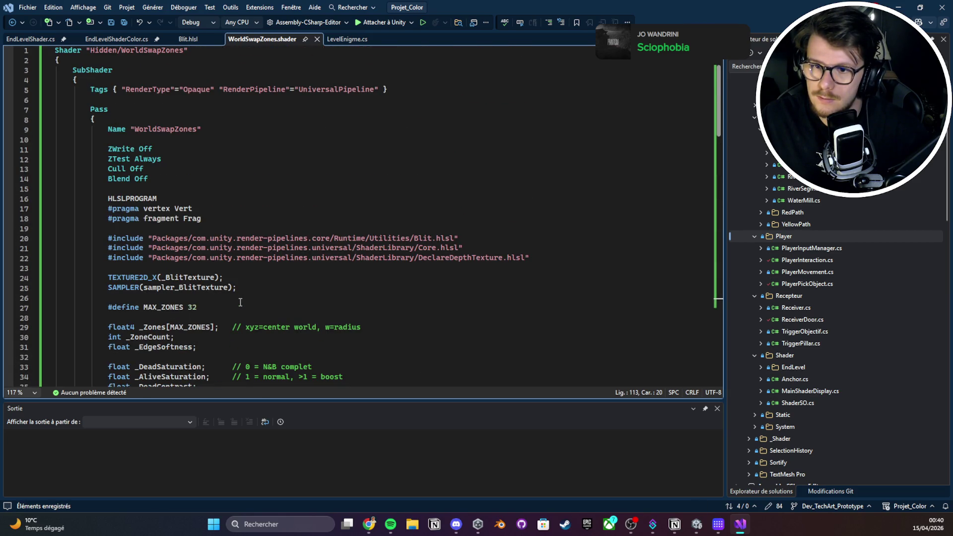
scroll(257, 137, "down", 3)
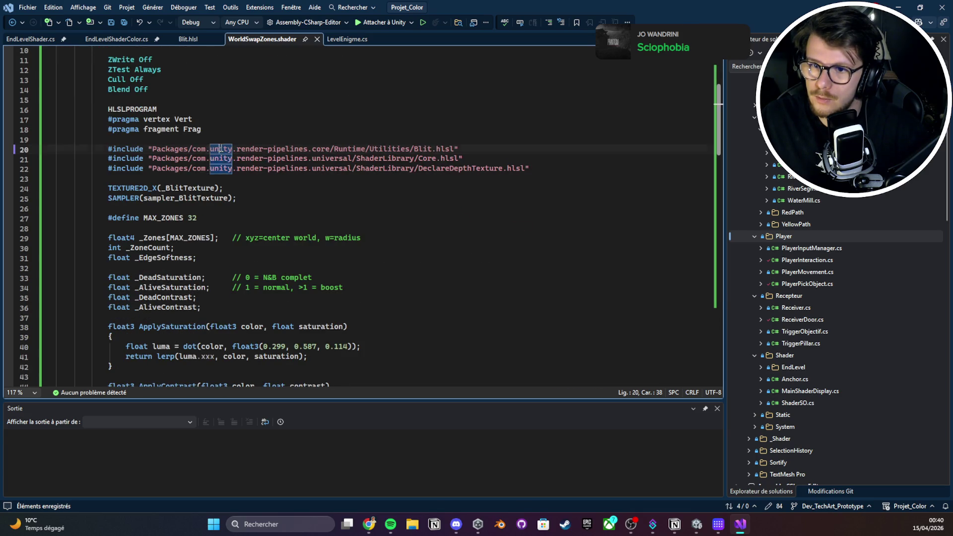
Delete the Blit.hlsl include line, then undo to restore it
double_click(424, 149)
triple_click(423, 150)
left_click_drag(59, 149, 509, 149)
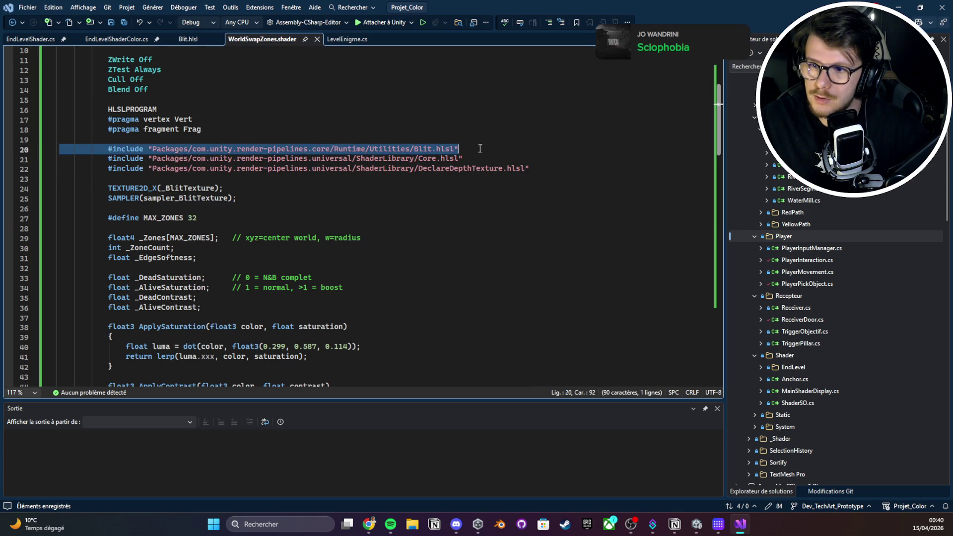
key("Delete")
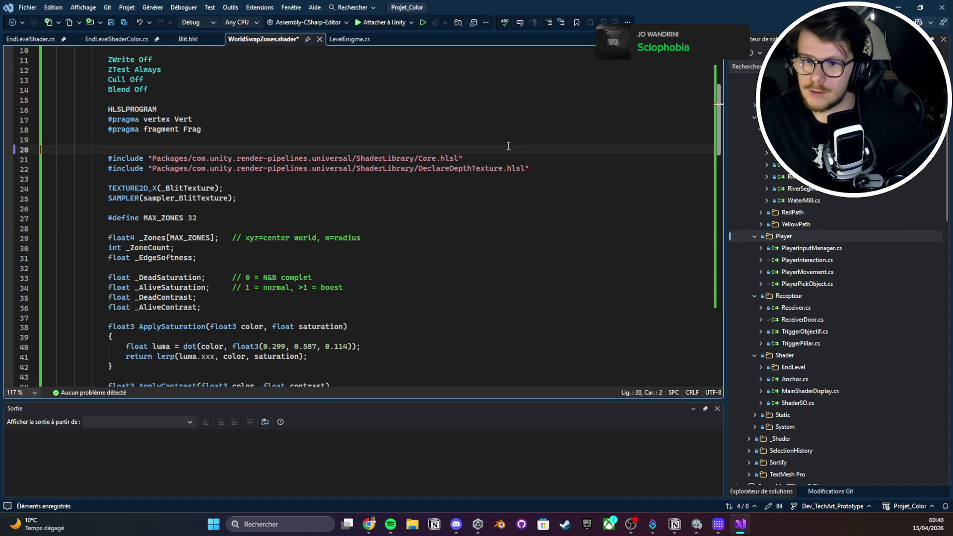
key("ctrl+z")
key("ctrl+z")
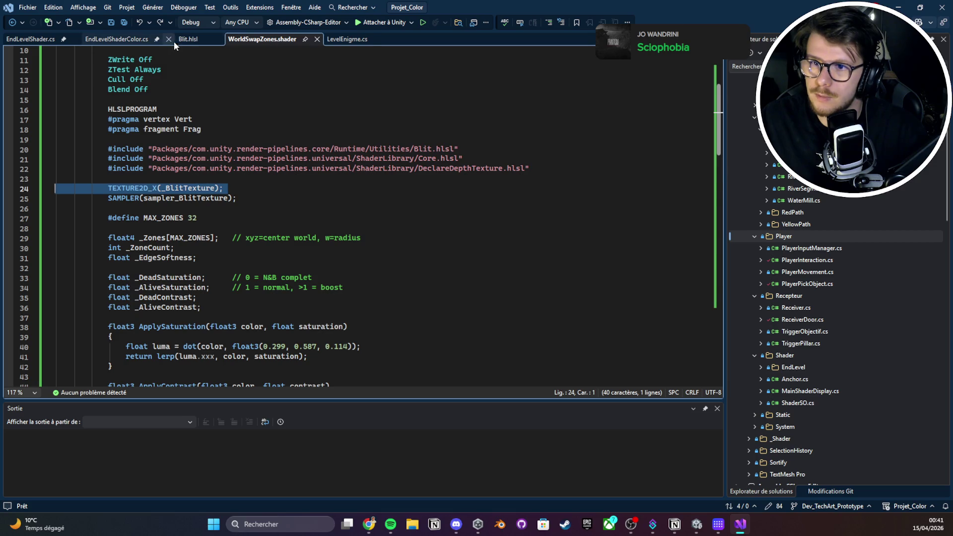
Compare the shader's line 24 TEXTURE2D_X(_BlitTexture) declaration against Blit.hlsl's, then return to Unity
left_click(177, 39)
left_click(251, 39)
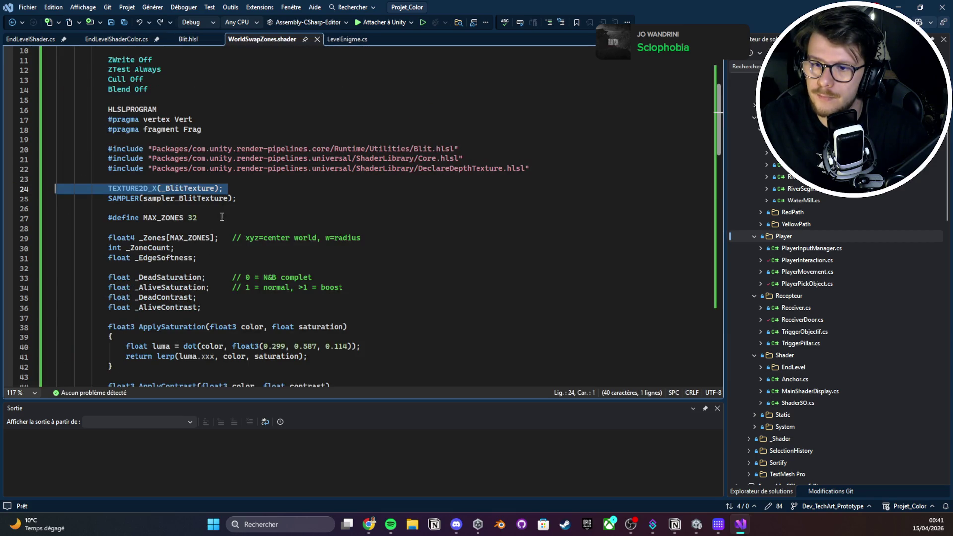
double_click(207, 189)
scroll(313, 204, "up", 3)
scroll(312, 204, "down", 2)
triple_click(162, 220)
left_click(192, 42)
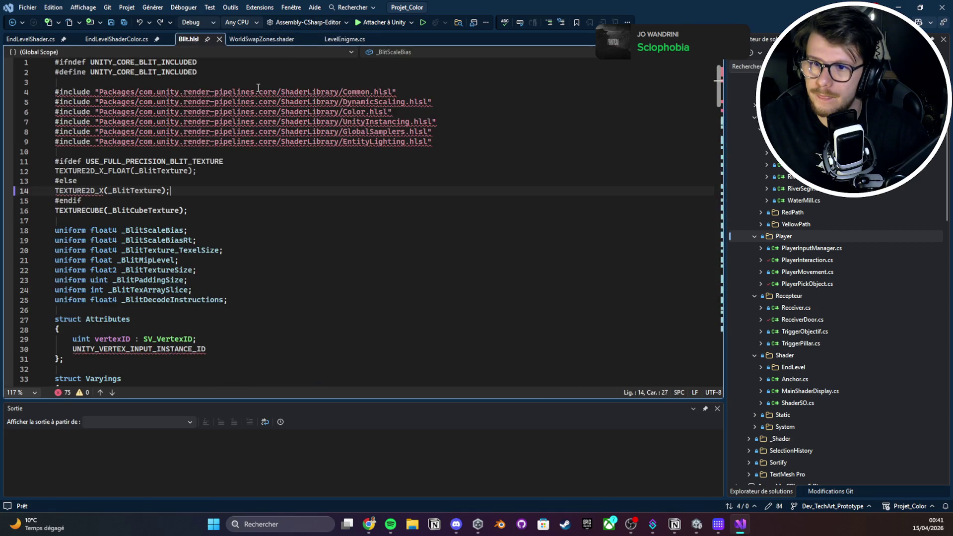
left_click(254, 39)
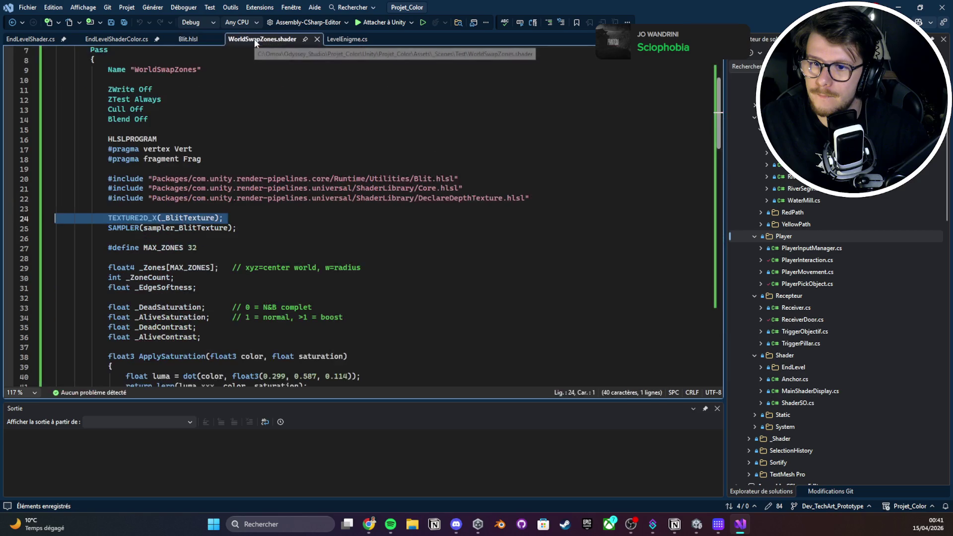
left_click(195, 39)
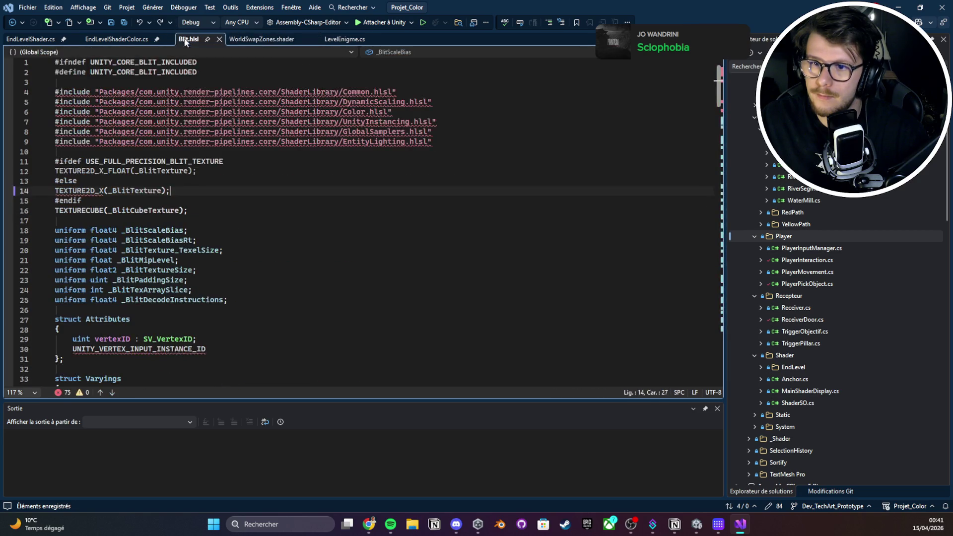
left_click(229, 40)
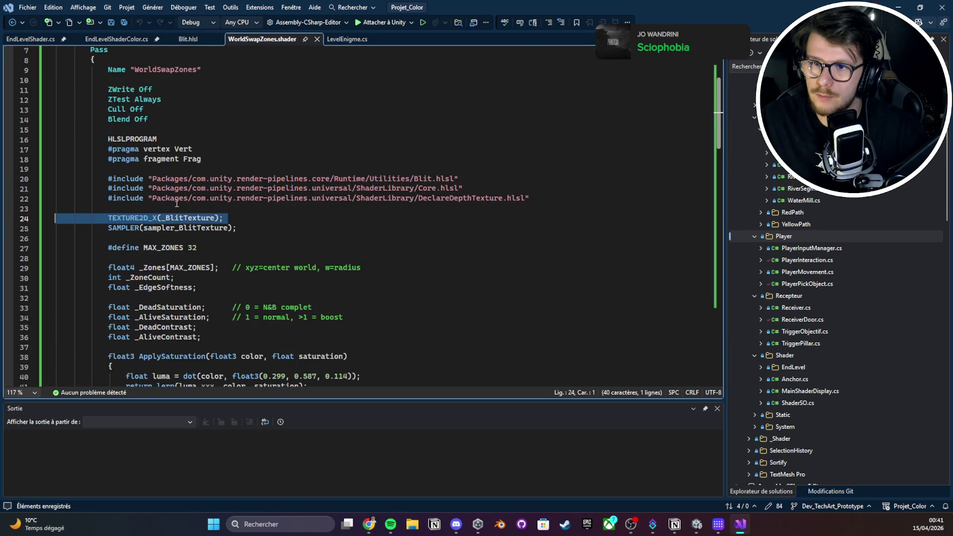
key("Escape")
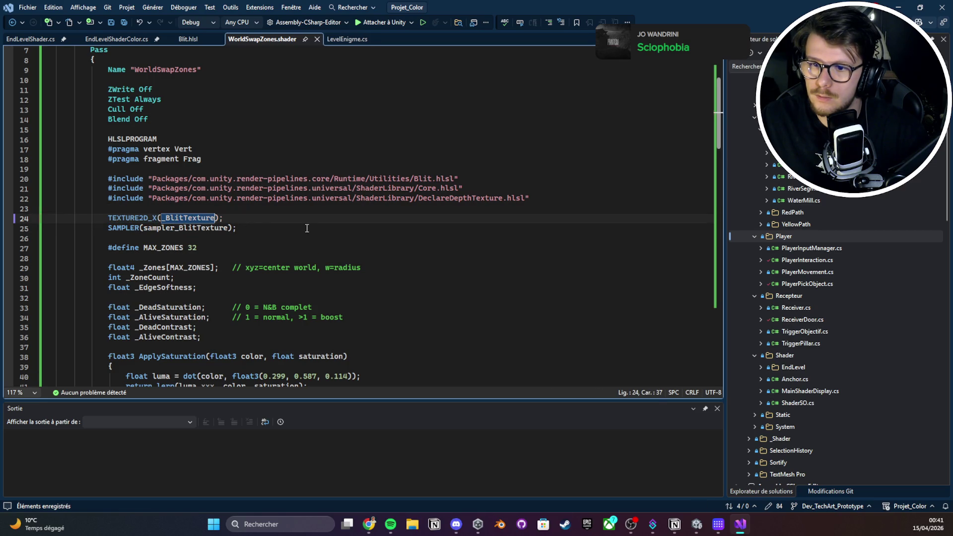
left_click(899, 8)
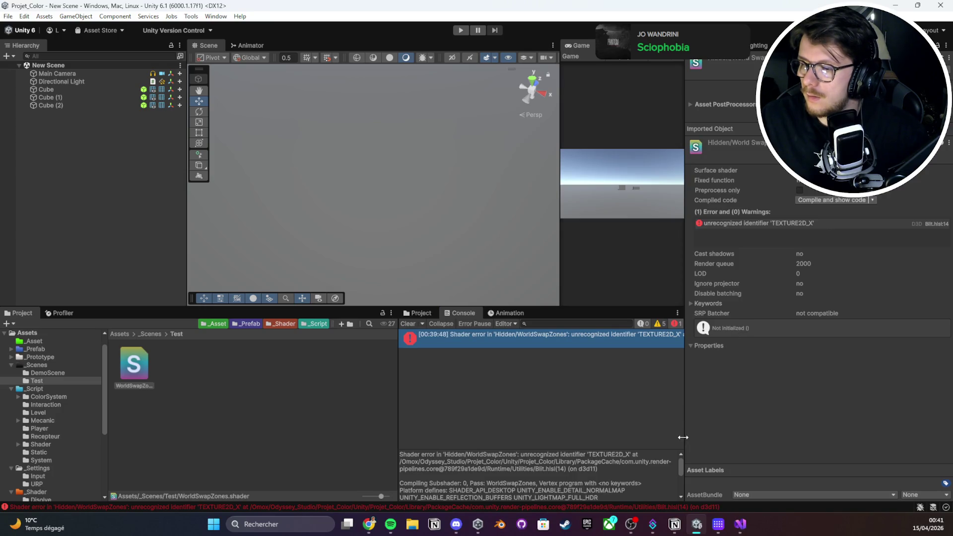
Remove the Blit.hlsl include line from the shader and save
left_click(740, 524)
left_click(268, 198)
triple_click(459, 176)
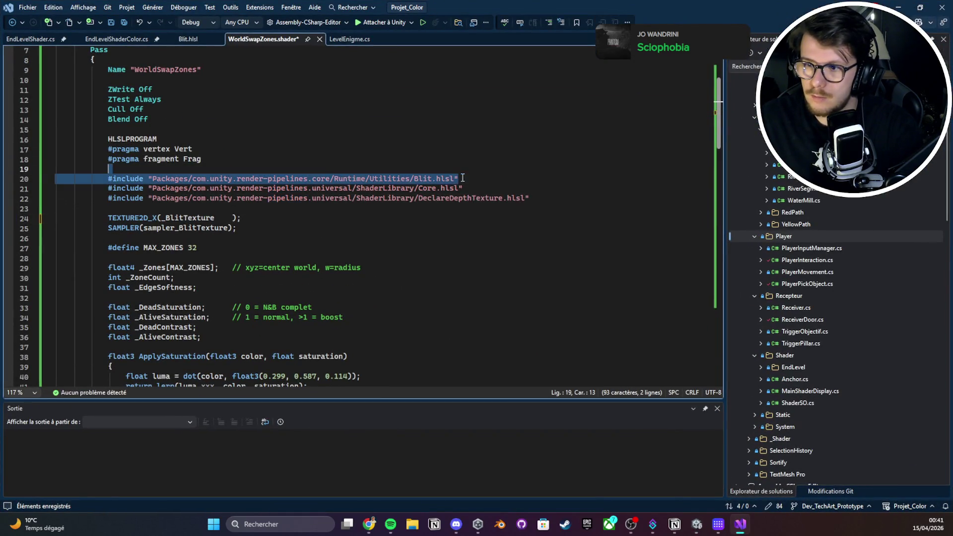
key("BackSpace")
key("ctrl+s")
left_click(900, 6)
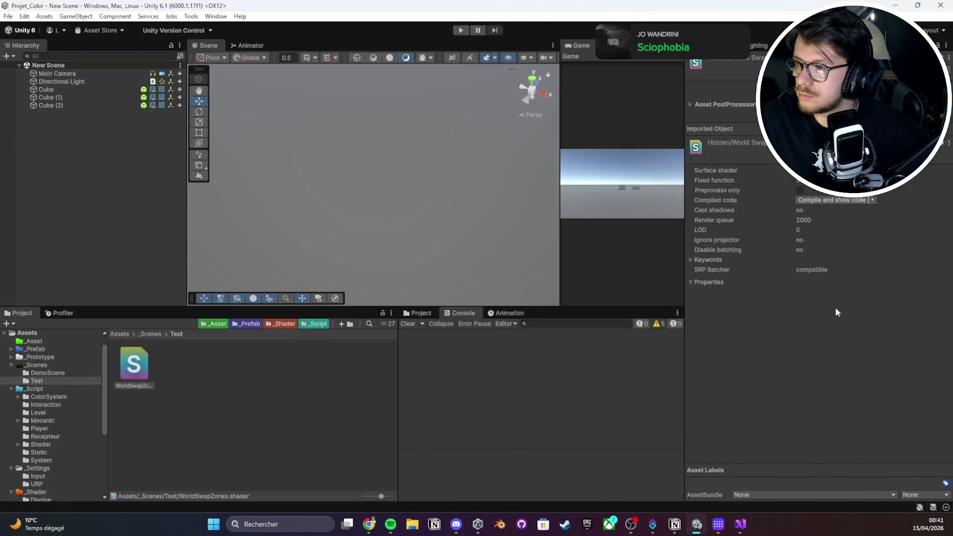
Create a material named Hidden_WorldSwapZones in the Test folder
right_click(144, 356)
mouse_move(234, 85)
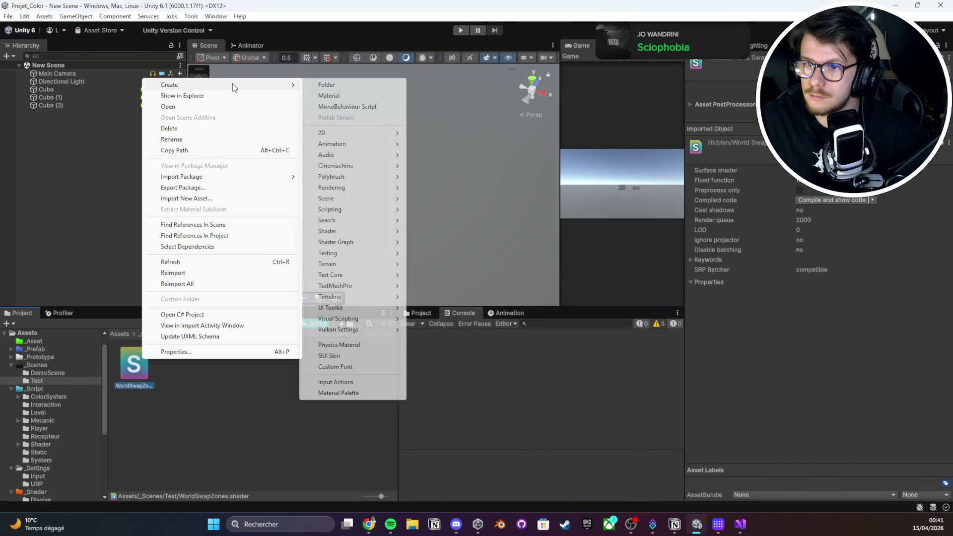
left_click(325, 93)
key("Return")
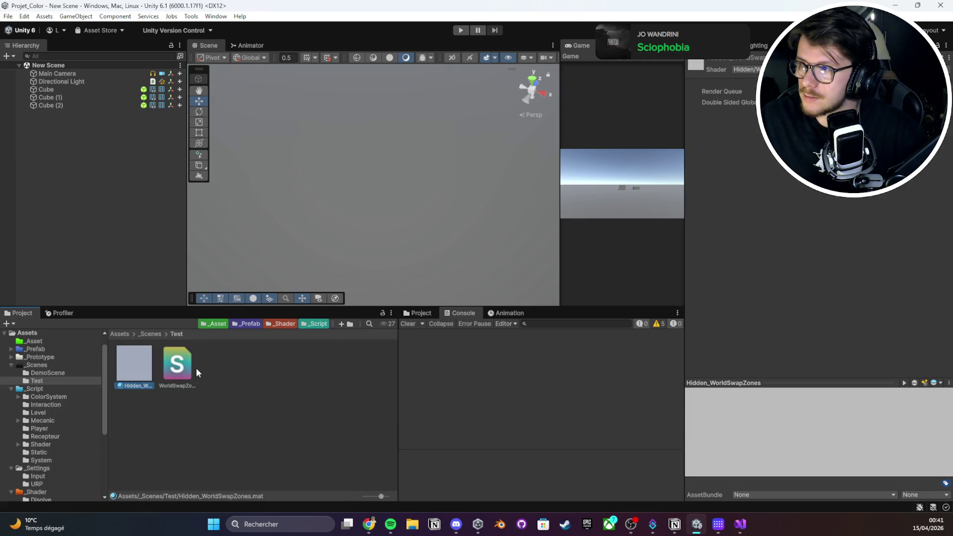
Delete the shader's TEXTURE2D_X(_BlitTexture) declaration line and save
left_click(177, 367)
double_click(177, 367)
left_click(236, 227)
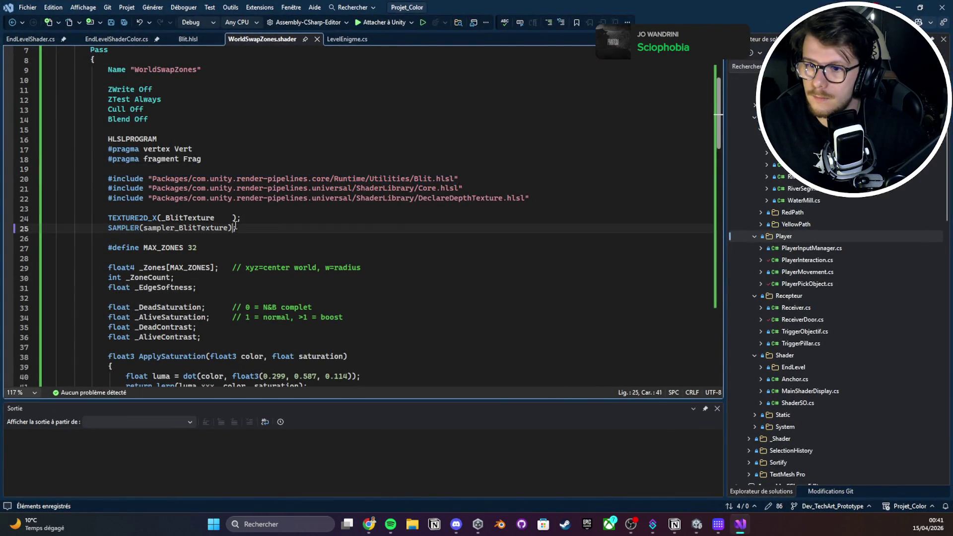
left_click_drag(240, 218, 234, 212)
key("Delete")
key("ctrl+s")
key("alt+Tab")
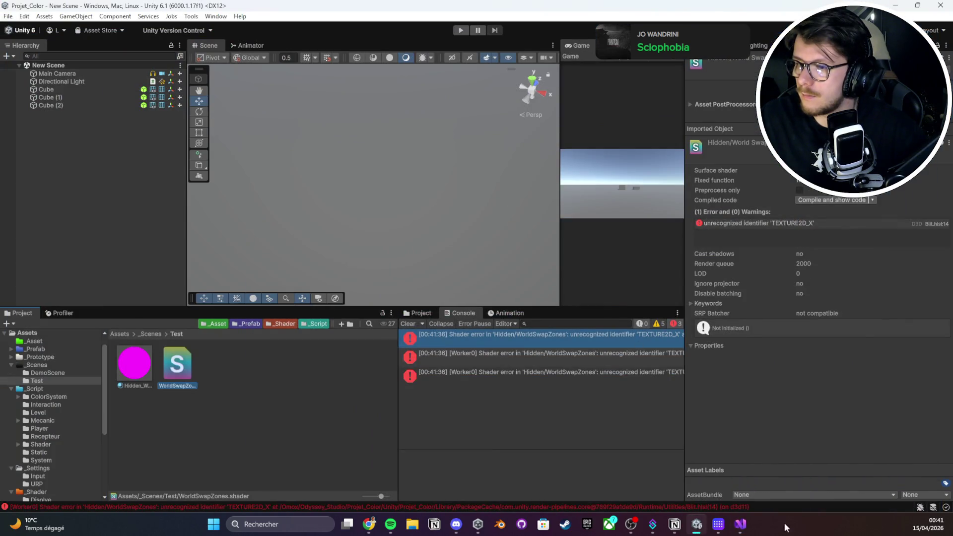
left_click(720, 528)
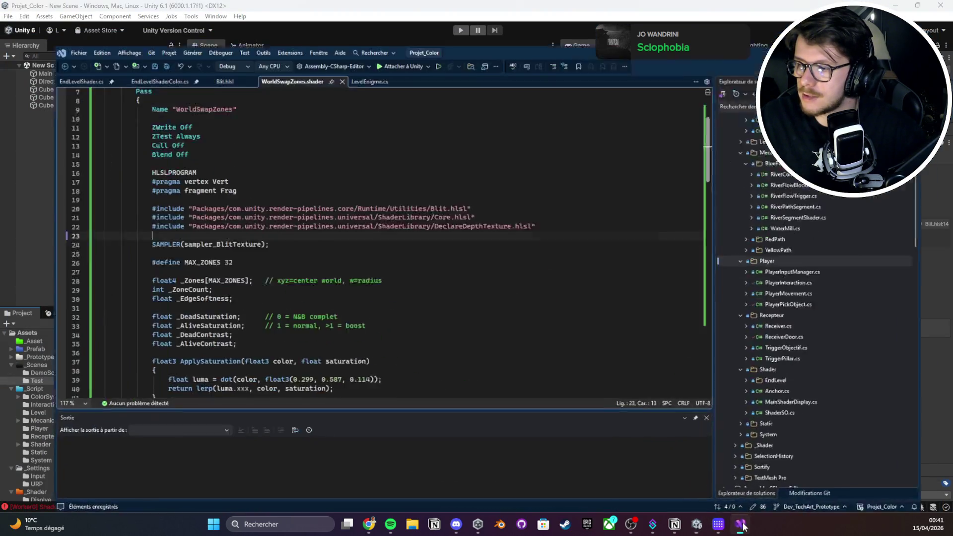
Undo the deletion so TEXTURE2D_X(_BlitTexture) is back on line 24, above the SAMPLER line
key("ctrl+z")
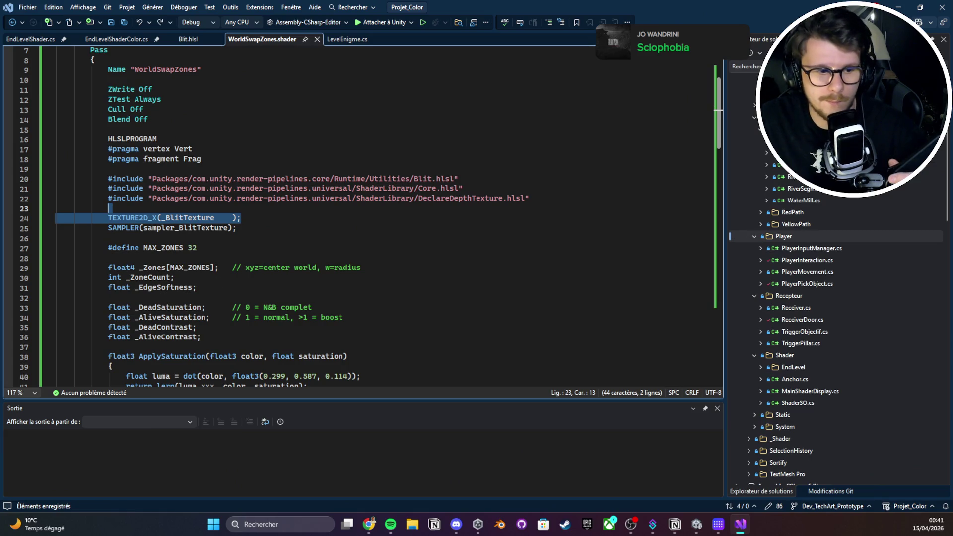
key("alt+Tab")
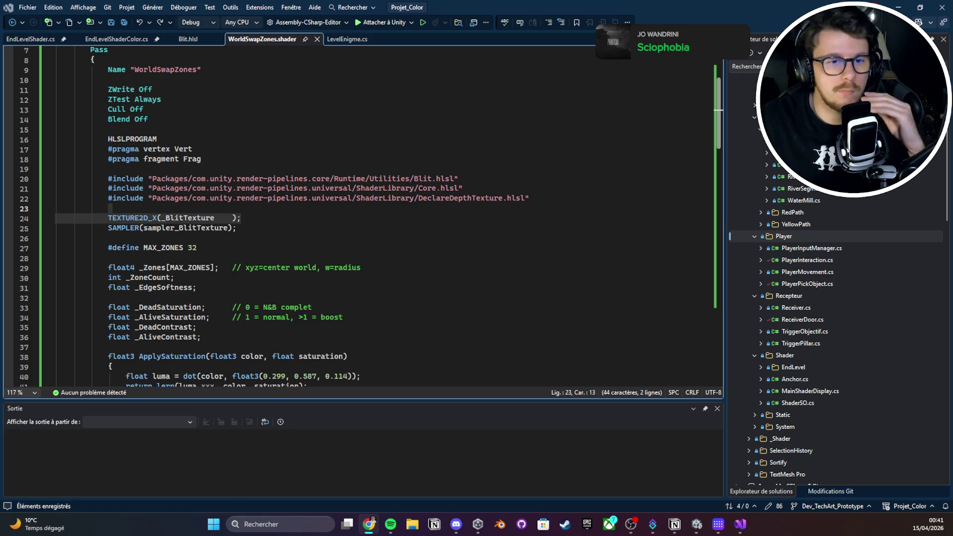
key("alt+Tab")
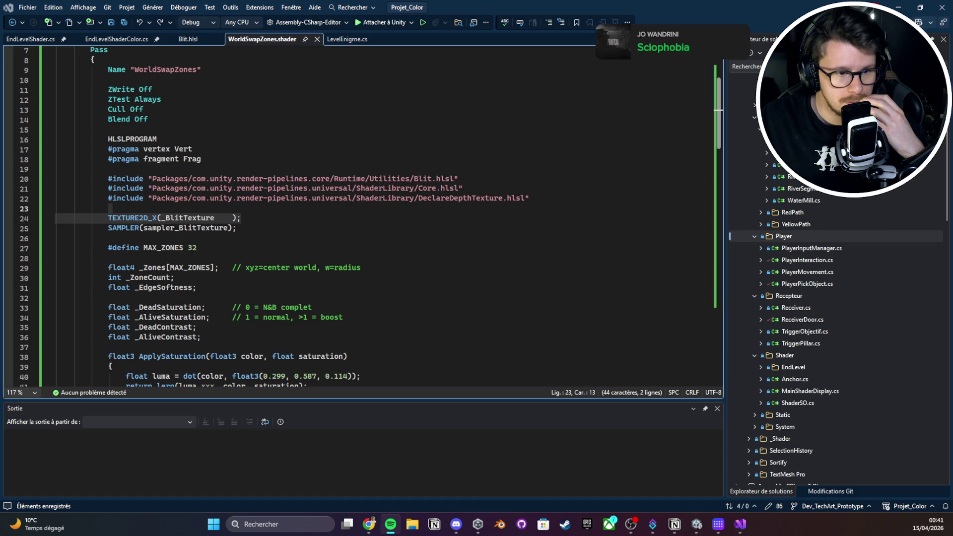
key("alt+Tab")
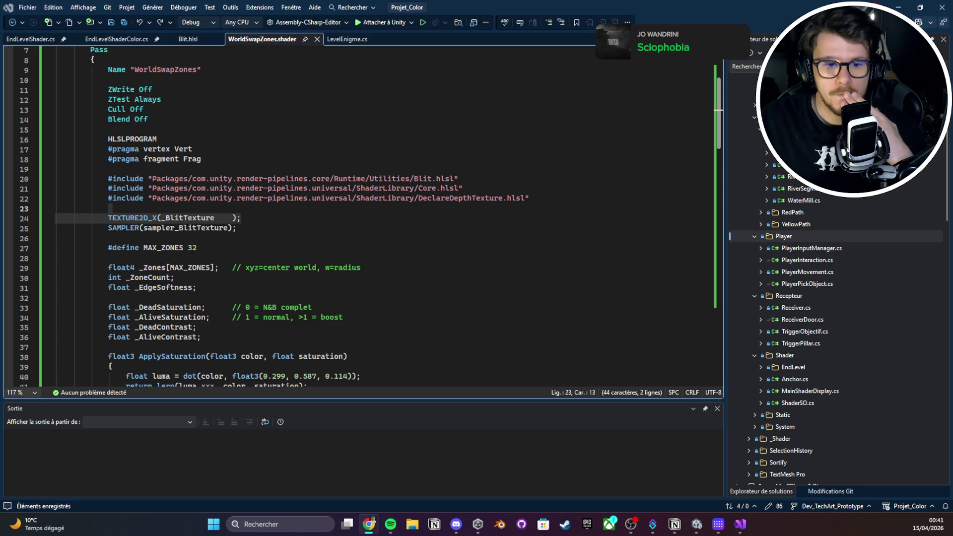
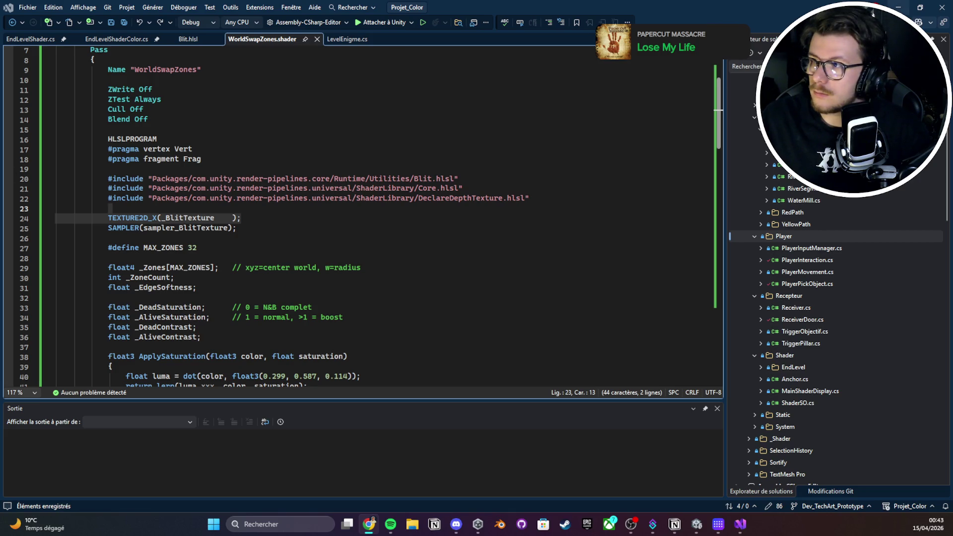
Create a default-named MonoBehaviour script in the Test folder, then delete it
key("alt+Tab")
right_click(239, 414)
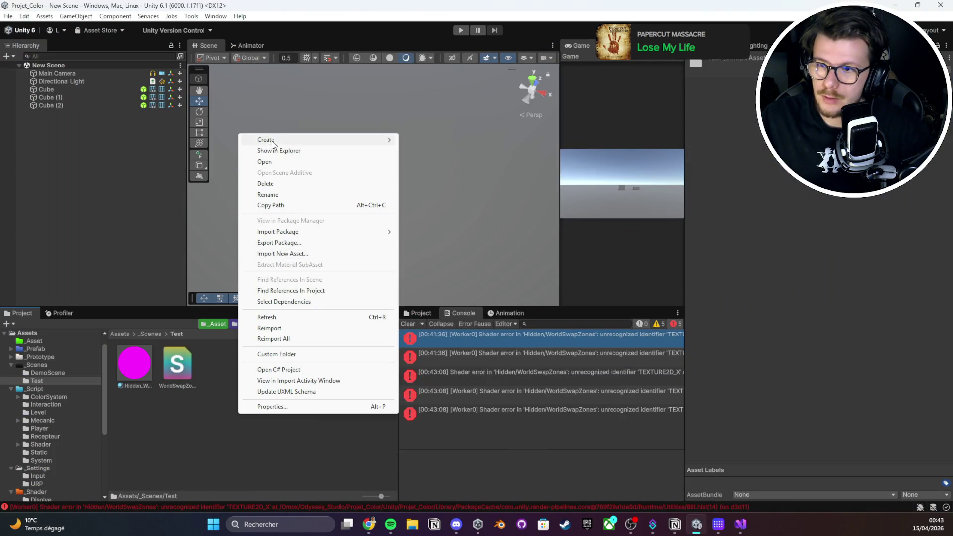
mouse_move(273, 145)
left_click(425, 163)
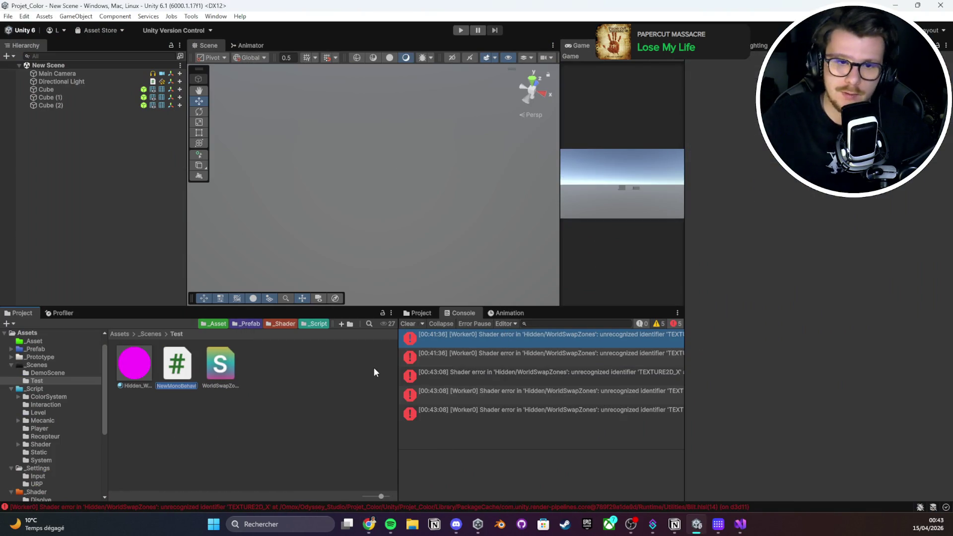
key("Return")
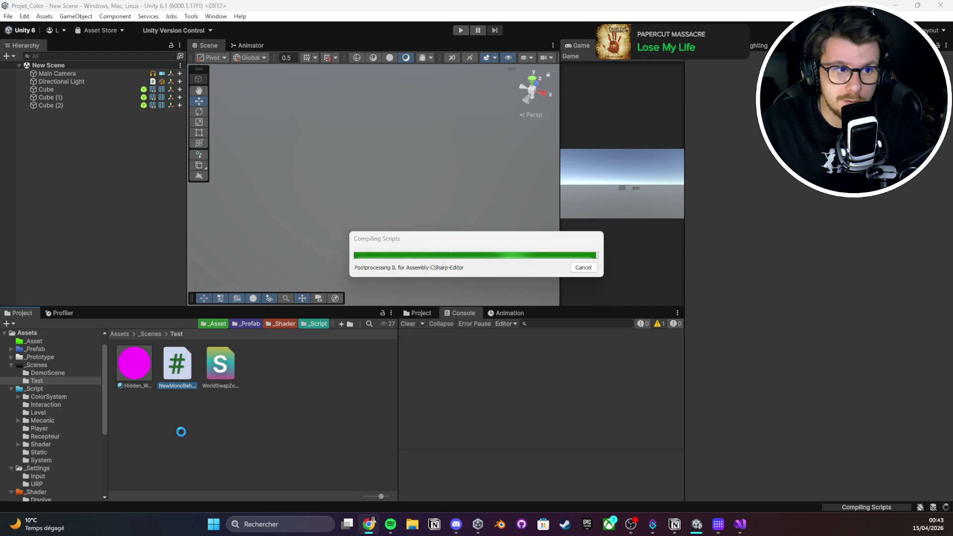
left_click(180, 368)
key("Delete")
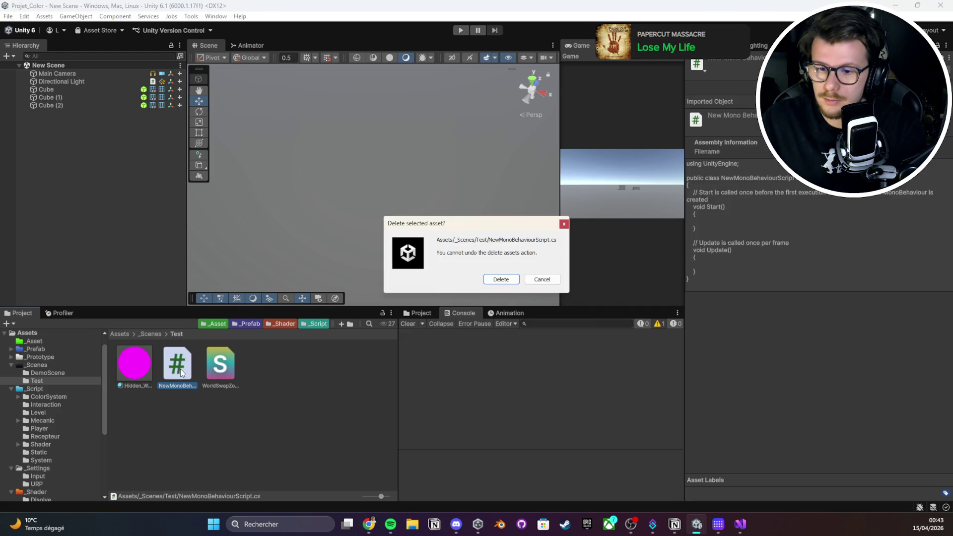
key("Return")
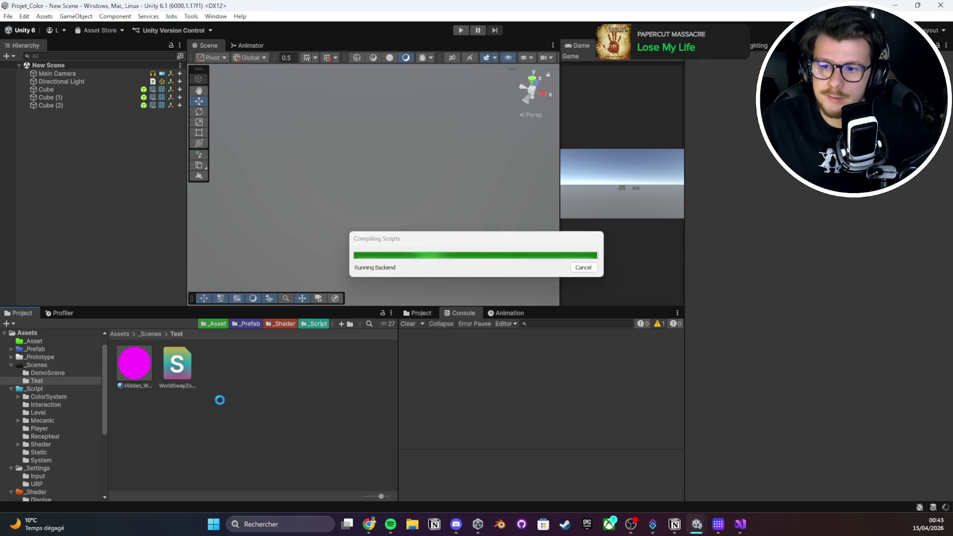
Create another MonoBehaviour script in the Test folder named WorldSwapZoneManager
mouse_move(666, 525)
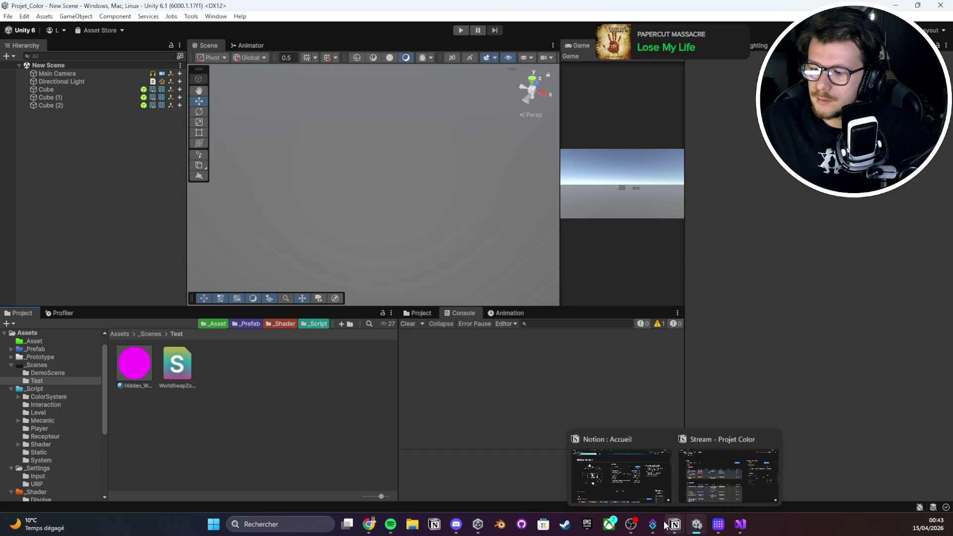
right_click(187, 401)
mouse_move(265, 130)
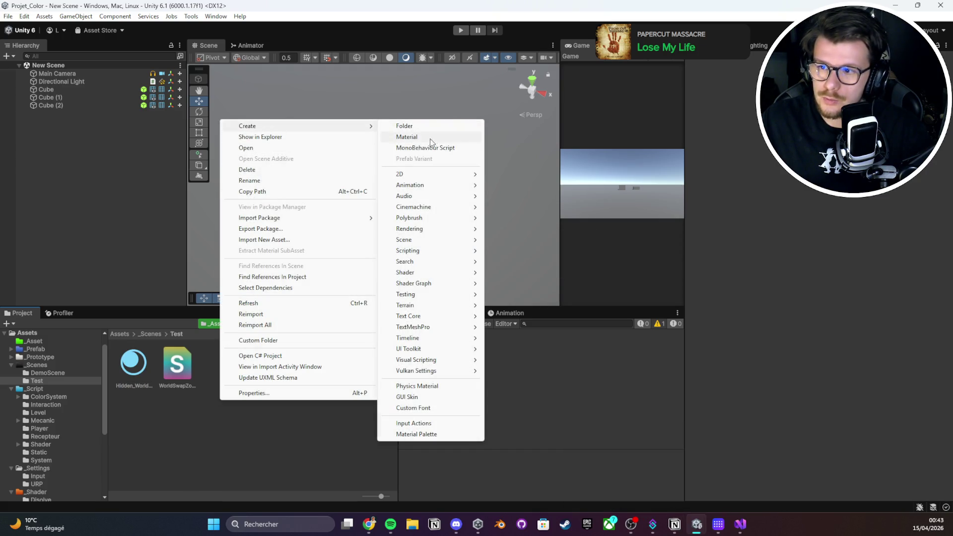
left_click(425, 147)
type("Wo")
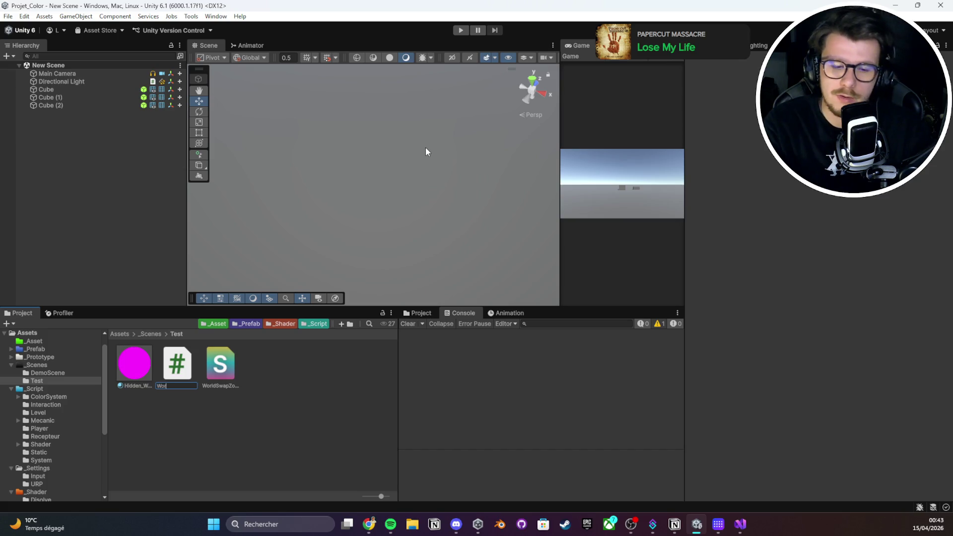
type("rldwapZ")
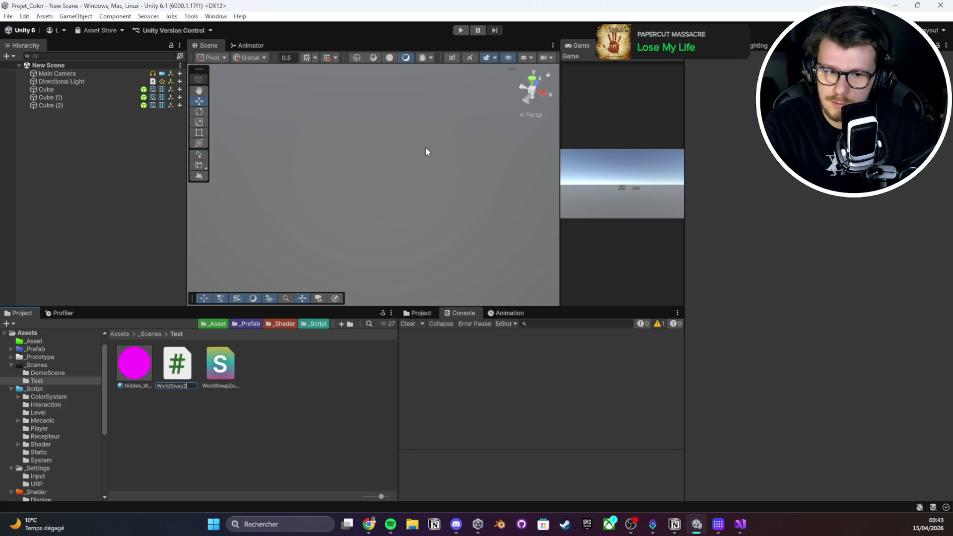
type("oneManager")
key("Return")
Replace the WorldSwapZoneManager template with the pasted zone manager code and save it
double_click(173, 368)
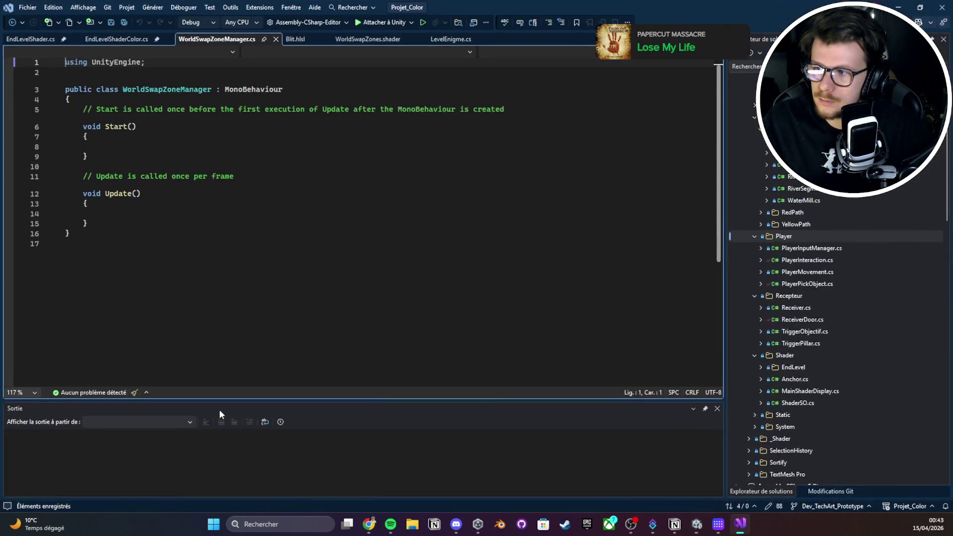
key("ctrl+a")
key("ctrl+v")
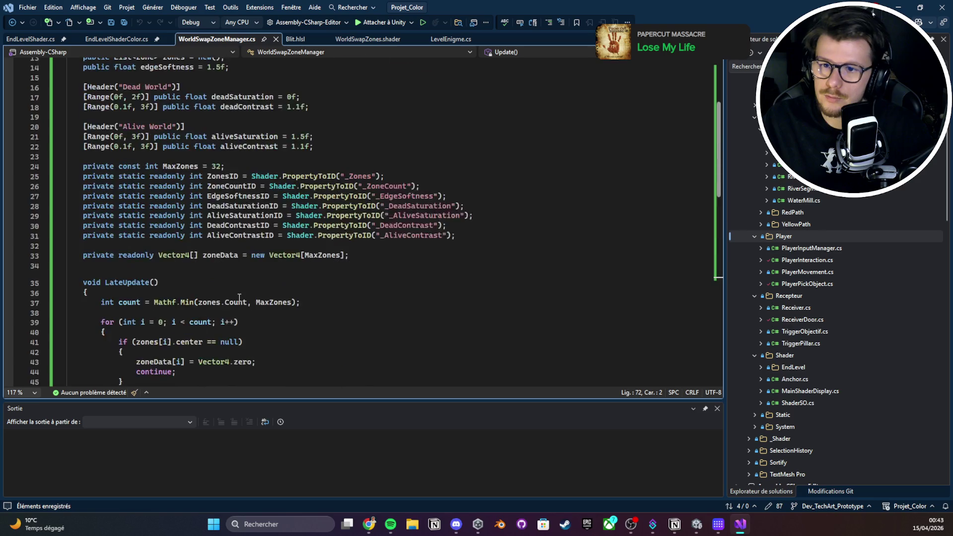
scroll(241, 299, "up", 5)
scroll(364, 199, "down", 20)
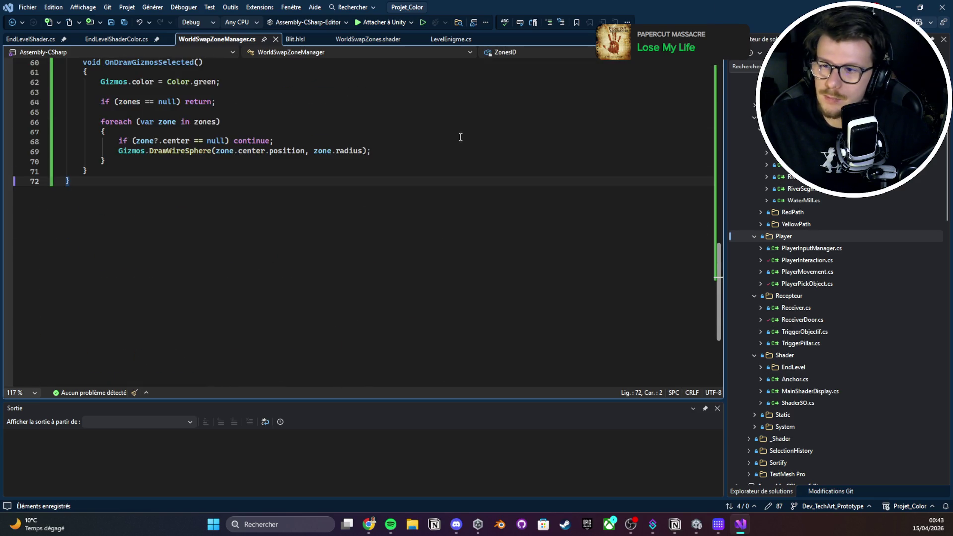
key("alt+Tab")
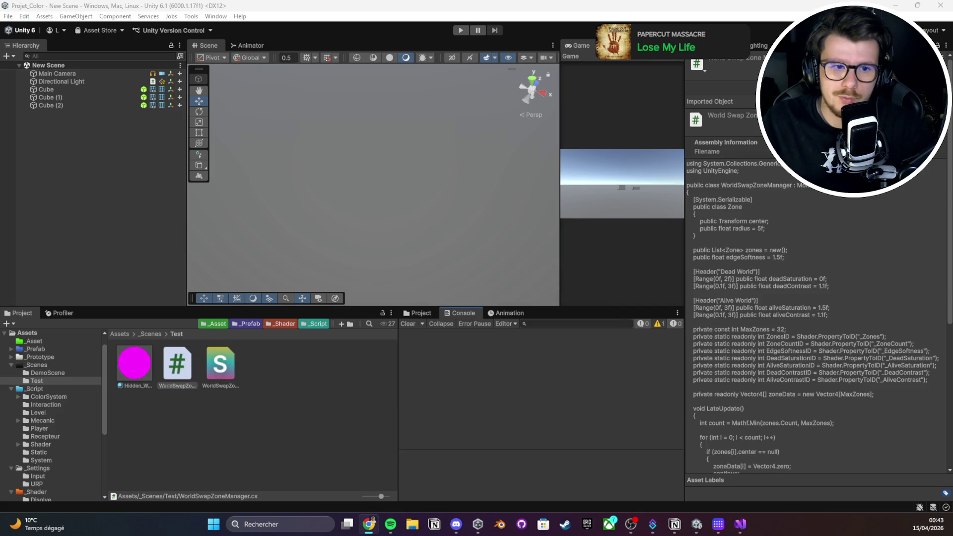
Reopen the WorldSwapZoneManager script to review its code, then return to Unity
double_click(172, 357)
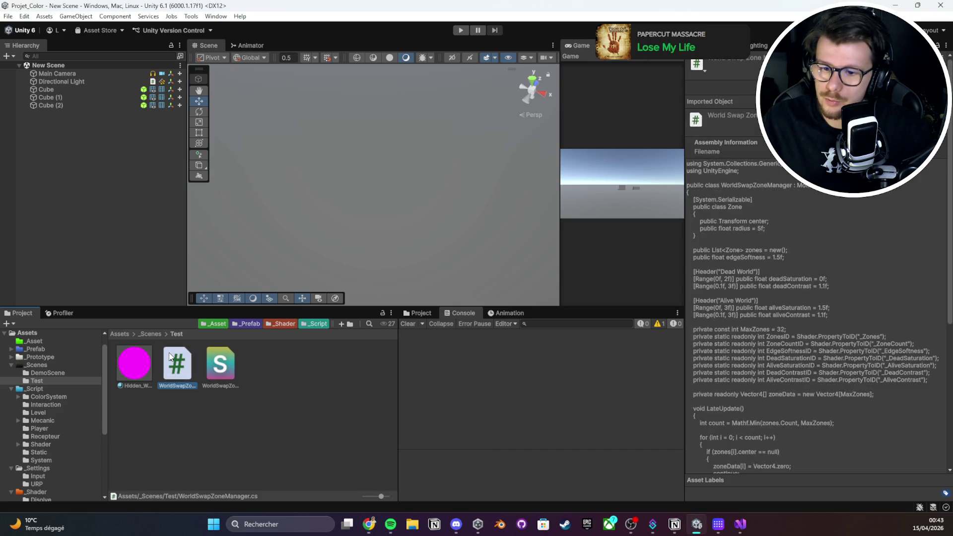
scroll(348, 224, "up", 20)
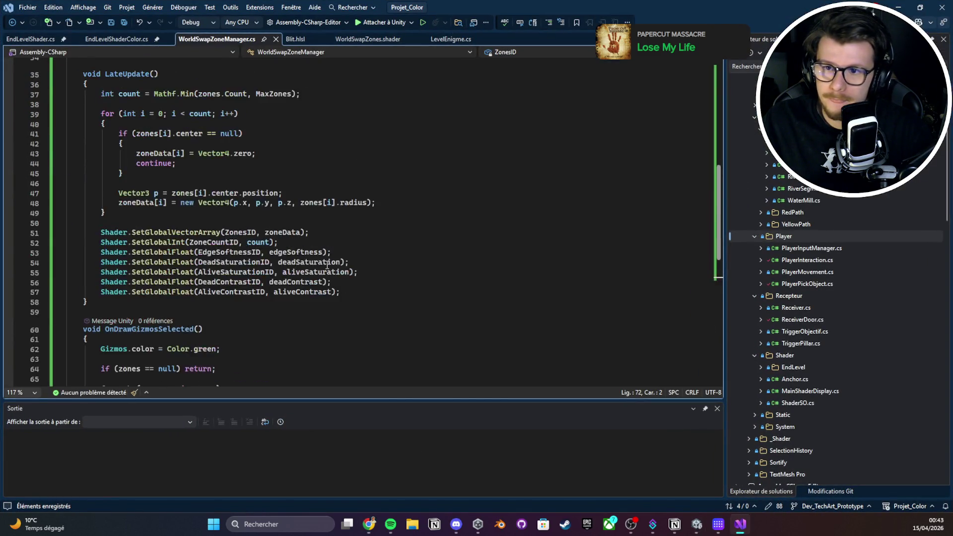
left_click(900, 7)
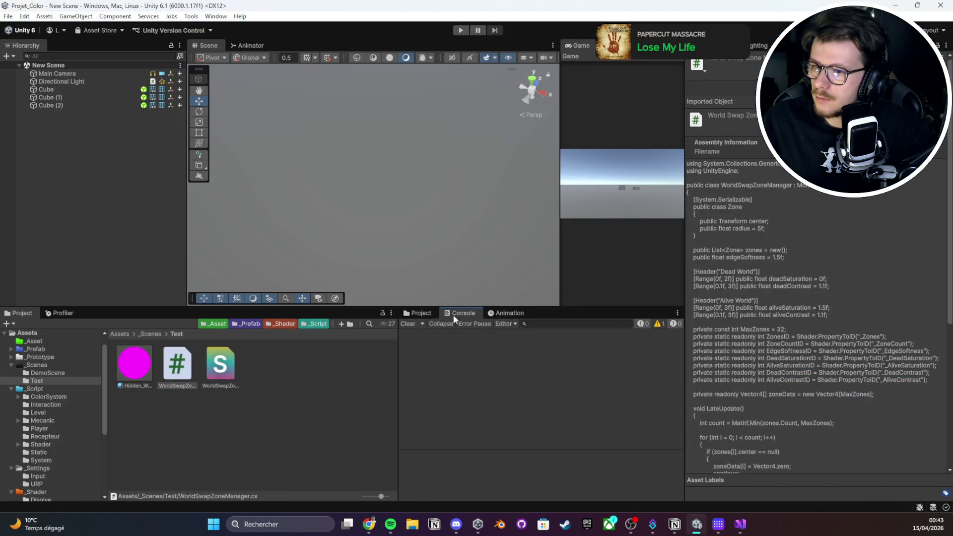
Open the WorldSwapZones shader code, jump to the end of the file, then return to Unity
left_click(419, 313)
left_click(220, 365)
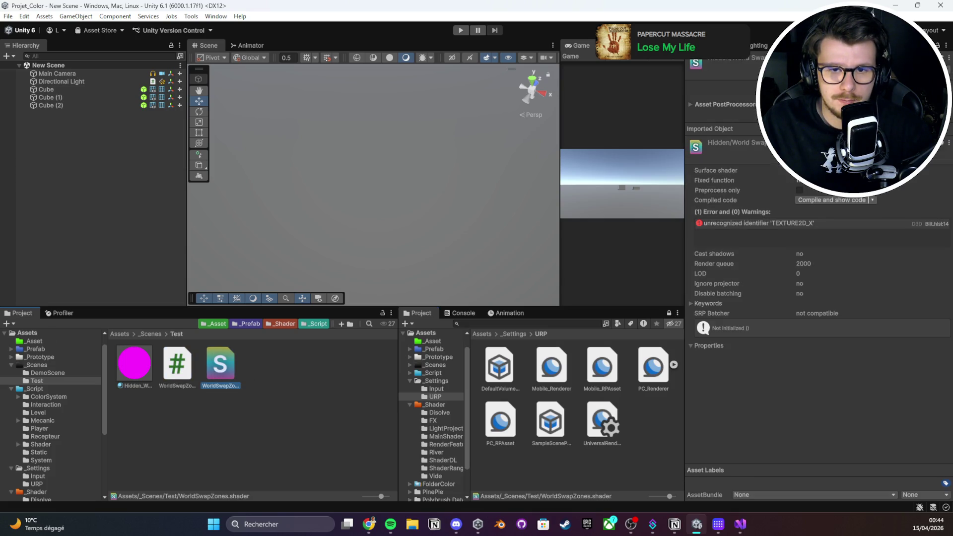
left_click(369, 525)
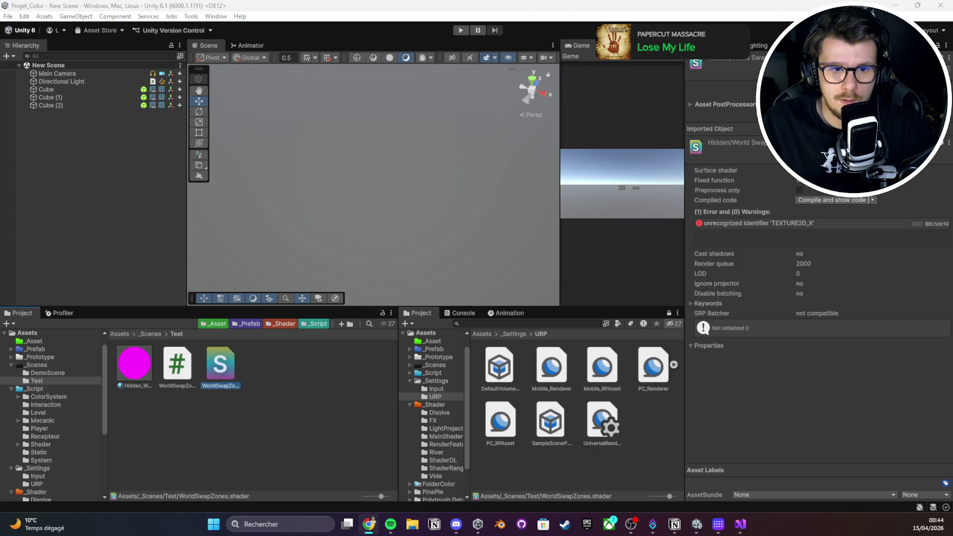
double_click(225, 367)
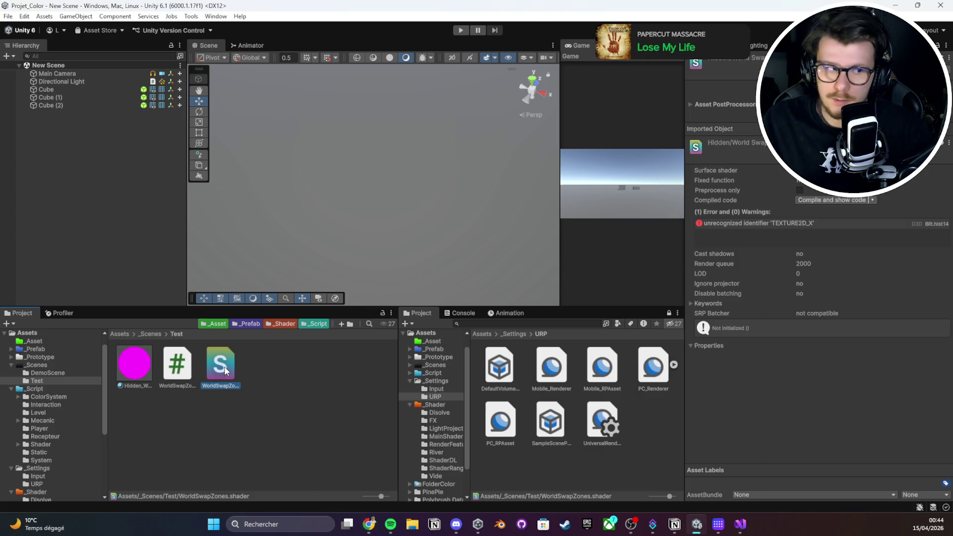
key("ctrl+End")
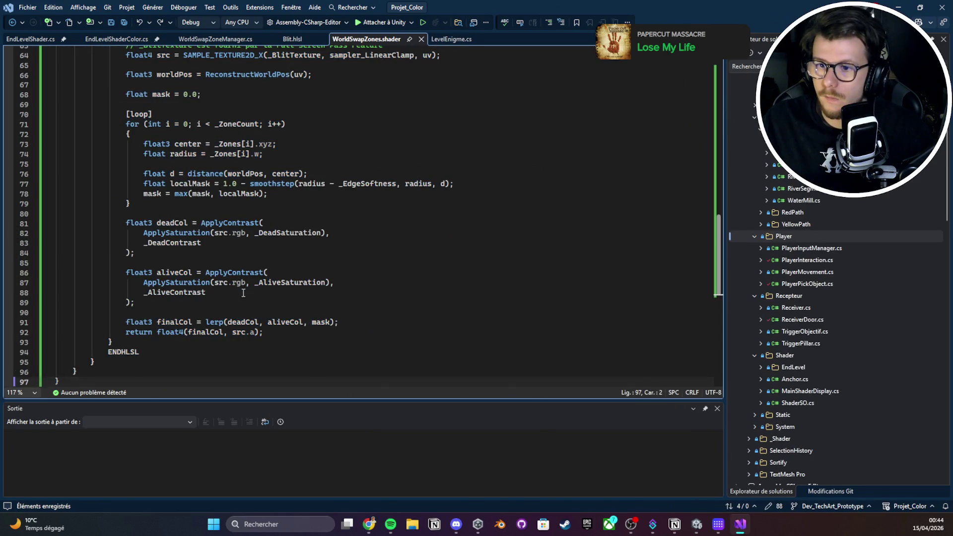
left_click(915, 8)
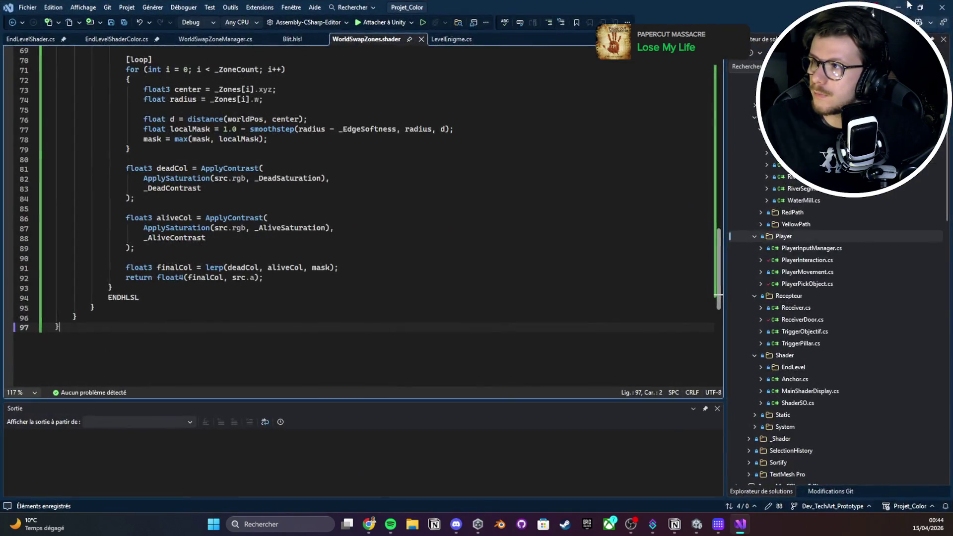
left_click(895, 5)
Inspect the Hidden_WorldSwapZones material and the WorldSwapZones shader's keyword list
left_click(135, 365)
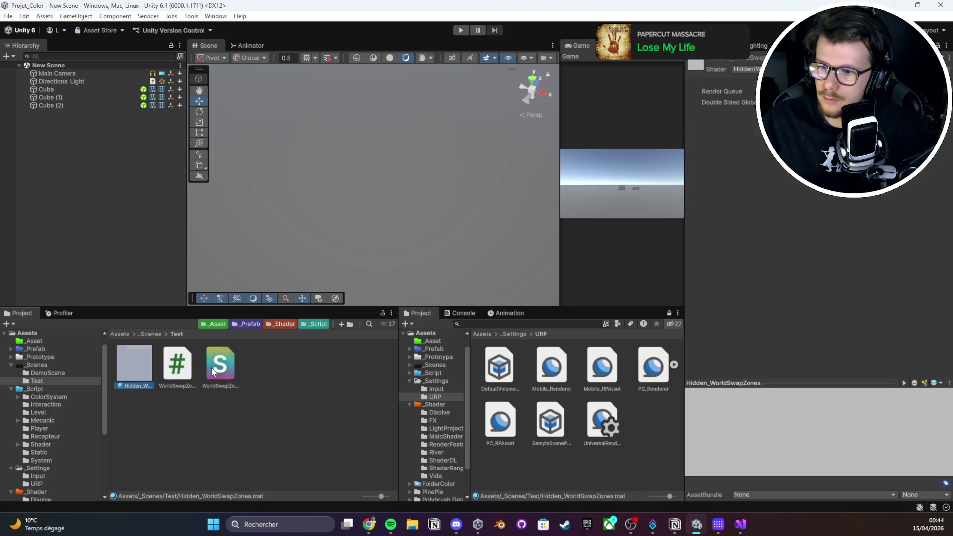
left_click(183, 368)
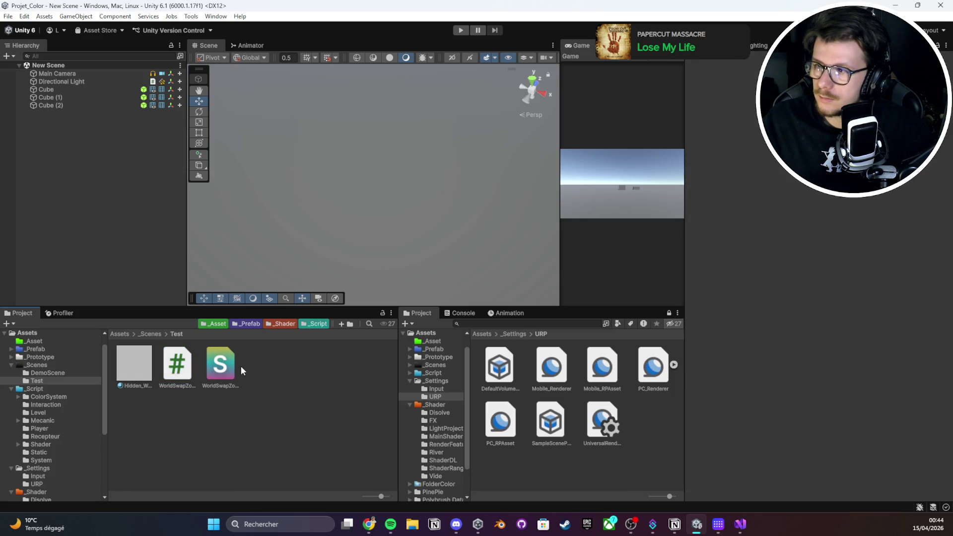
left_click(224, 367)
left_click(726, 262)
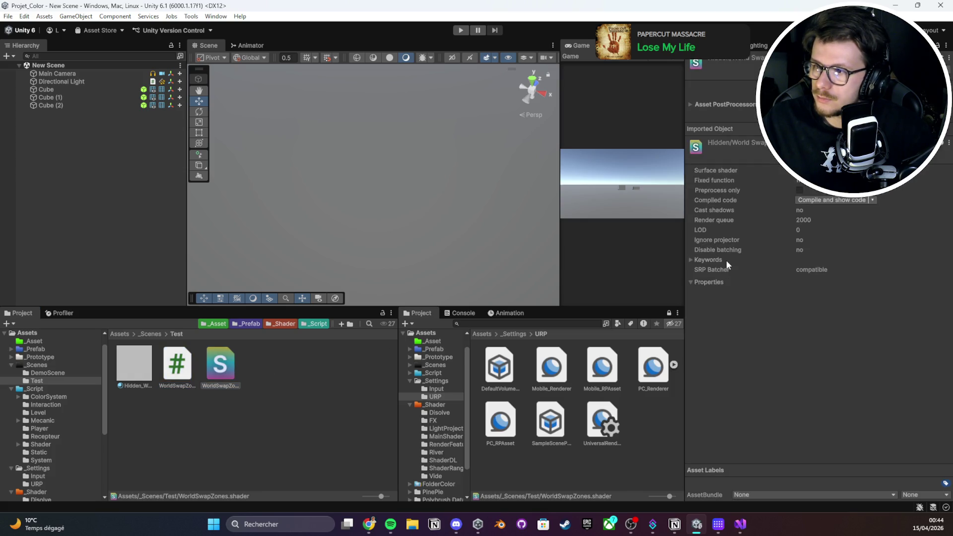
left_click(693, 261)
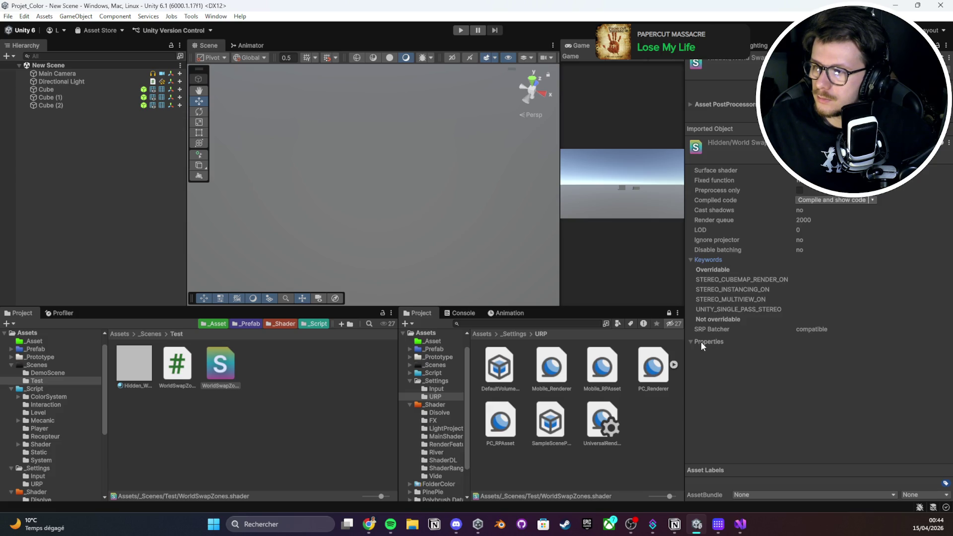
Preview the WorldSwapZoneManager script's code in the Inspector
left_click(181, 367)
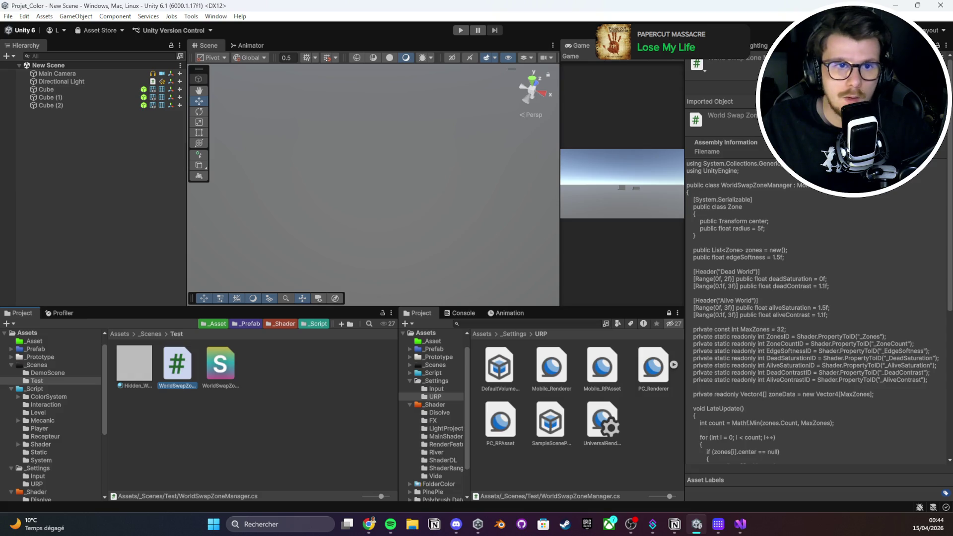
key("alt+Tab")
right_click(222, 178)
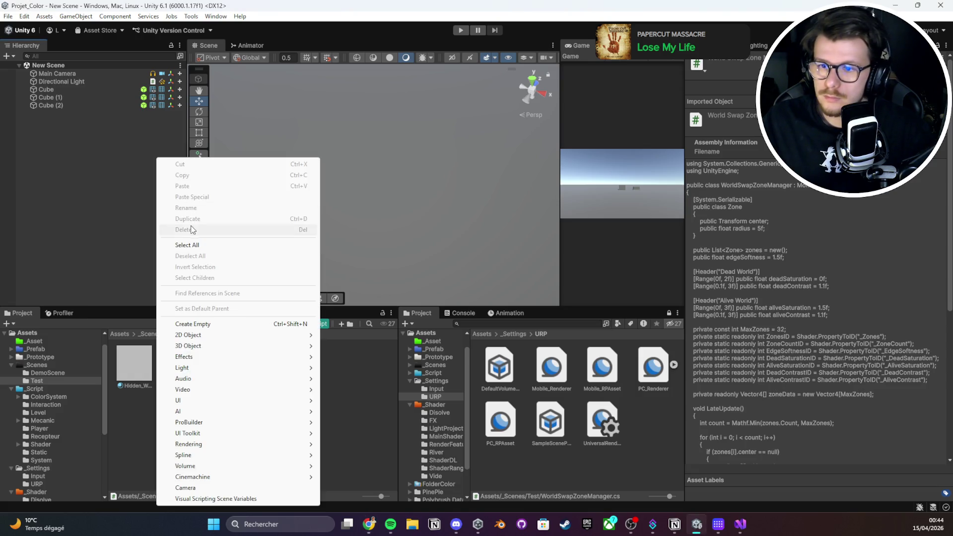
Create an empty GameObject with the WorldSwapZoneManager script and expand its empty Zones list
left_click(193, 323)
left_click(63, 113)
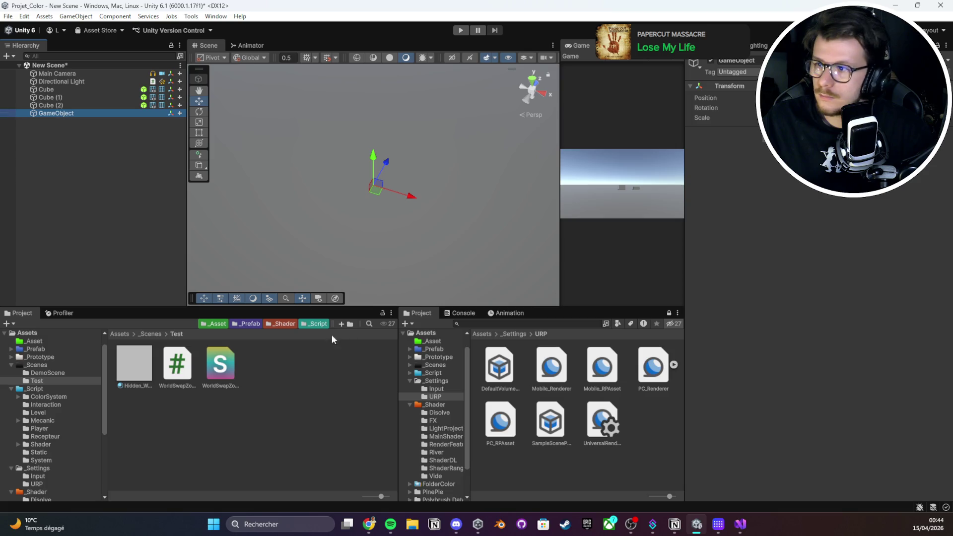
left_click_drag(195, 368, 800, 268)
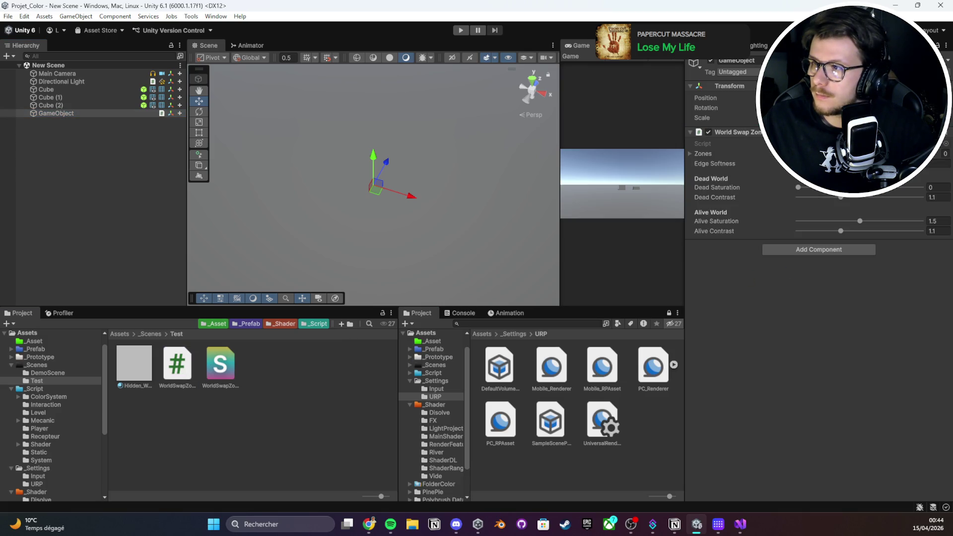
left_click(720, 153)
scroll(363, 147, "down", 5)
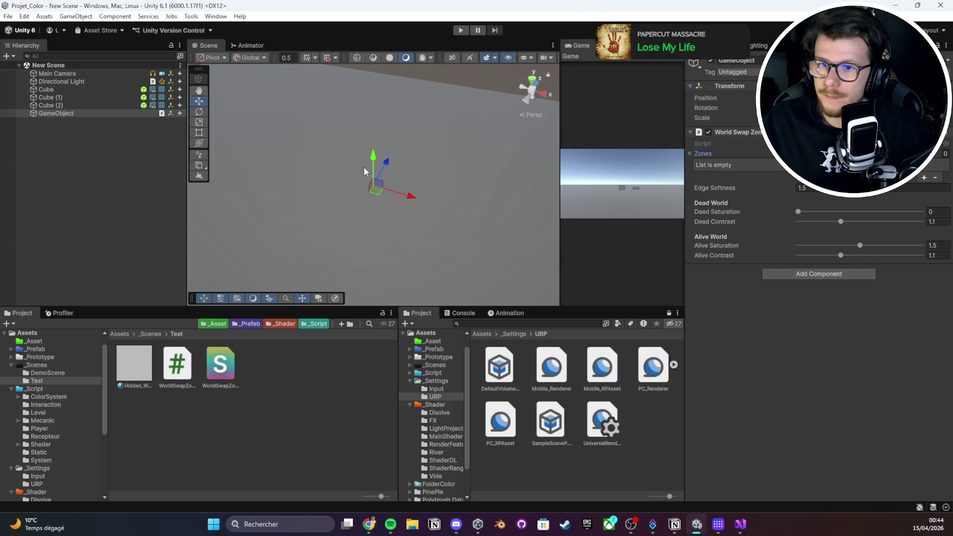
Frame and orbit the scene view around the three cubes
left_click_drag(362, 147, 335, 182)
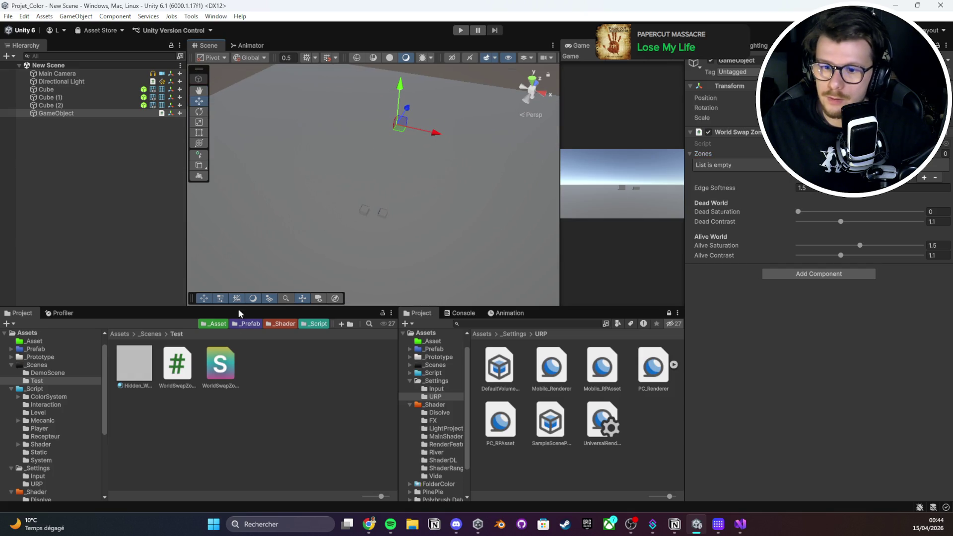
left_click(76, 113)
left_click_drag(69, 113, 69, 113)
mouse_move(114, 141)
left_mouse_down()
mouse_move(62, 100)
mouse_move(74, 154)
mouse_move(94, 65)
mouse_move(69, 93)
mouse_move(322, 232)
left_mouse_up()
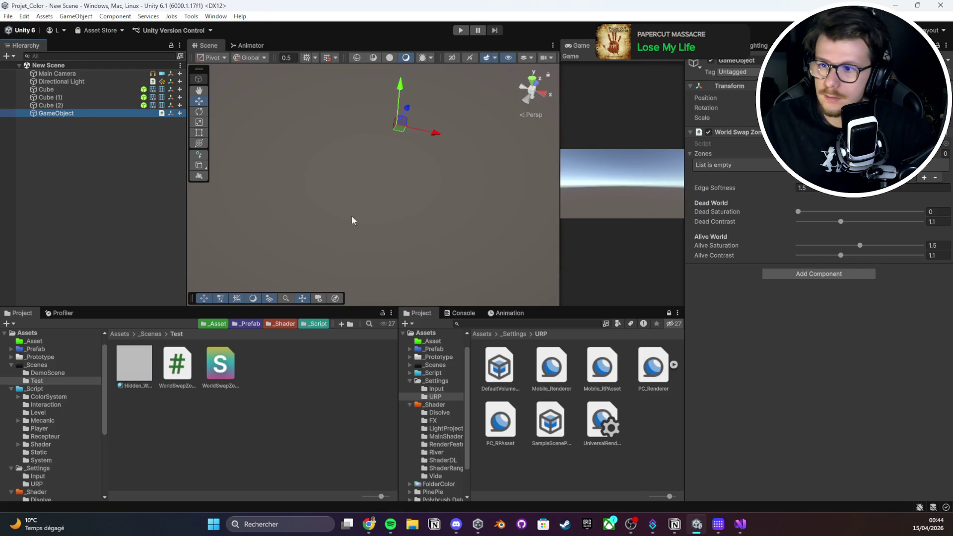
double_click(70, 104)
left_click(70, 92, "shift")
mouse_move(368, 199)
left_mouse_down()
mouse_move(380, 148)
mouse_move(402, 183)
mouse_move(346, 240)
mouse_move(364, 217)
mouse_move(322, 302)
left_mouse_up()
Inspect the Test folder's material, manager script and WorldSwapZones shader import settings
left_click(229, 368)
left_click(134, 365)
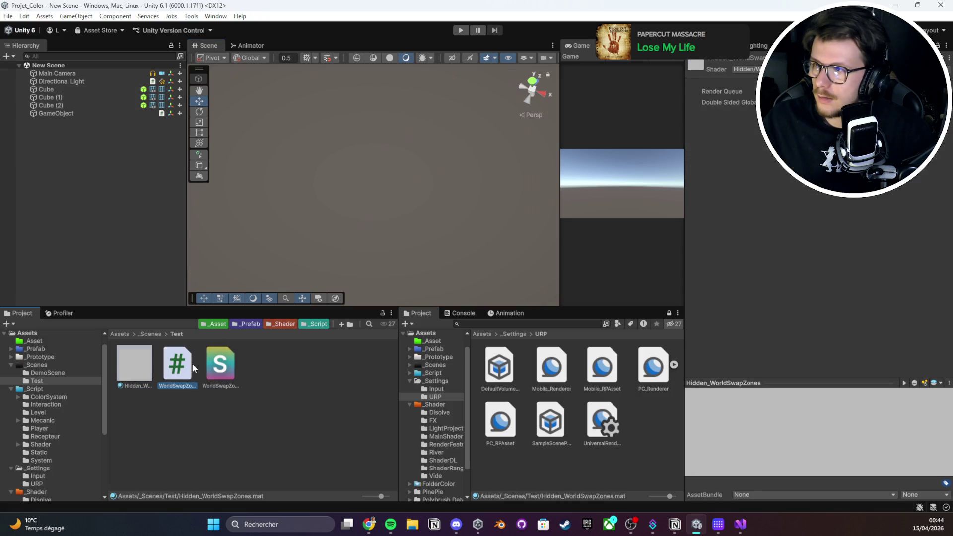
left_click(178, 368)
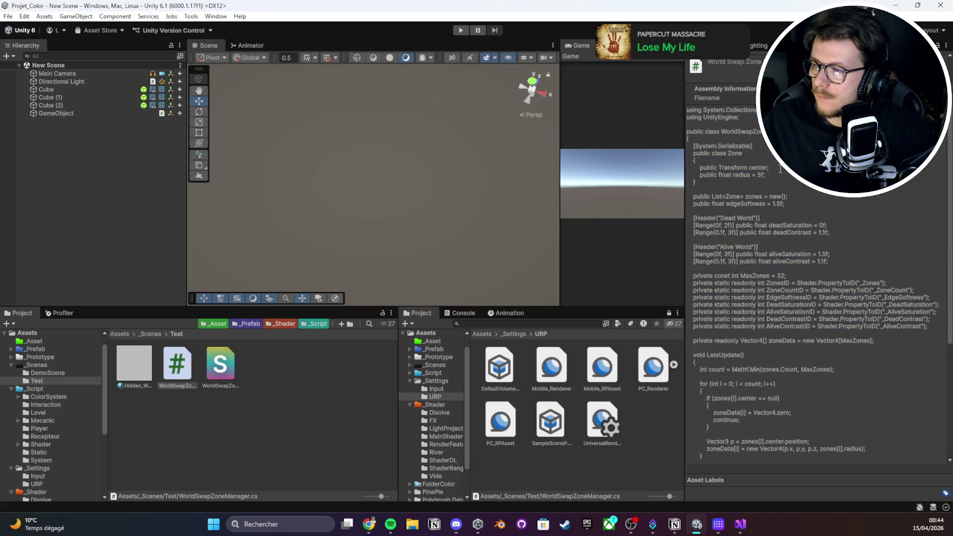
left_click(225, 362)
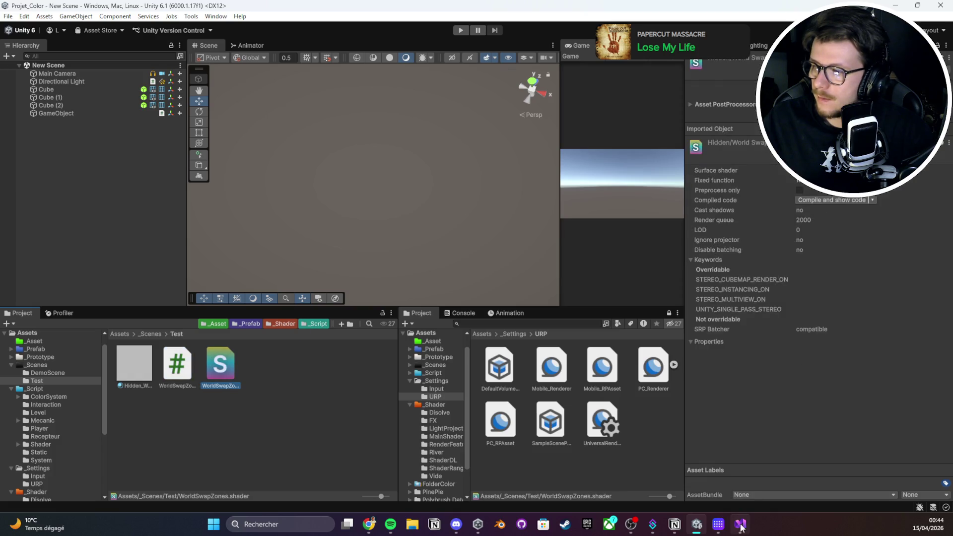
left_click(741, 524)
scroll(429, 285, "up", 15)
scroll(429, 284, "up", 7)
left_click(337, 208)
triple_click(241, 89)
left_click(223, 68)
scroll(223, 79, "down", 2)
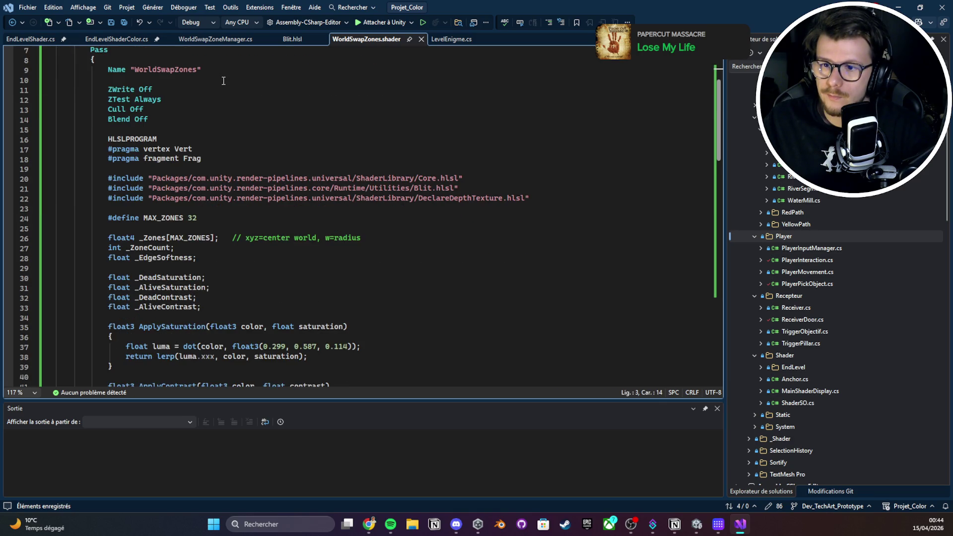
scroll(267, 156, "down", 2)
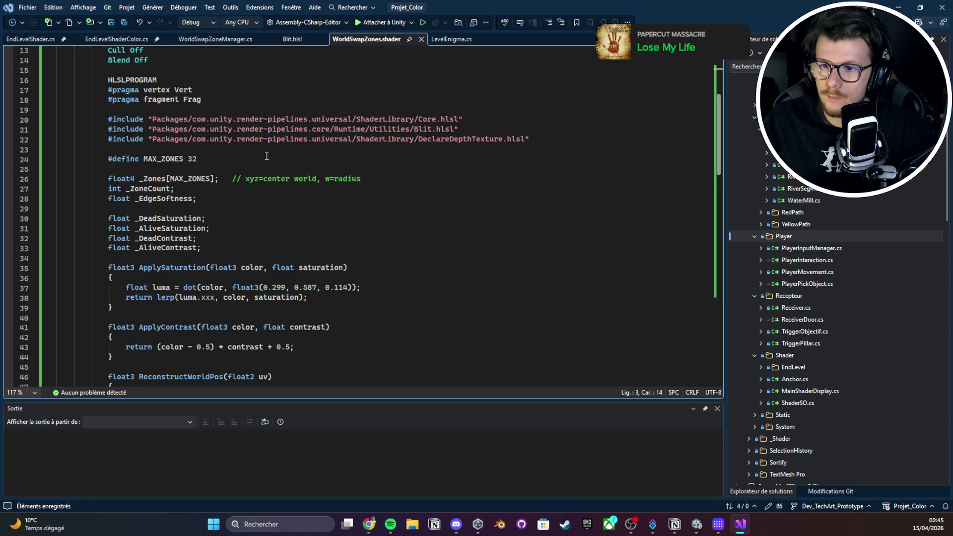
scroll(267, 156, "down", 18)
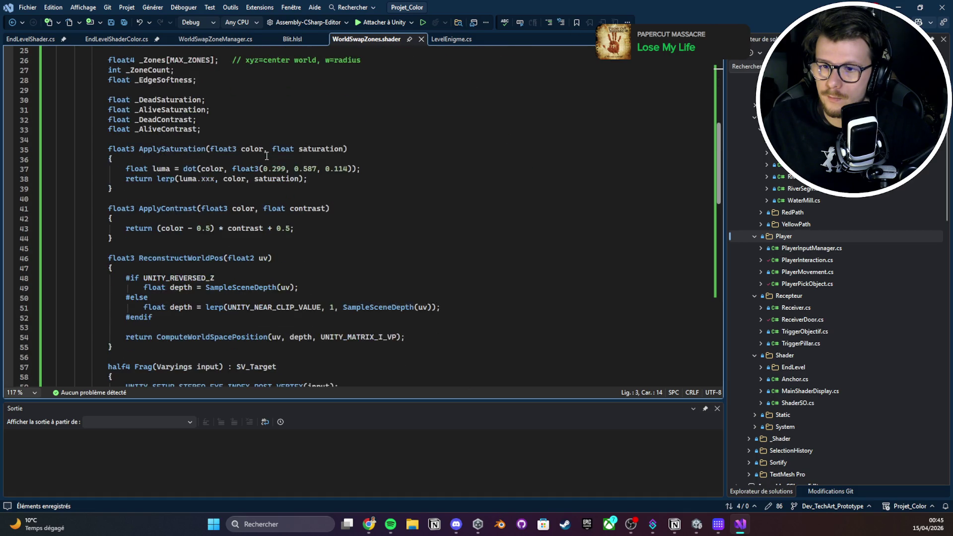
left_click(697, 525)
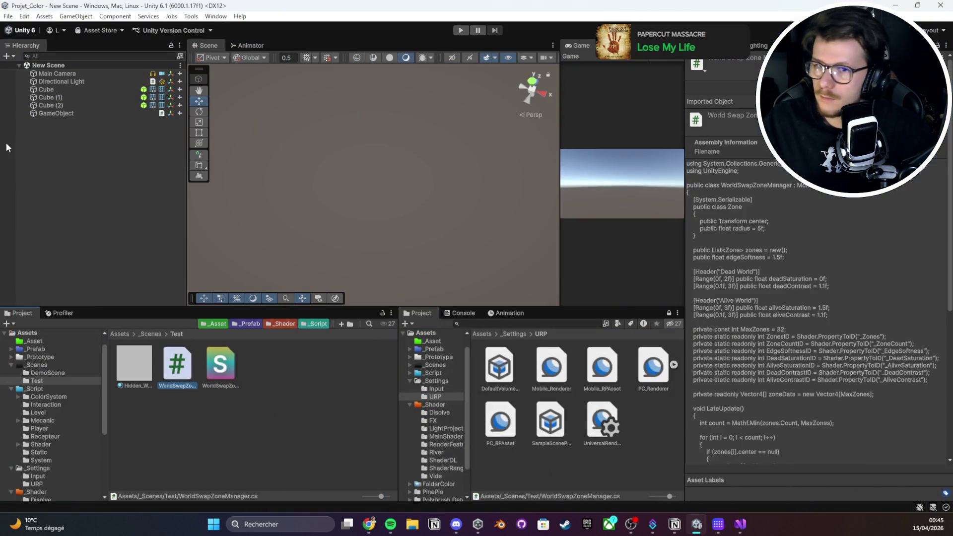
Add two elements to the zone manager's Zones list and expand the first
left_click(55, 114)
left_click(924, 178)
left_click(704, 165)
left_click(924, 197)
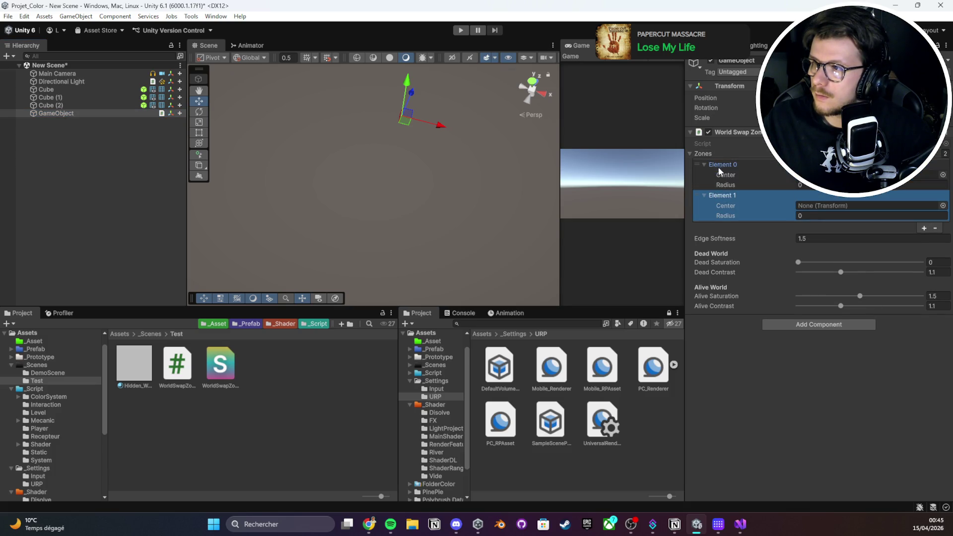
Create an empty GameObject named T as a zone marker
right_click(82, 124)
left_click(104, 292)
double_click(64, 122)
key("F2")
type("T")
Set the first zone's radius to 5 and save
left_click(61, 113)
type("5")
key("ctrl+s")
Duplicate T into T (1) and make it the second zone's center with radius 5
left_click(67, 121)
key("ctrl+d")
left_click(44, 117)
mouse_move(42, 122)
left_mouse_down()
mouse_move(720, 206)
mouse_move(869, 205)
left_mouse_up()
left_click(843, 217)
type("5")
Raise Dead Saturation to 2, save the scene, widen the Game view and enter Play mode
left_click_drag(799, 263, 922, 262)
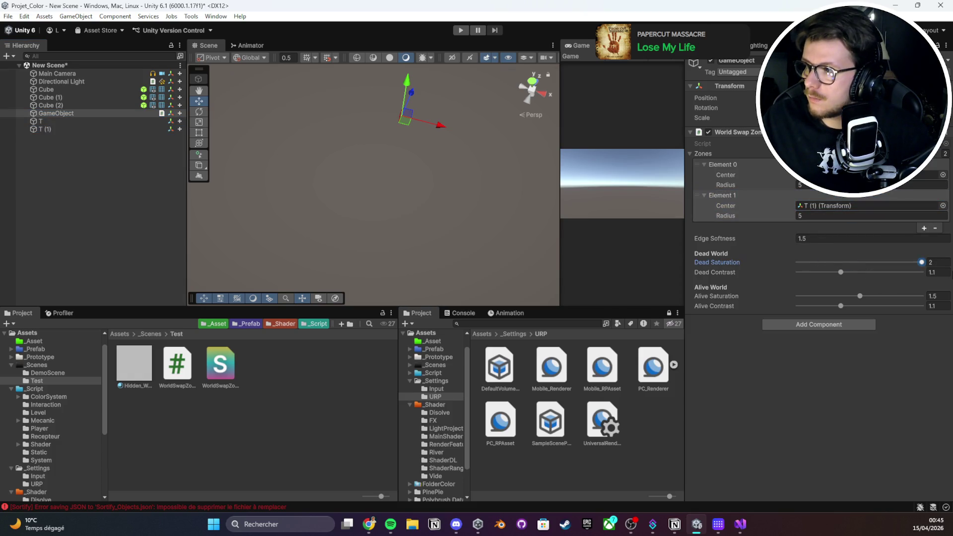
key("ctrl+s")
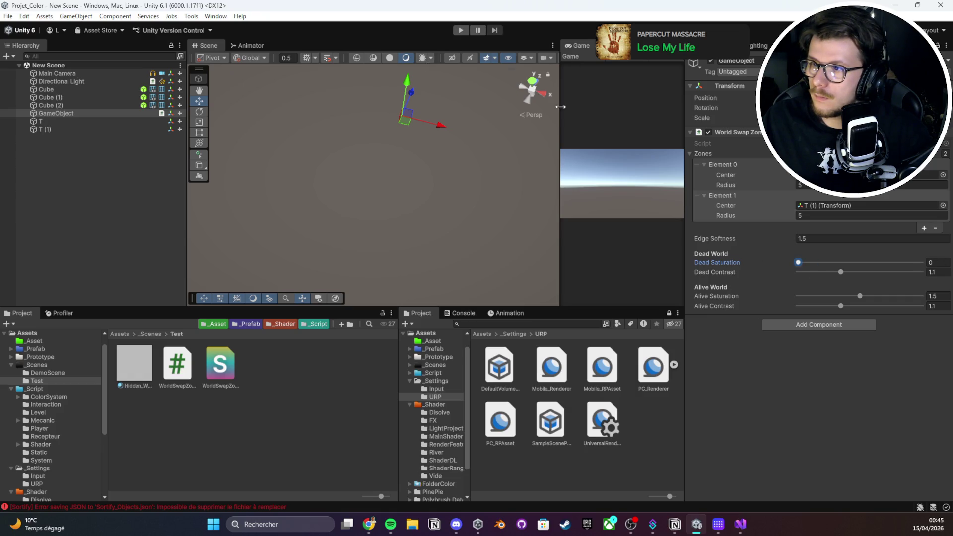
left_click_drag(561, 99, 424, 64)
left_click(461, 30)
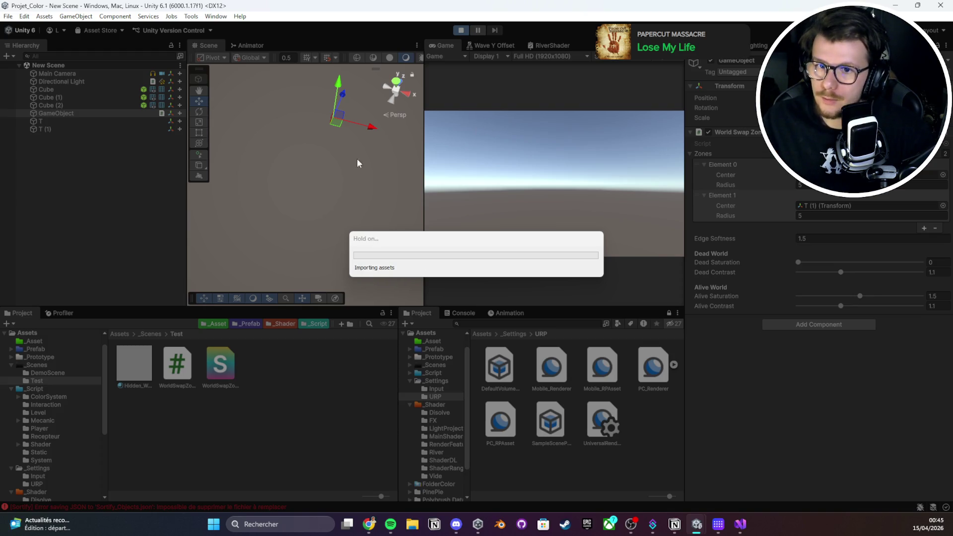
left_click_drag(300, 181, 318, 147)
left_click(135, 128)
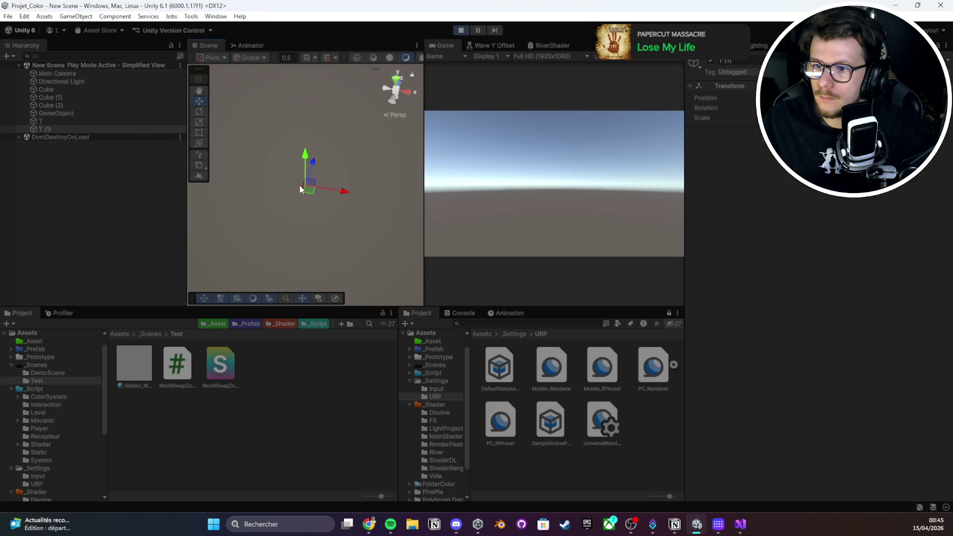
left_click(84, 115)
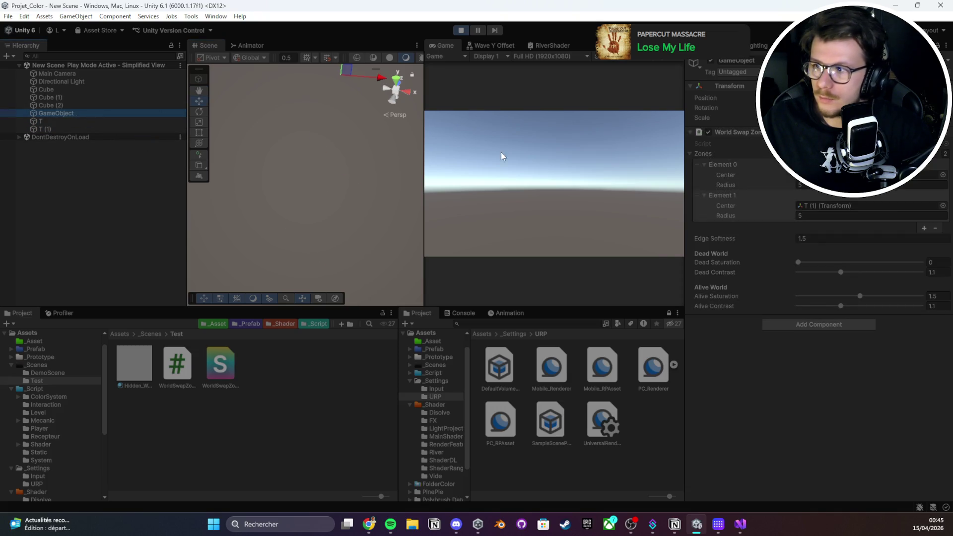
left_click(748, 239)
left_click(798, 263)
key("ctrl+z")
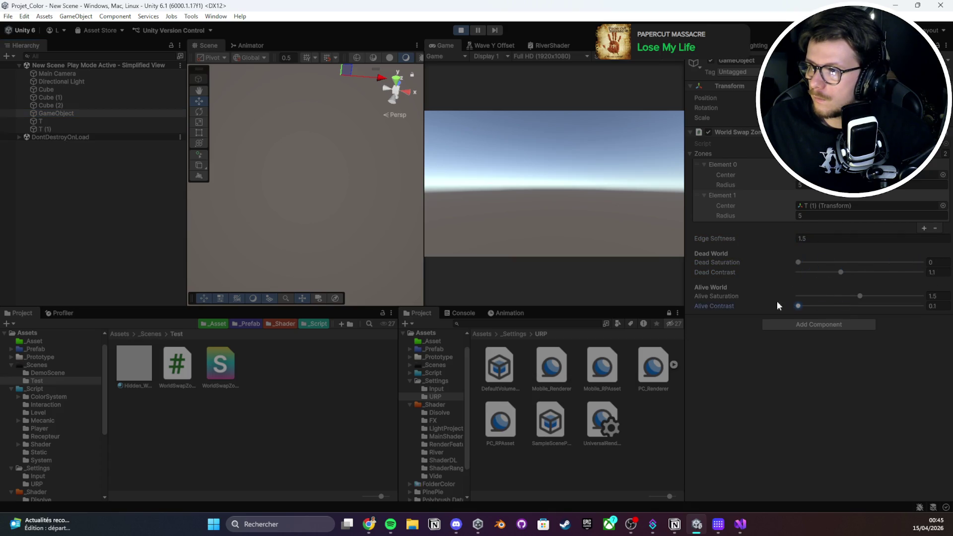
left_click_drag(837, 296, 948, 296)
key("ctrl+z")
key("ctrl+s")
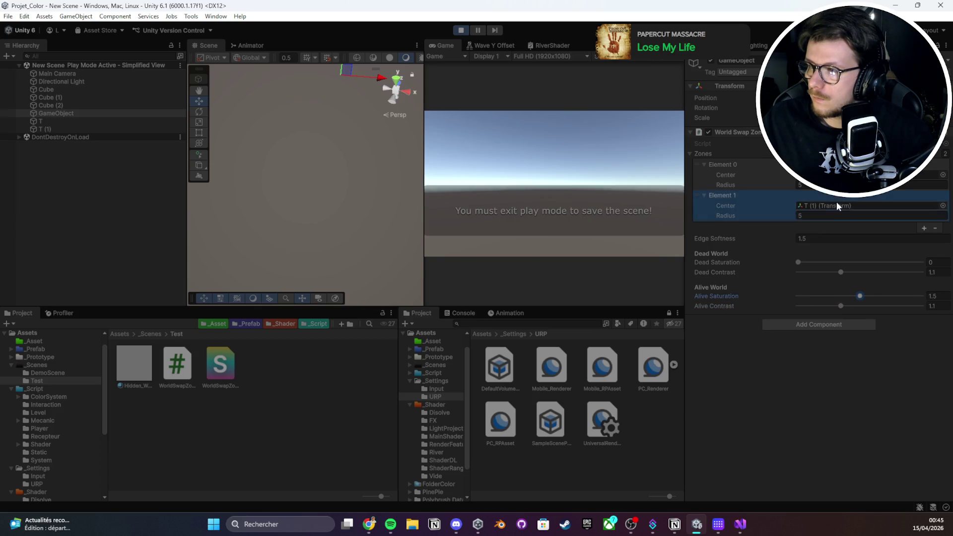
left_click(47, 129)
left_click(207, 348)
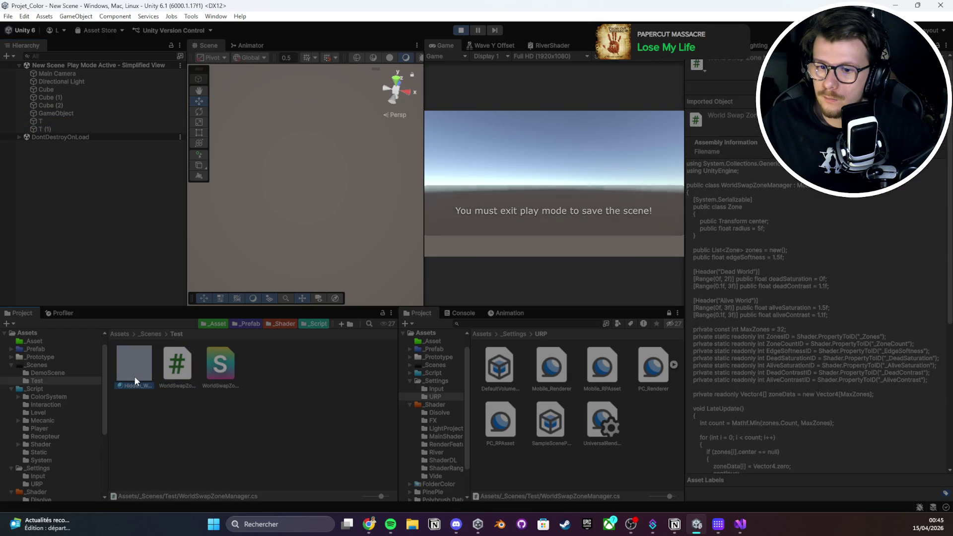
Check the console, then browse to the _Scenes > Test folder in the Project window
left_click(472, 314)
left_click(414, 316)
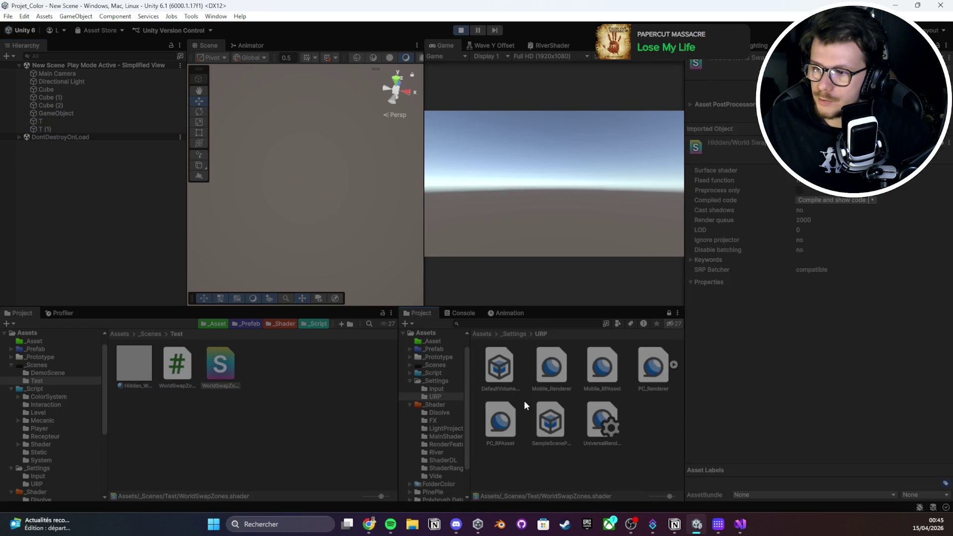
left_click(661, 370)
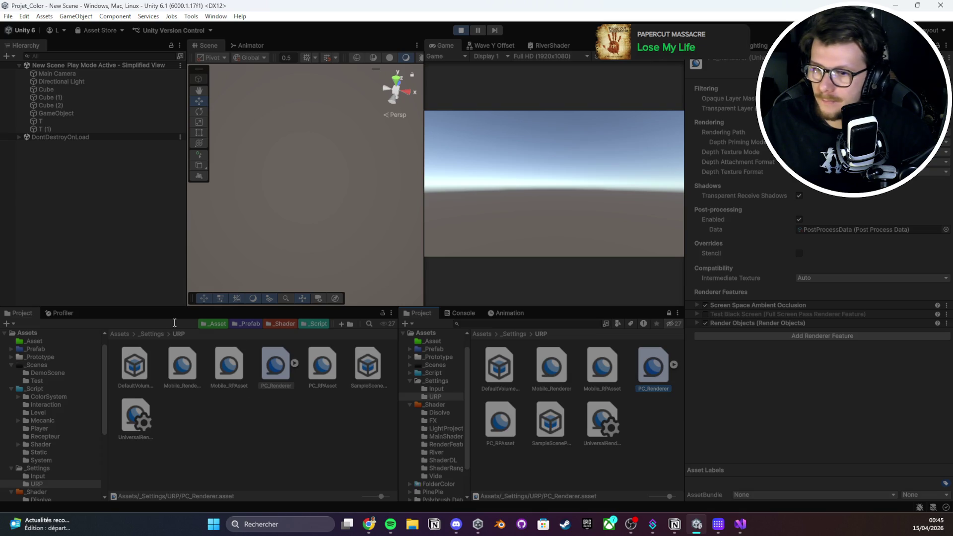
left_click(153, 334)
left_click(116, 335)
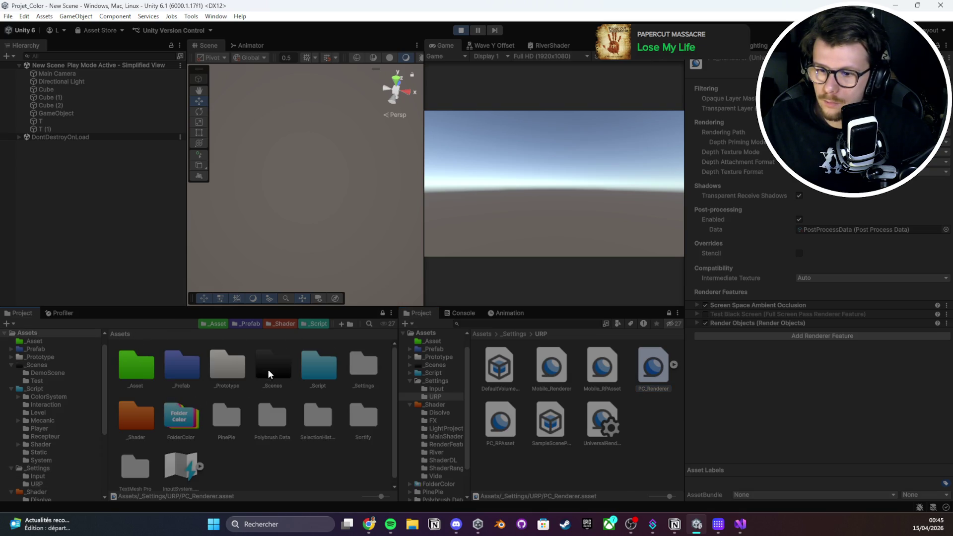
double_click(267, 371)
left_click(264, 365)
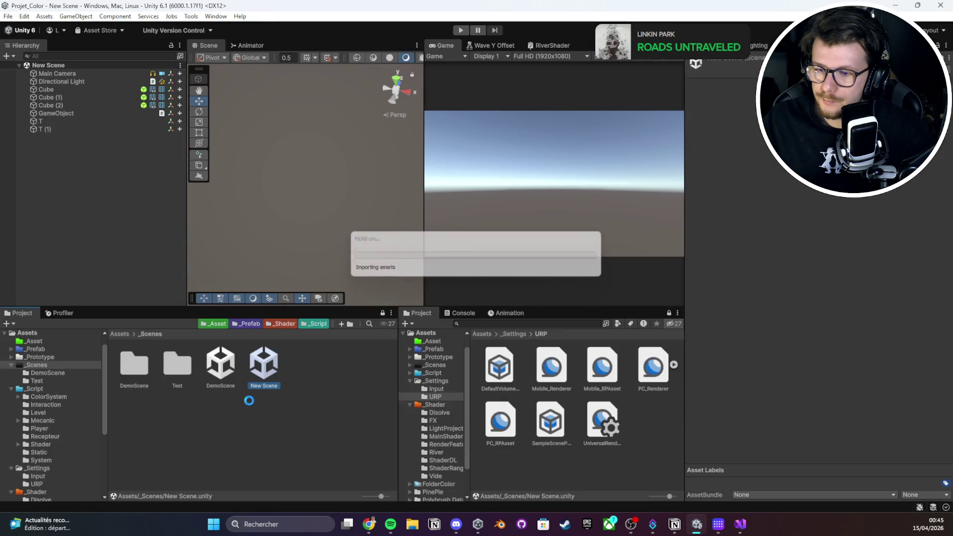
double_click(263, 365)
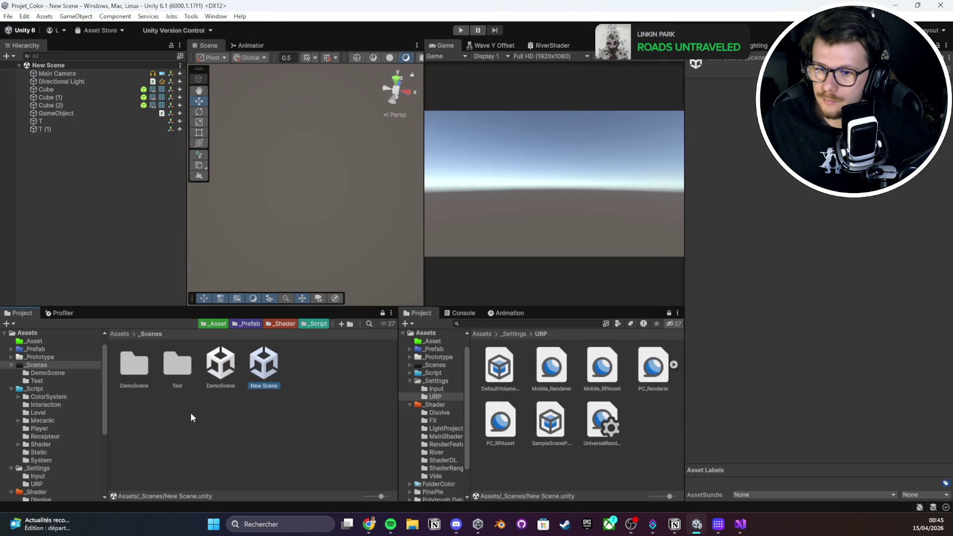
double_click(184, 377)
Add a new Render Objects feature to PC_Renderer, collapsing the existing one
left_click(647, 380)
left_click(833, 323)
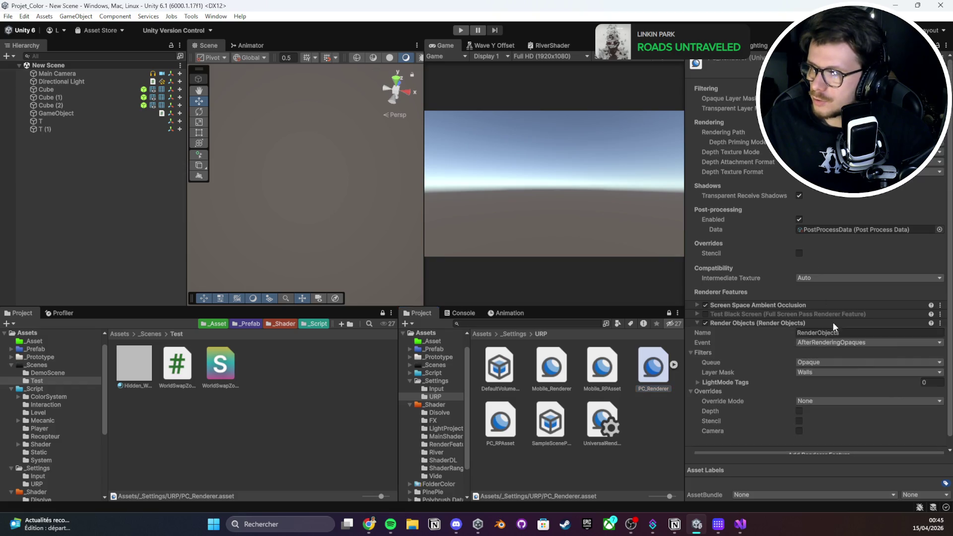
left_click(790, 324)
left_click(786, 337)
left_click(802, 370)
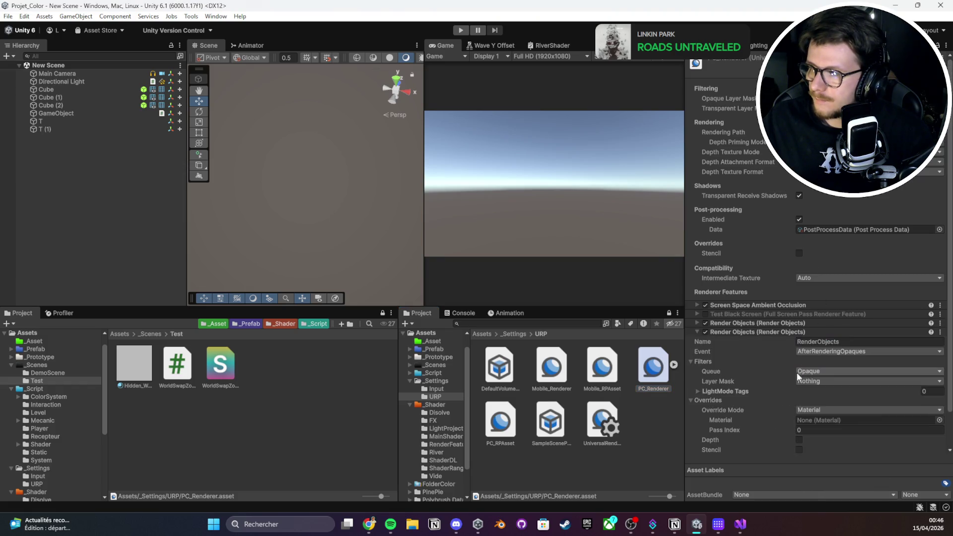
Set the new feature's Override Material to Hidden_WorldSwapZones and Layer Mask to Everything
left_click_drag(846, 362, 842, 383)
left_click(831, 341)
left_click(826, 362)
left_click(769, 335)
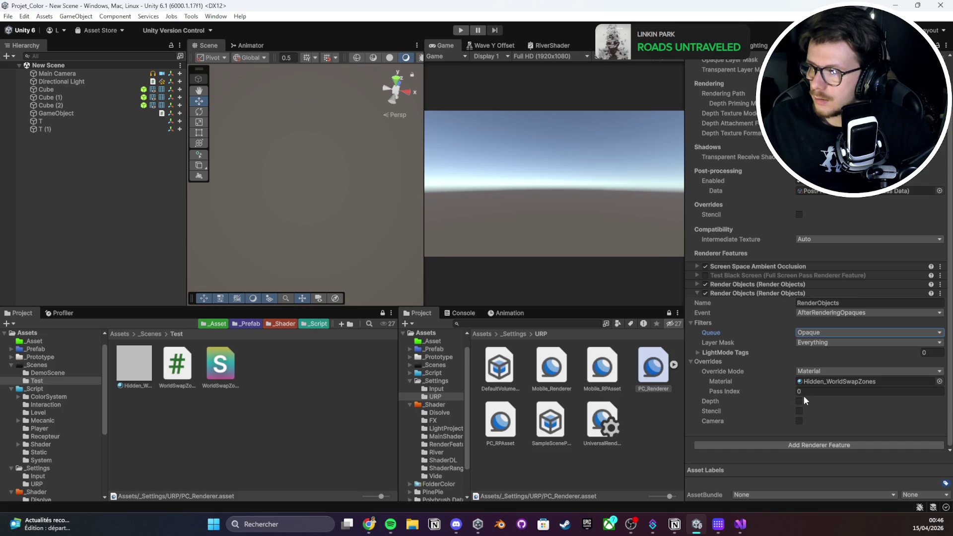
left_click_drag(377, 178, 368, 182)
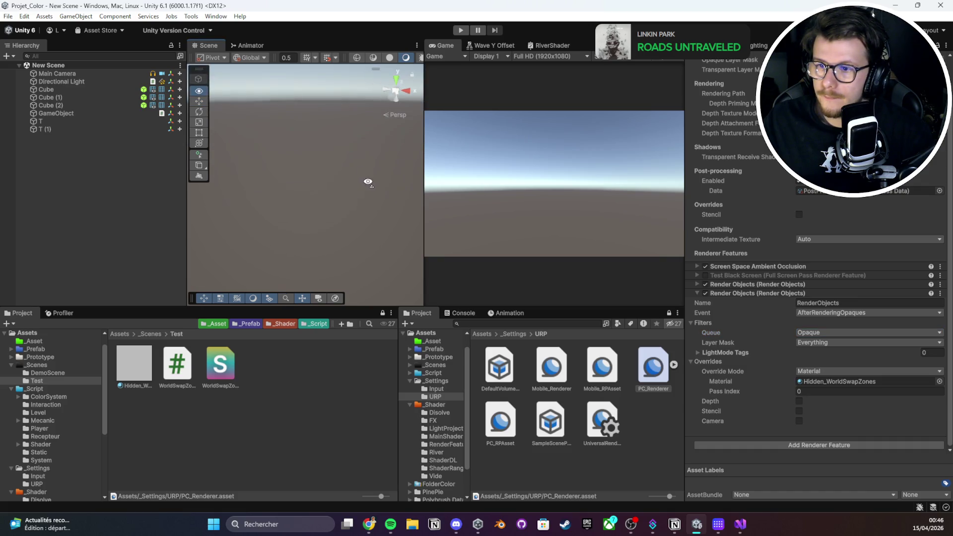
double_click(53, 98)
scroll(294, 197, "down", 3)
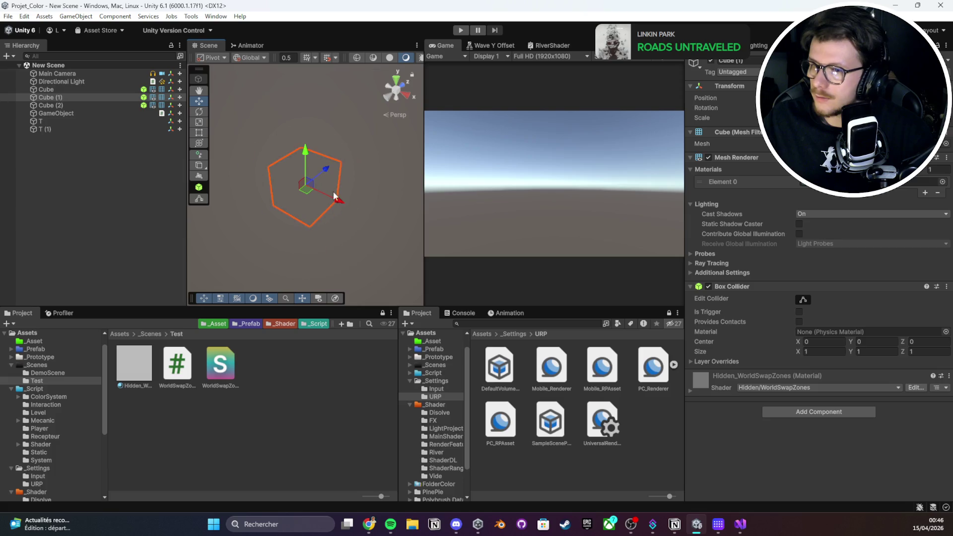
Open the WorldSwapZones shader in Visual Studio, copy all its code, then minimize Visual Studio
double_click(222, 370)
key("ctrl+a")
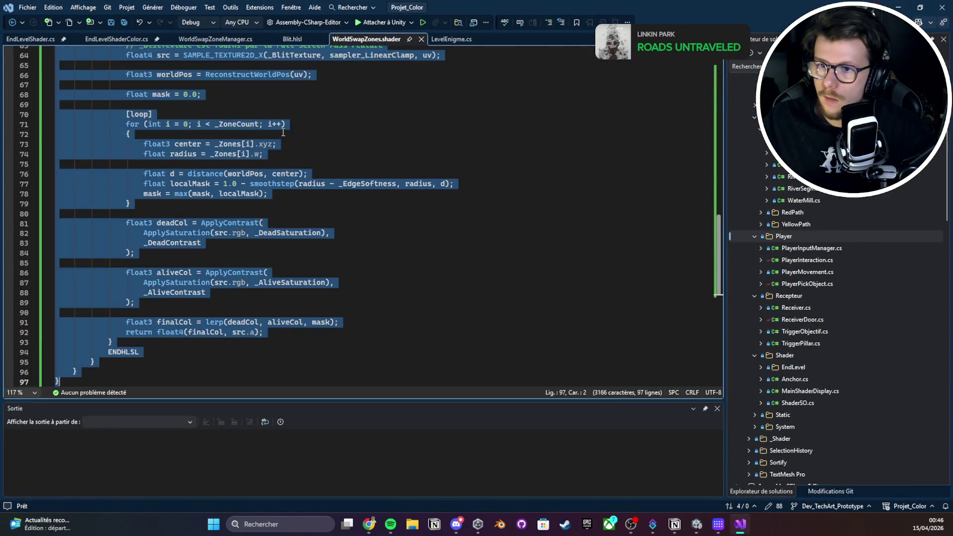
key("alt+Tab")
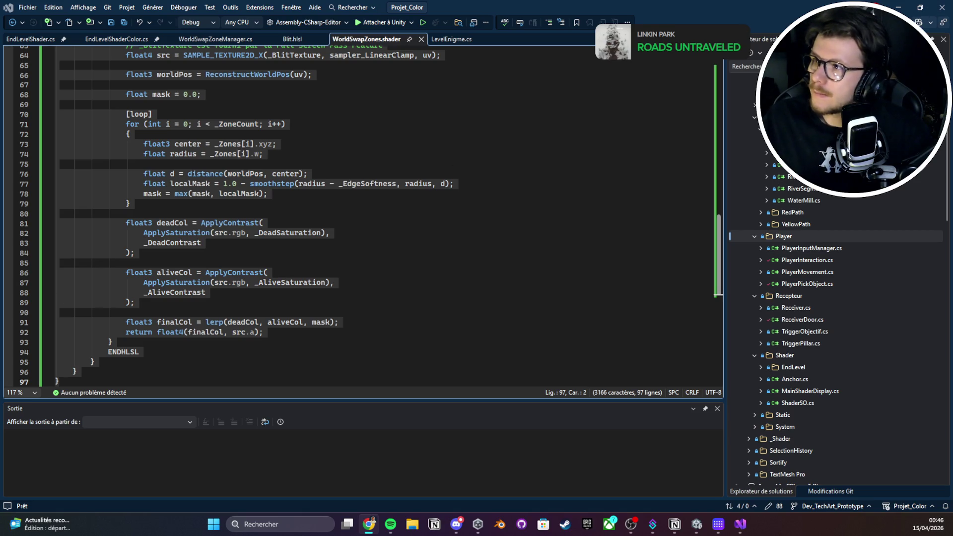
left_click(898, 7)
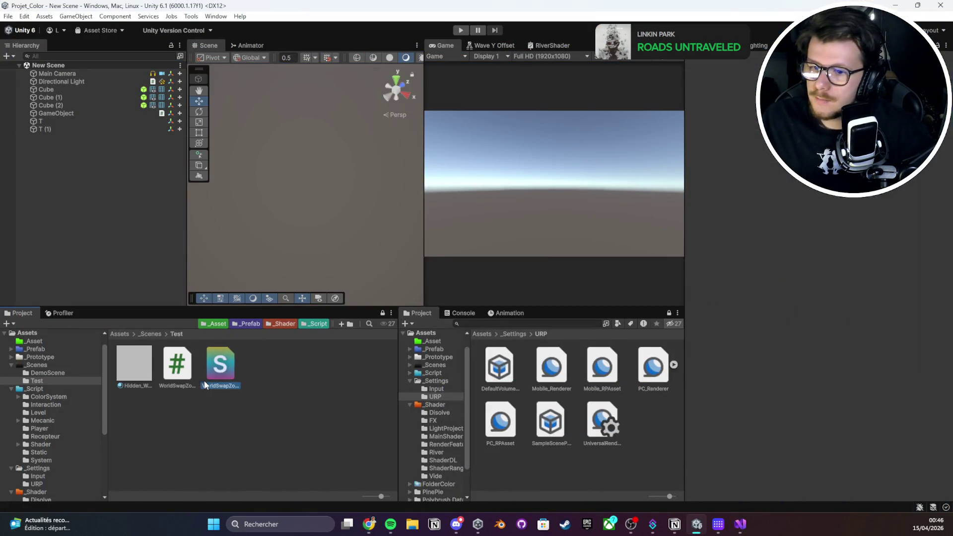
Open the WorldSwapZoneManager script in Visual Studio for review
left_click(177, 367)
left_click(141, 388)
left_click(168, 385)
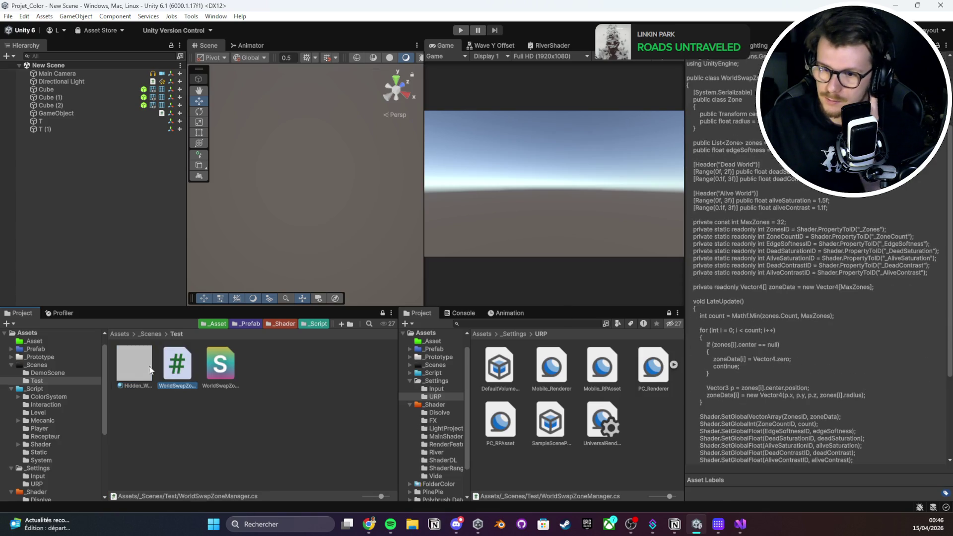
double_click(179, 369)
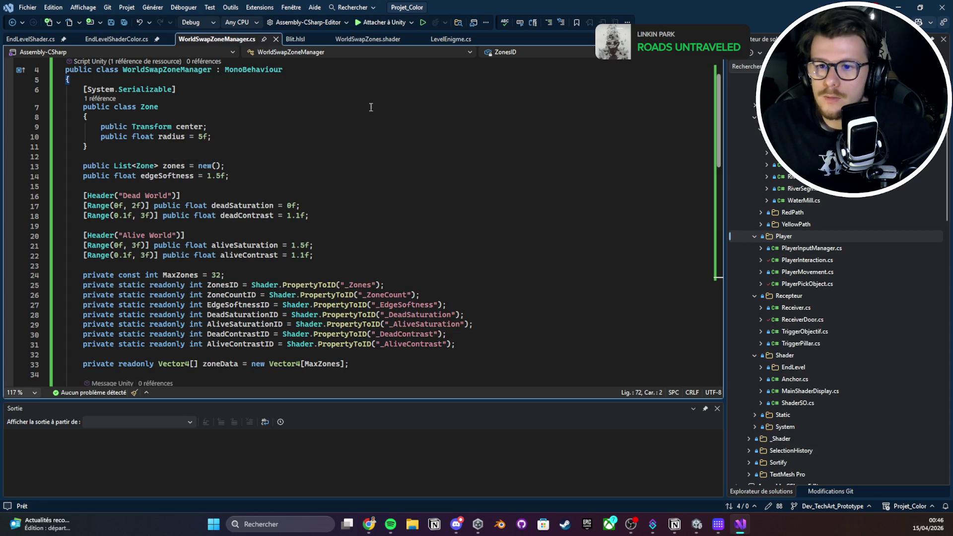
Review the script's radius field, Vector4 uses, SetGlobalFloat calls and SetGlobalVectorArray zone data
double_click(172, 137)
scroll(293, 139, "down", 7)
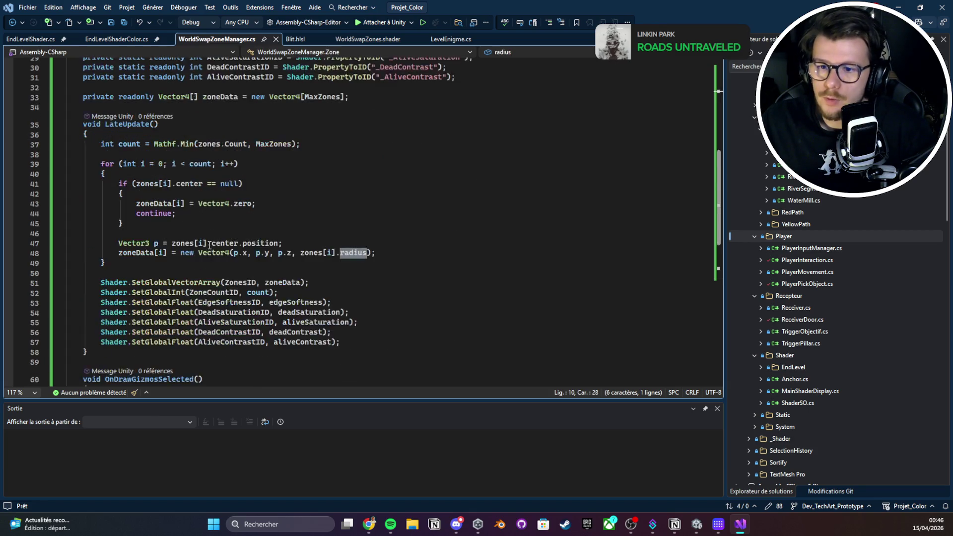
scroll(372, 208, "up", 3)
double_click(174, 245)
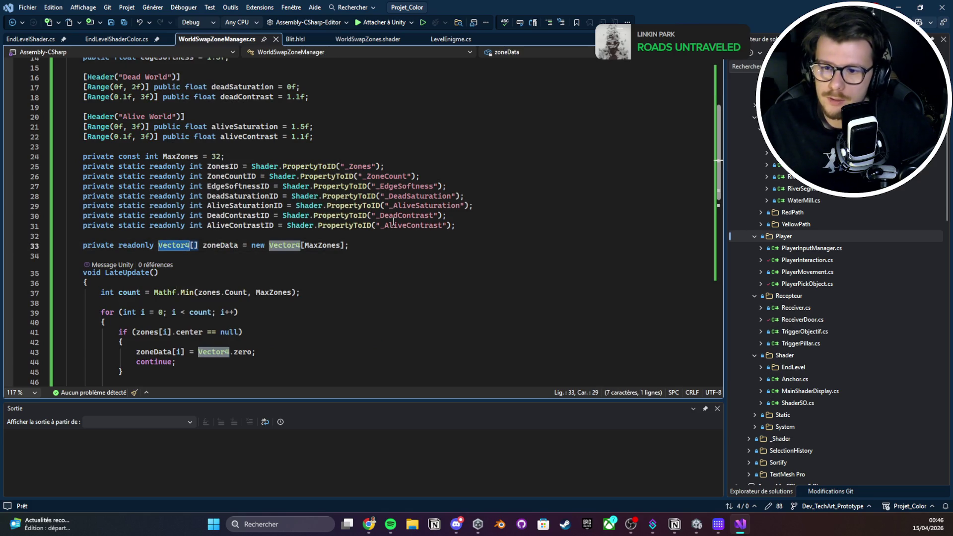
scroll(356, 204, "down", 7)
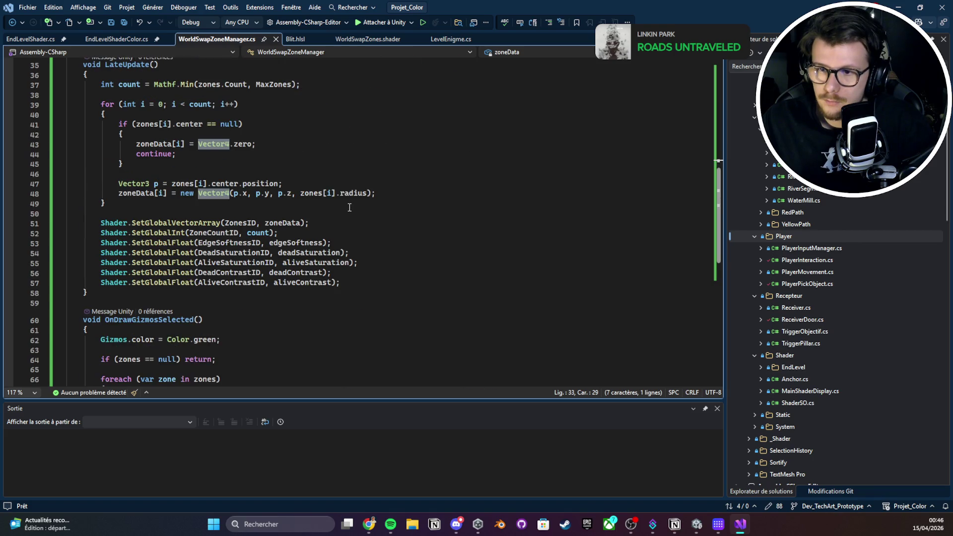
scroll(350, 208, "down", 4)
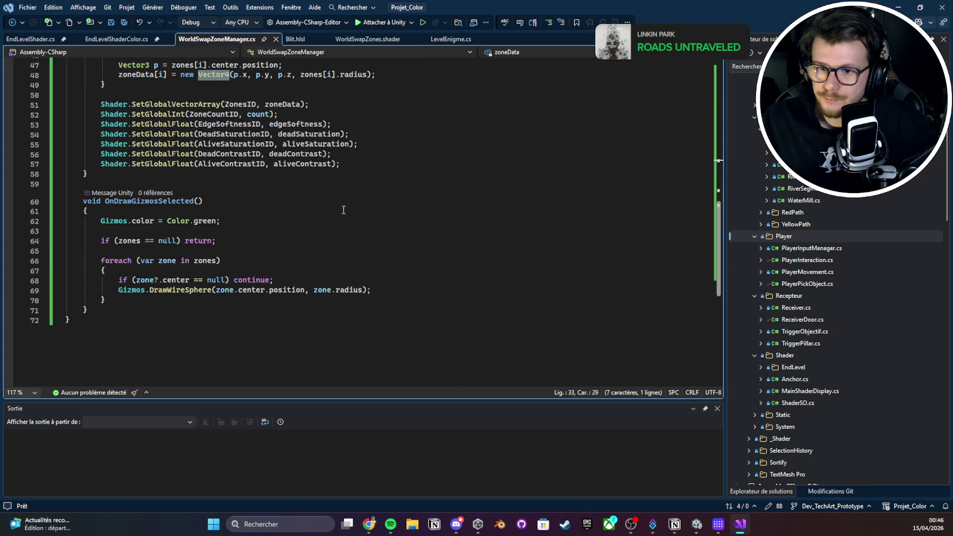
scroll(337, 209, "up", 7)
scroll(329, 209, "down", 2)
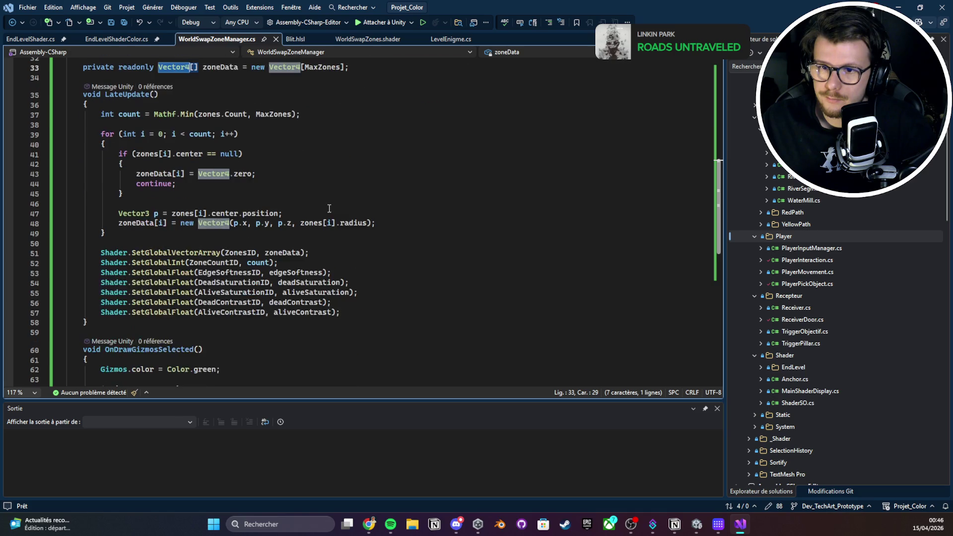
double_click(159, 283)
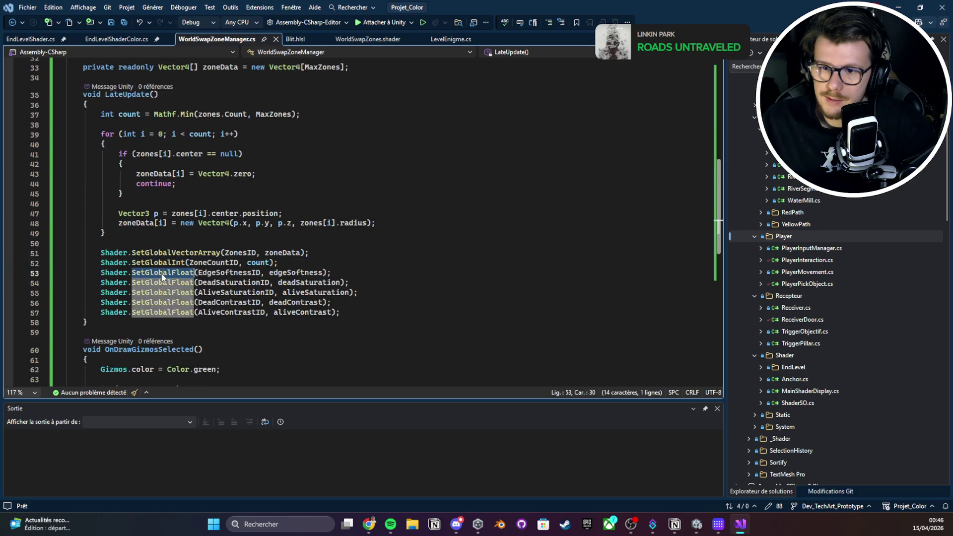
key("ctrl+F3")
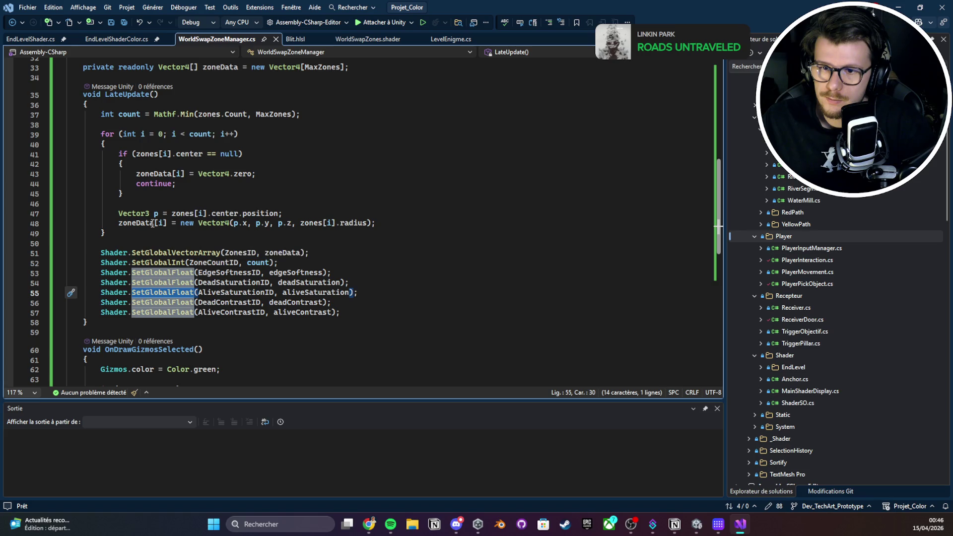
double_click(148, 223)
double_click(238, 252)
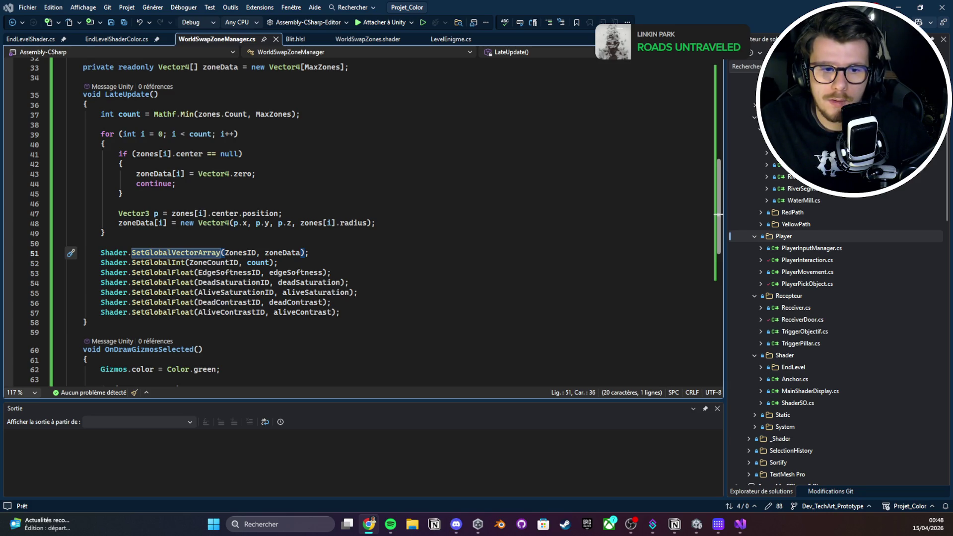
Paste the revised code over the WorldSwapZones shader, save it, and select it in Unity
left_click(149, 38)
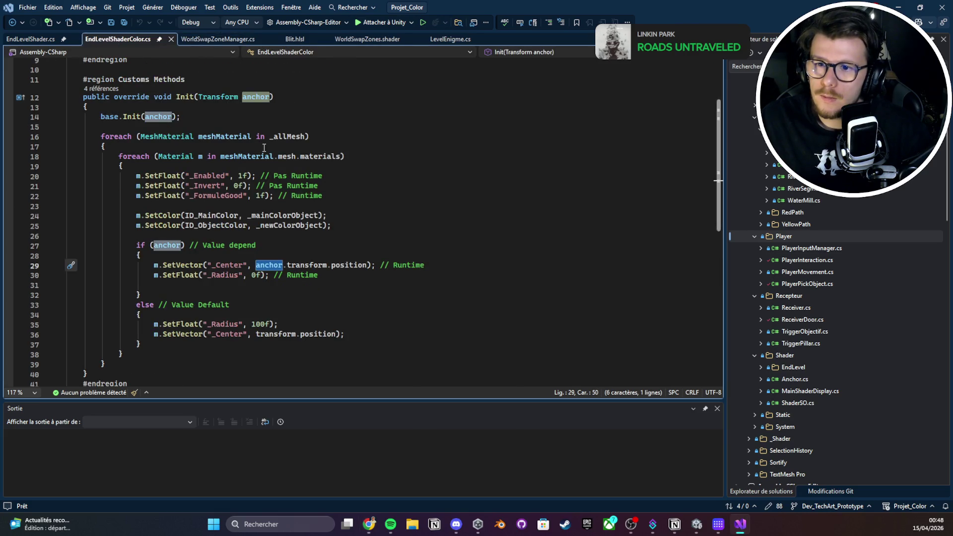
left_click(231, 40)
left_click(298, 39)
left_click(322, 40)
left_click(322, 40)
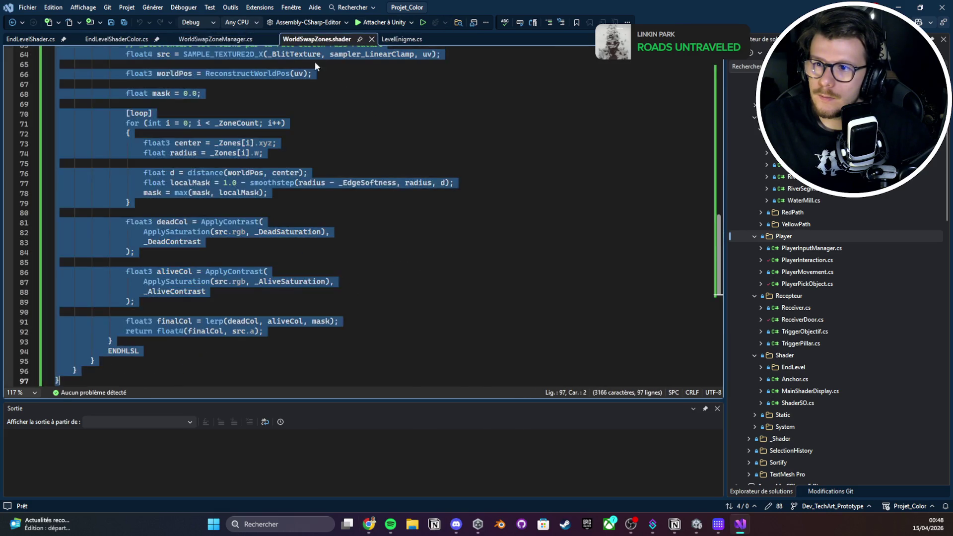
key("ctrl+v")
key("ctrl+s")
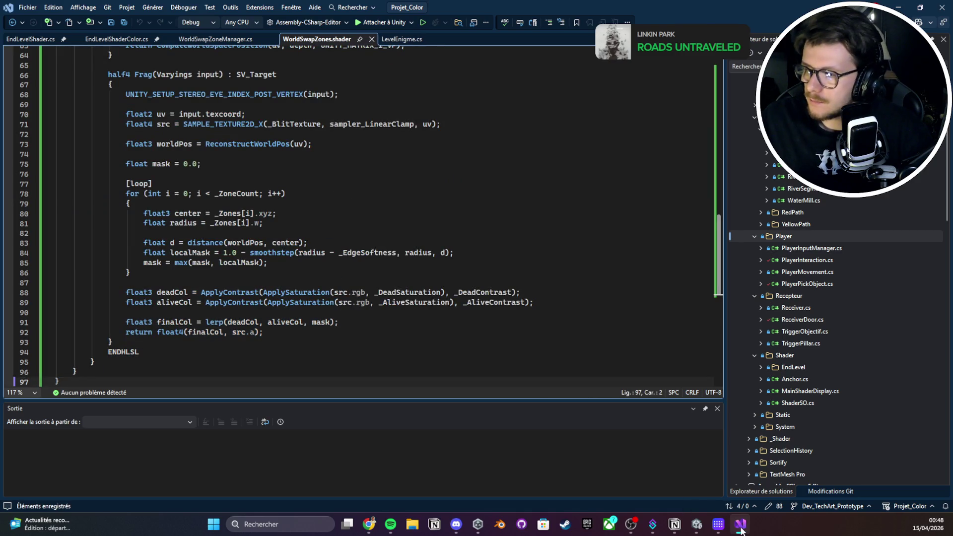
key("alt+Tab")
left_click(234, 374)
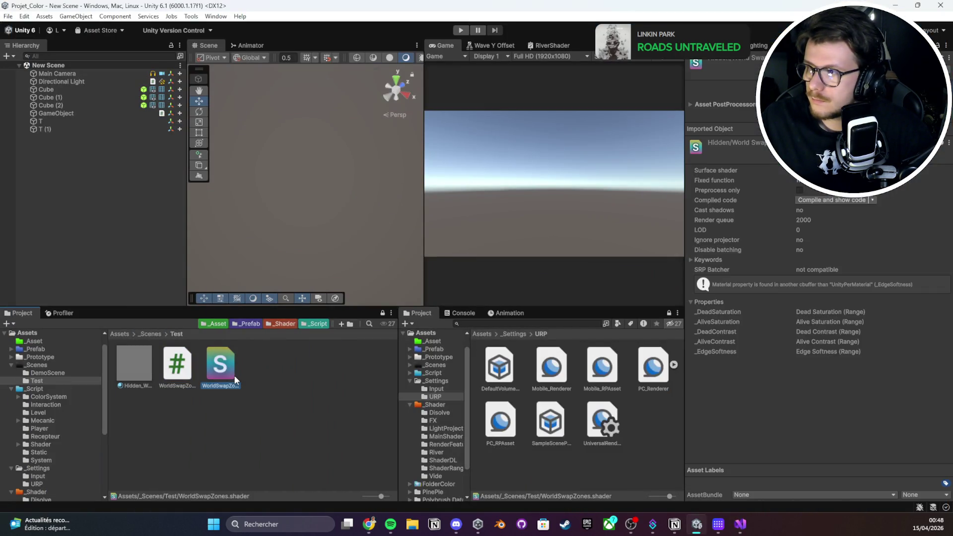
Check Hidden_WorldSwapZones' Dead Saturation, Dead Contrast and Alive Contrast properties, then enter Play mode
left_click(130, 374)
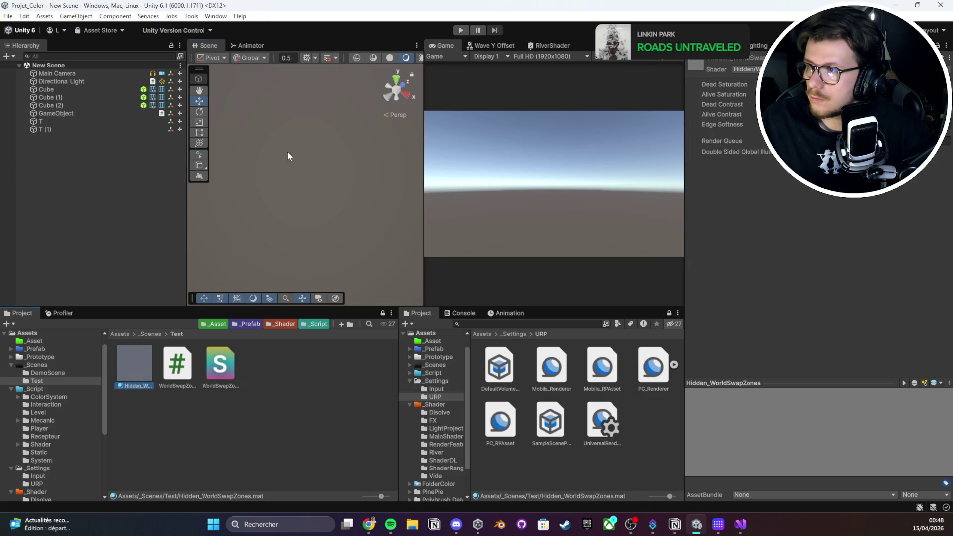
double_click(75, 89)
mouse_move(231, 128)
left_mouse_down()
mouse_move(357, 181)
mouse_move(336, 240)
left_mouse_up()
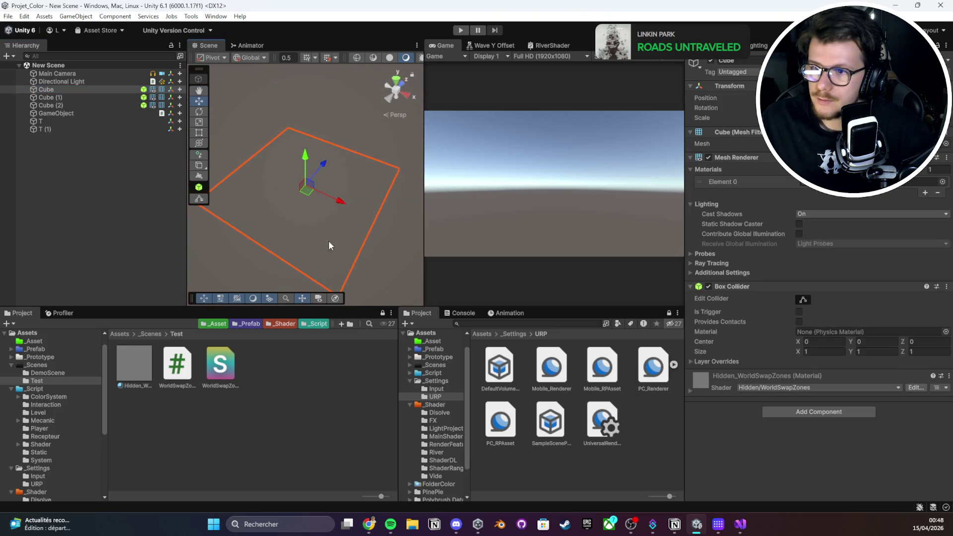
left_click(141, 357)
left_click(725, 85)
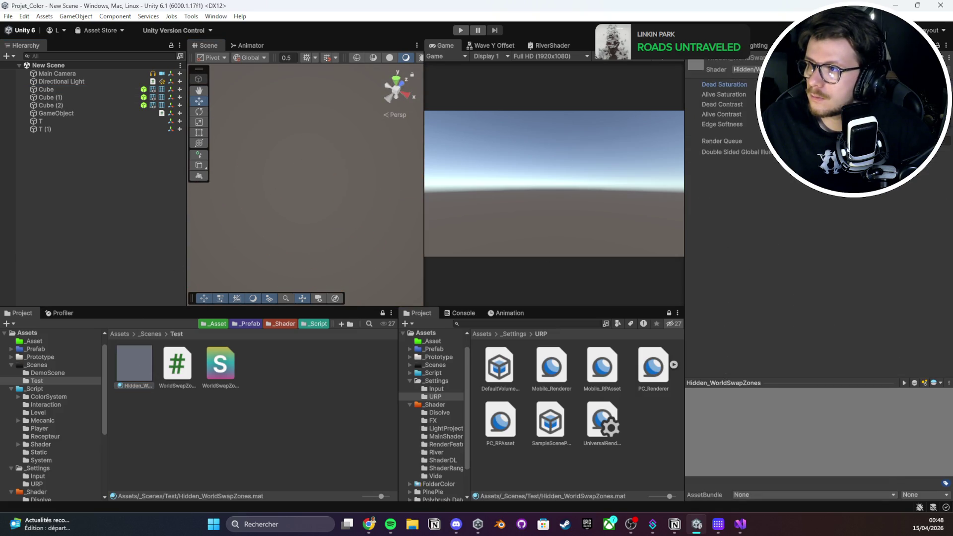
left_click(723, 104)
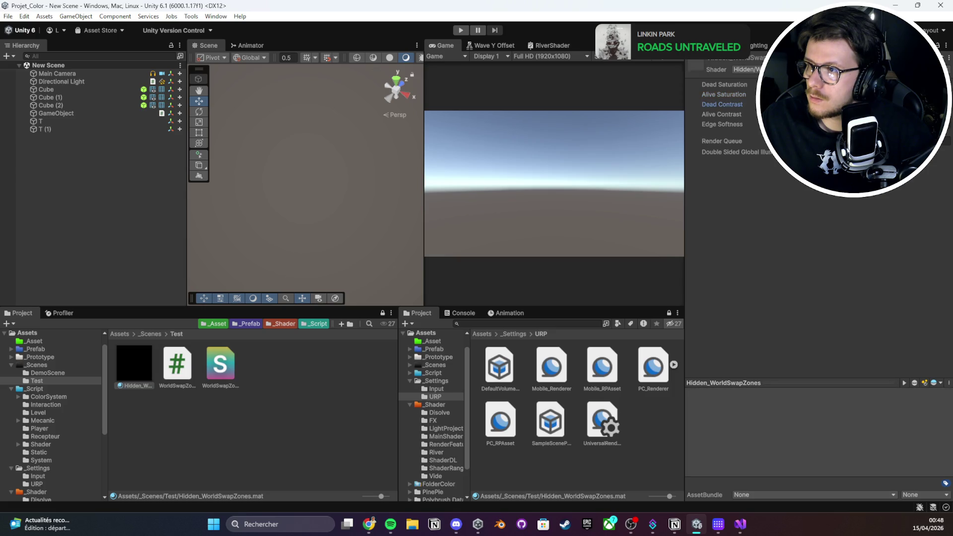
left_click(722, 115)
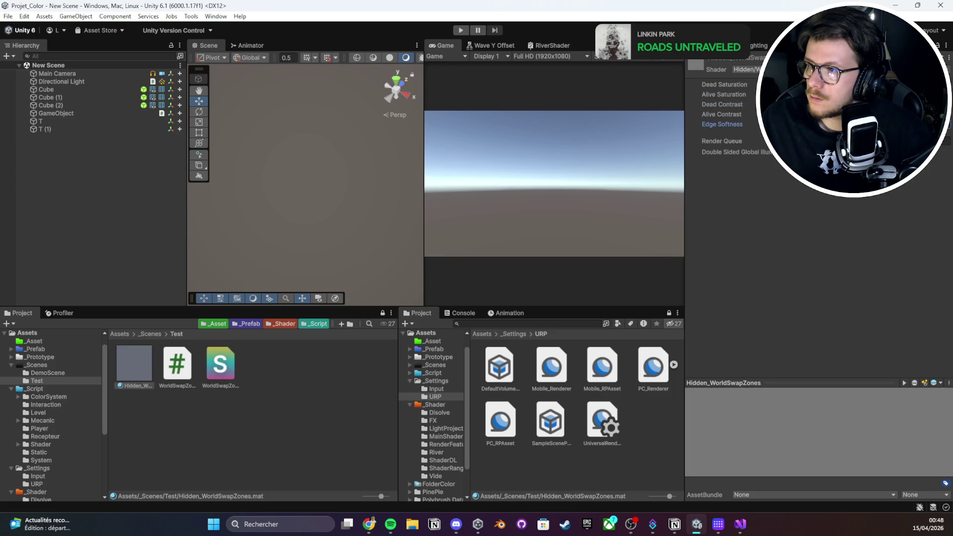
left_click(461, 29)
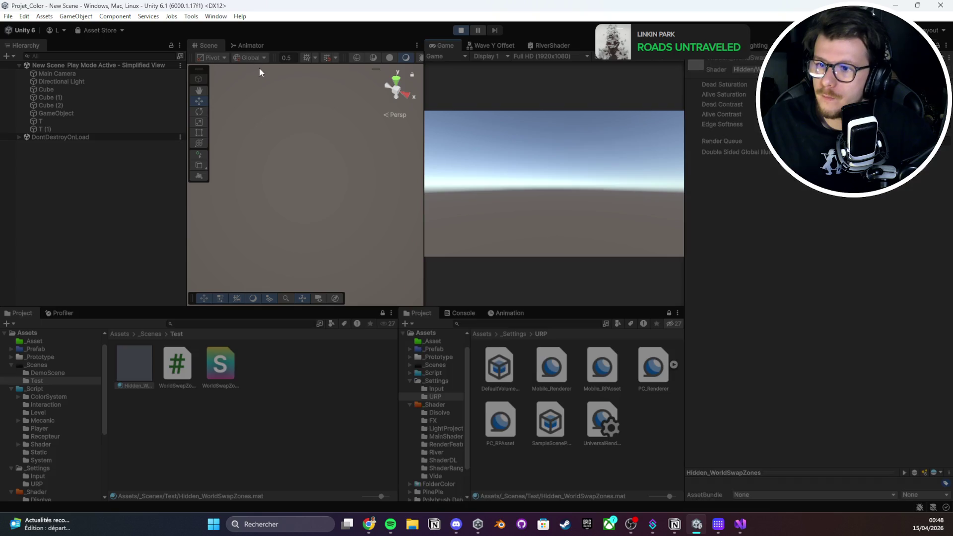
During Play mode, select Cube (1) and Cube (2) and orbit the Scene view around them
mouse_move(259, 67)
left_mouse_down()
mouse_move(334, 111)
mouse_move(320, 88)
left_mouse_up()
double_click(97, 117)
left_click(59, 98)
left_click(329, 164)
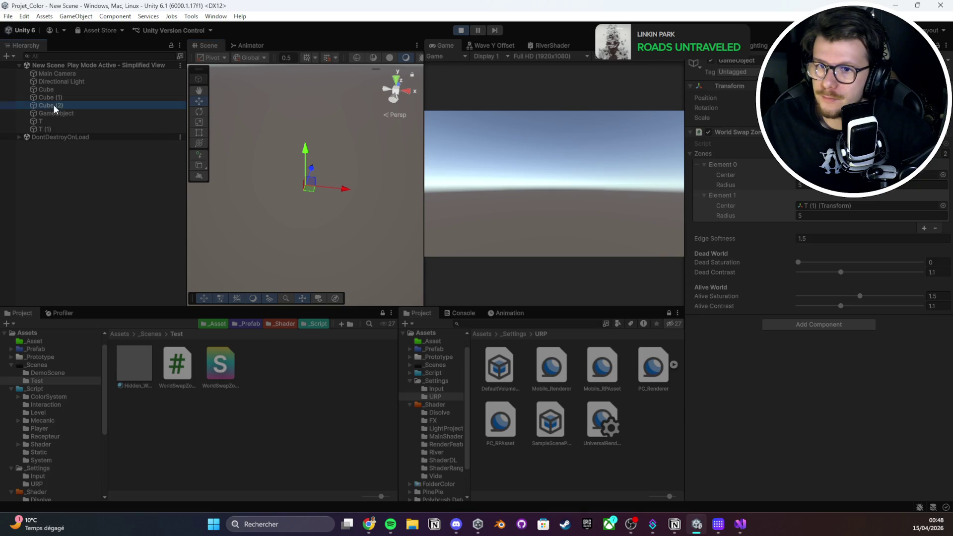
mouse_move(328, 164)
left_mouse_down()
mouse_move(358, 159)
mouse_move(255, 187)
mouse_move(282, 194)
left_mouse_up()
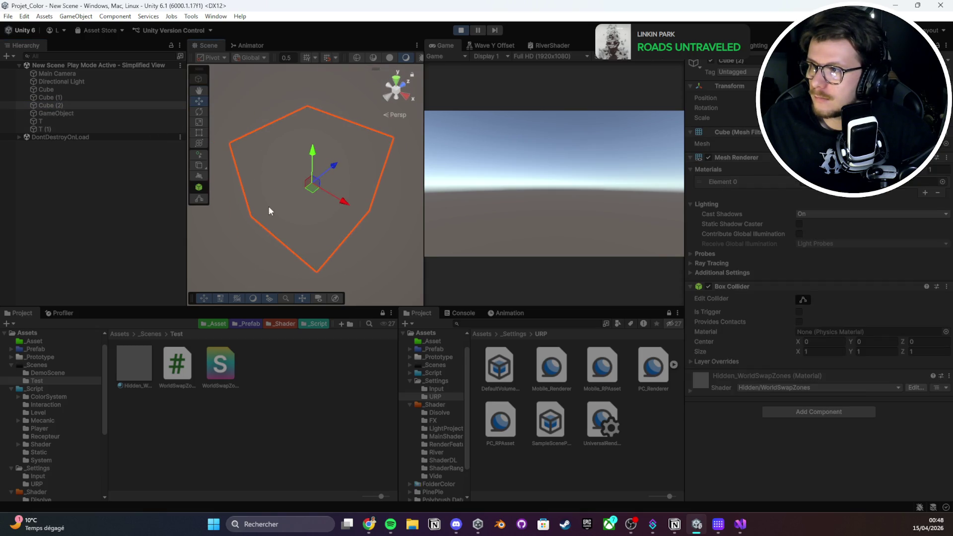
key("alt+Tab")
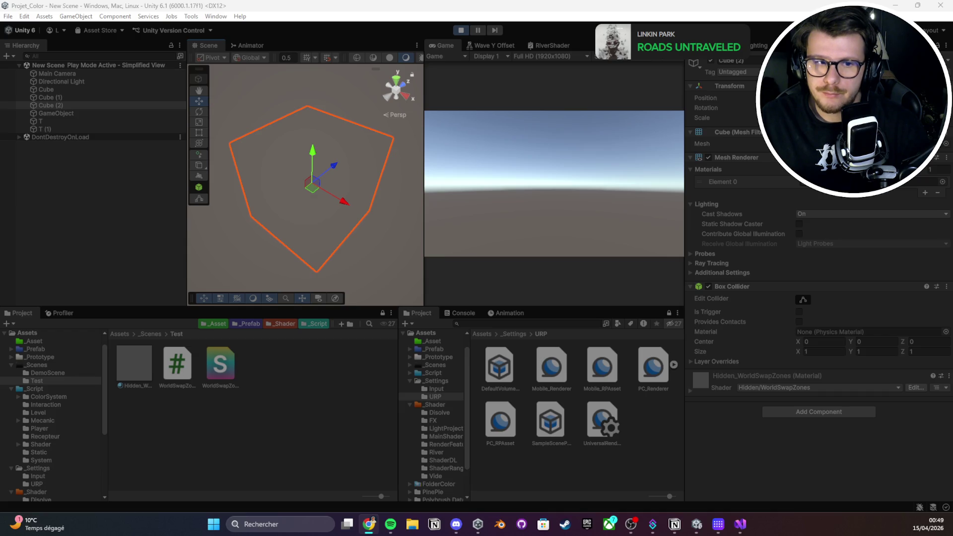
Inspect the Hidden_WorldSwapZones material's Edge Softness and Render Queue settings
left_click_drag(347, 208, 376, 205)
left_click(133, 363)
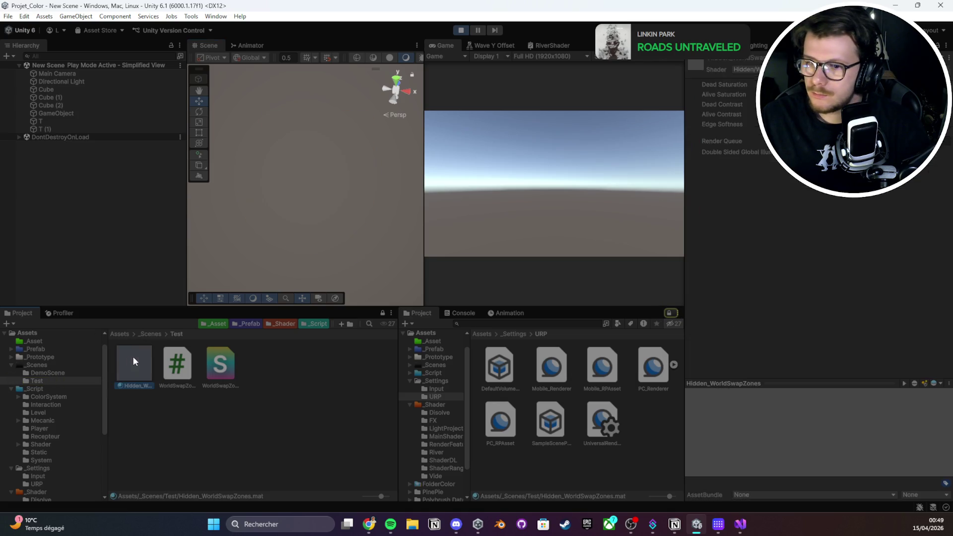
left_click(722, 124)
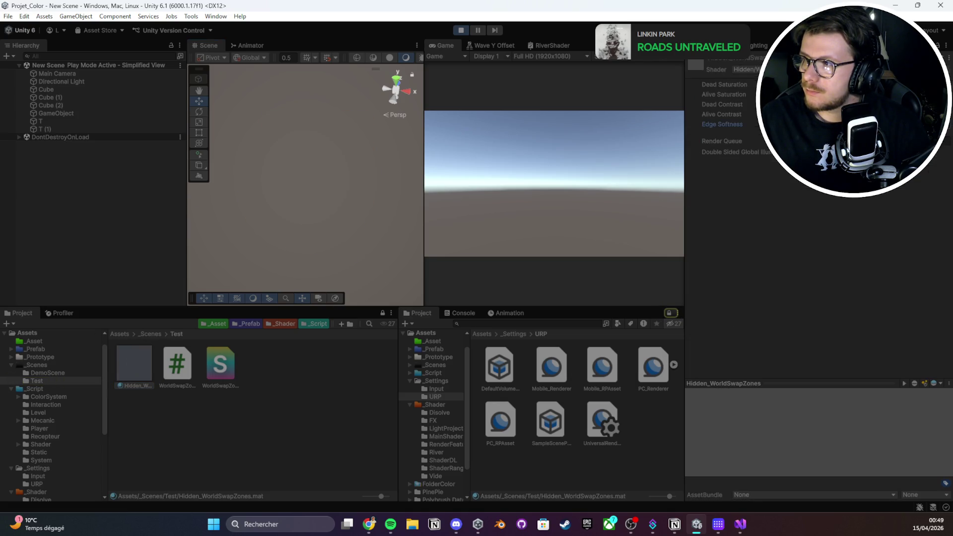
left_click(722, 141)
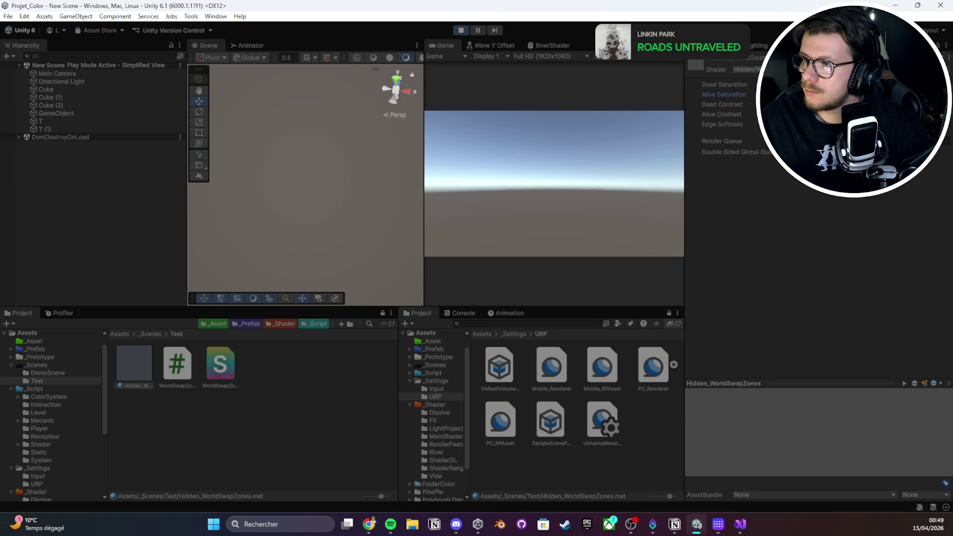
Compare the cubes with GameObject's World Swap Zones settings, then open WorldSwapZoneManager.cs
left_click(59, 114)
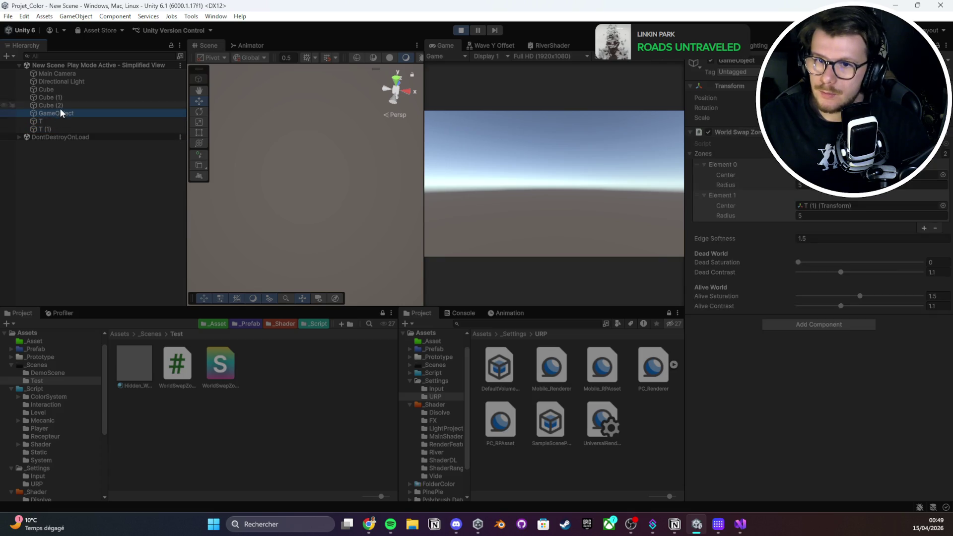
left_click(63, 105)
left_click(67, 90)
left_click(67, 104)
left_click(67, 96)
left_click(66, 105)
left_click(66, 113)
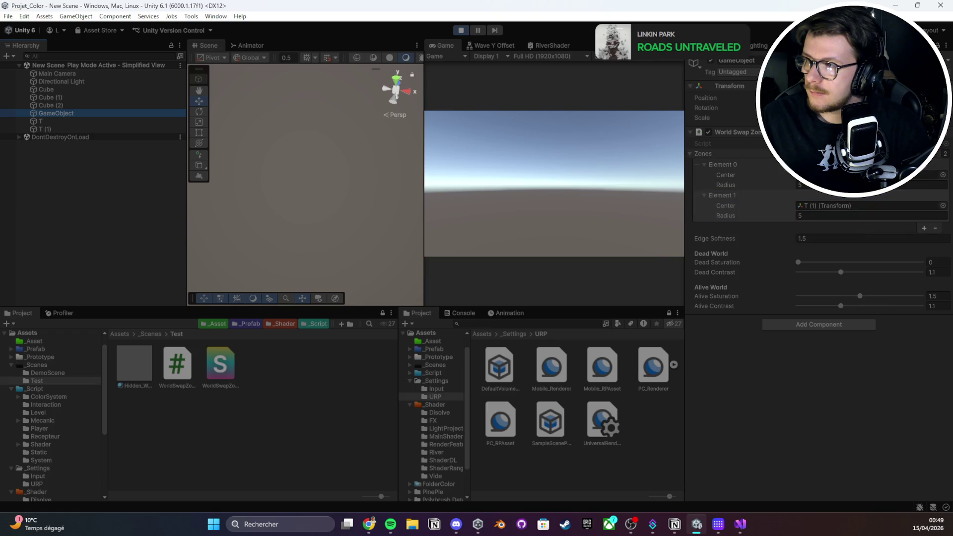
double_click(176, 366)
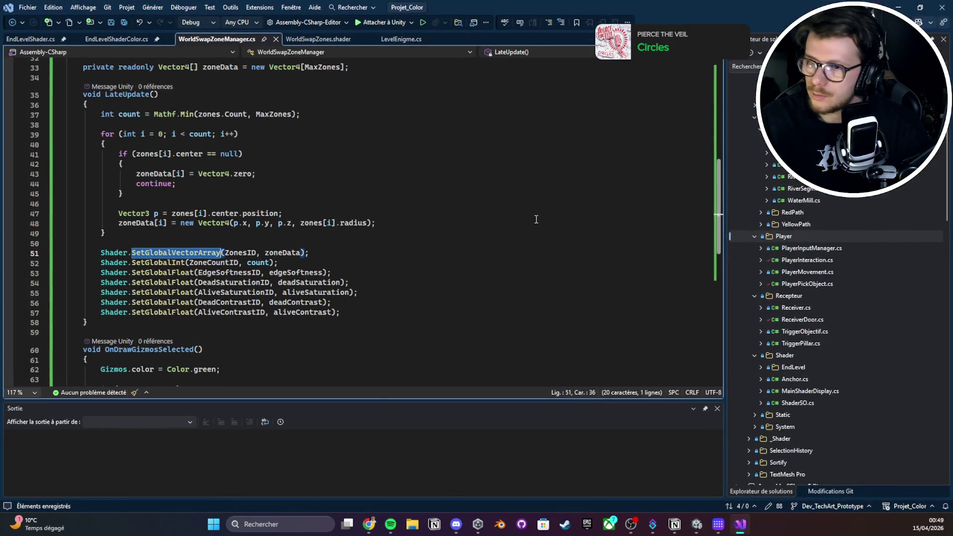
Review the SetGlobalVectorArray and SetGlobalInt calls by selecting the shader-global lines 51–56
left_click(67, 244)
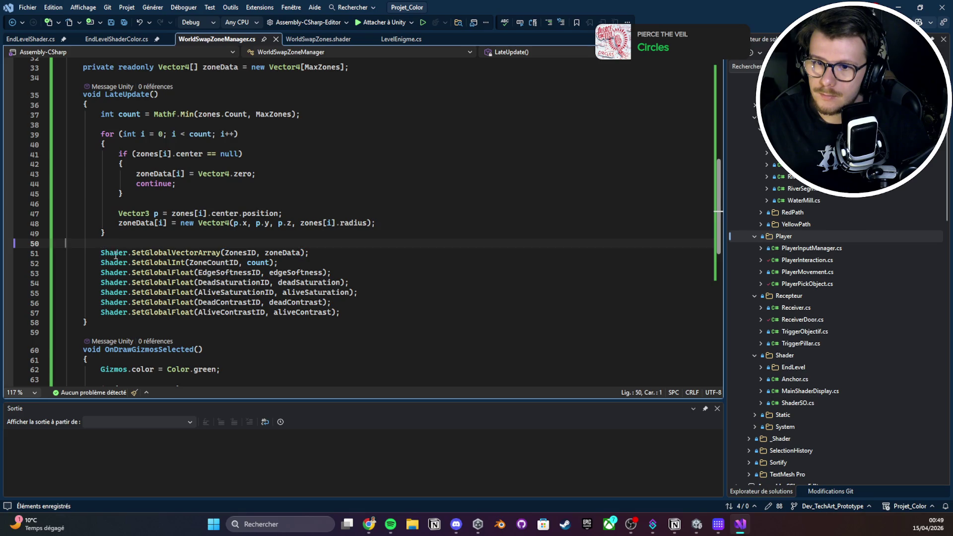
double_click(149, 253)
double_click(155, 264)
left_click(101, 253)
left_click_drag(88, 252, 389, 313)
scroll(390, 315, "up", 10)
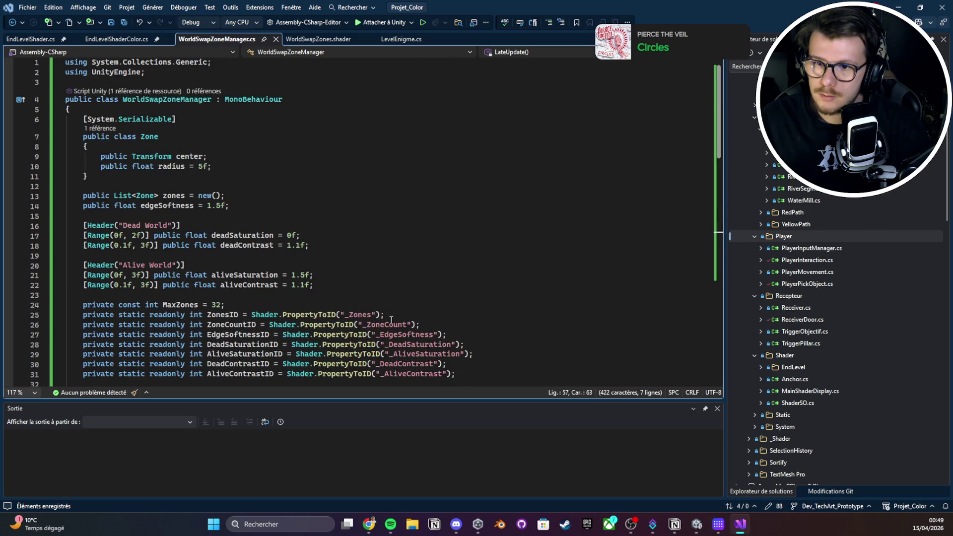
scroll(391, 319, "down", 5)
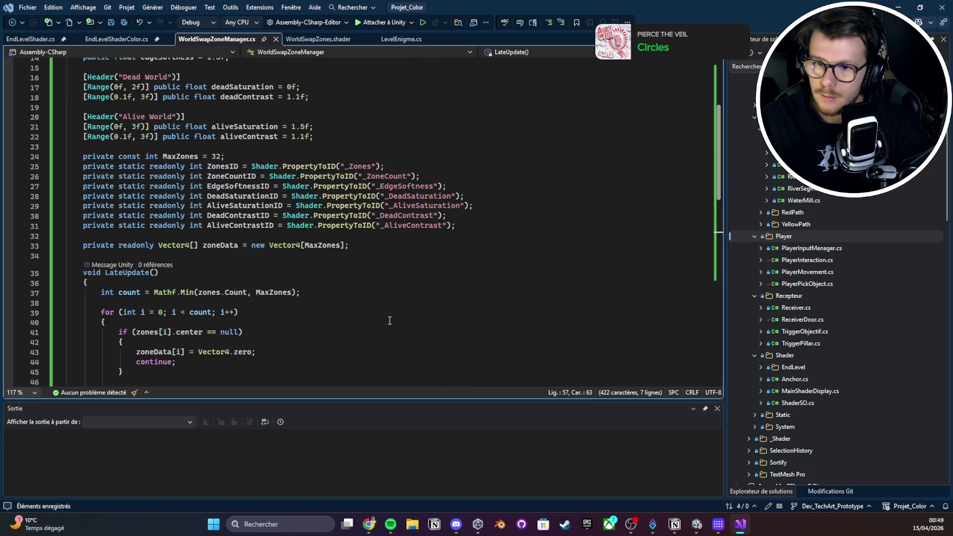
scroll(390, 320, "down", 6)
Check Quick Info for SetGlobalVectorArray on line 51 and the Vector4 on line 48
left_click(149, 261)
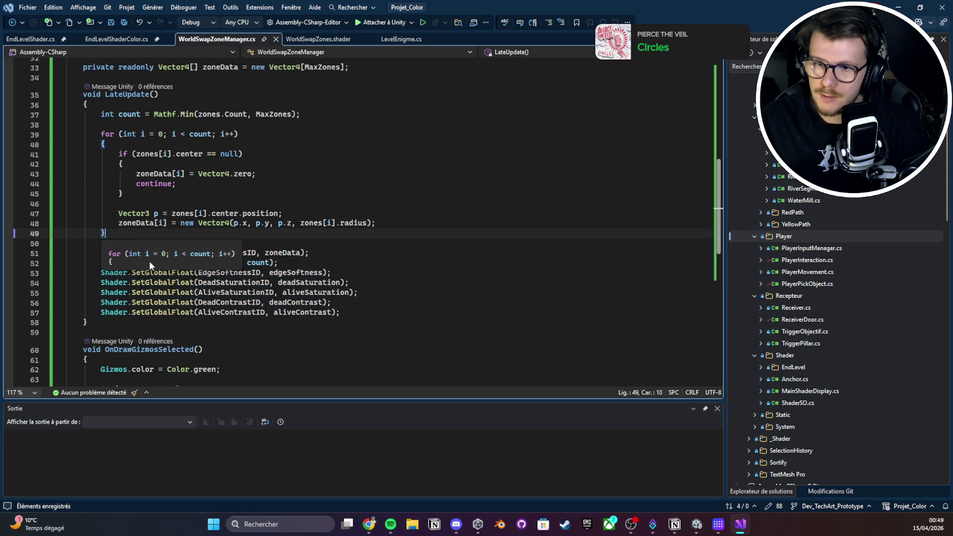
double_click(149, 254)
mouse_move(135, 259)
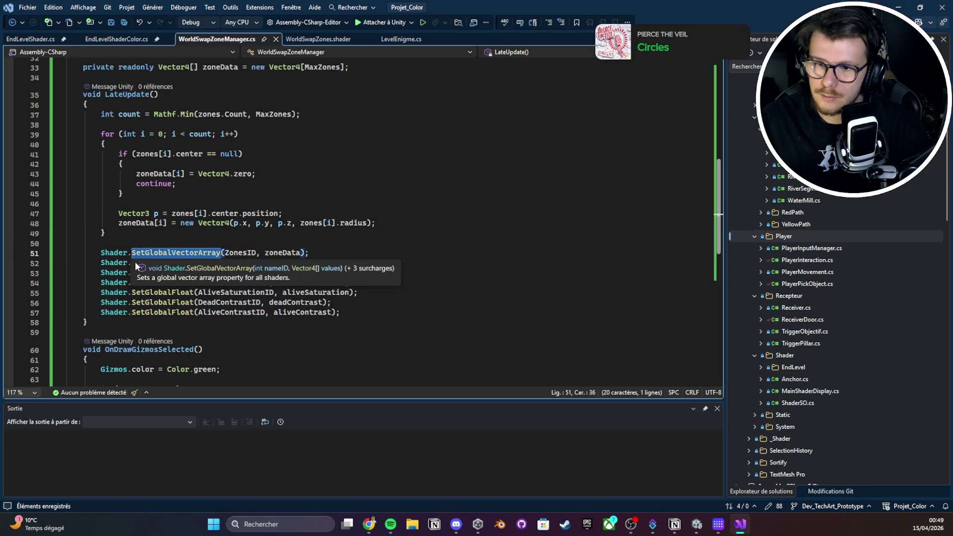
left_click(230, 223)
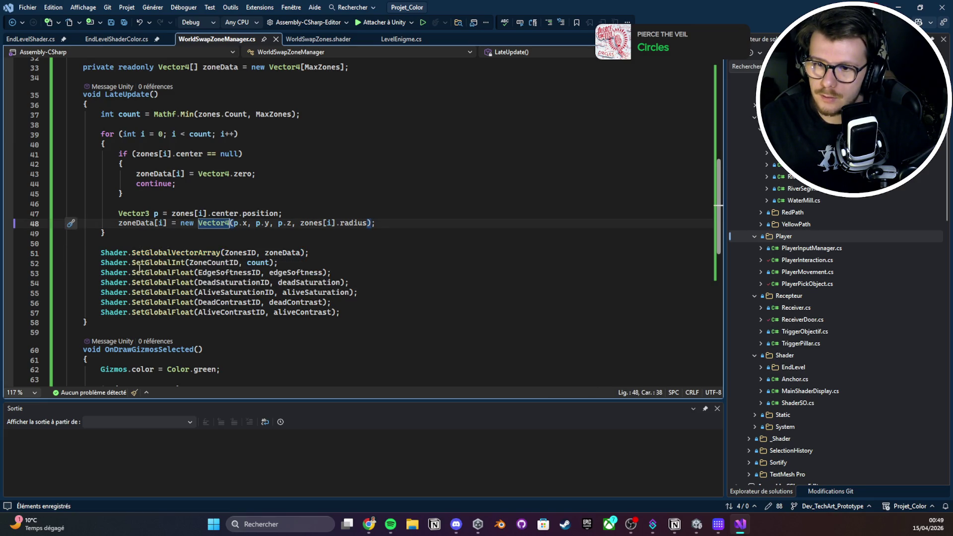
mouse_move(143, 264)
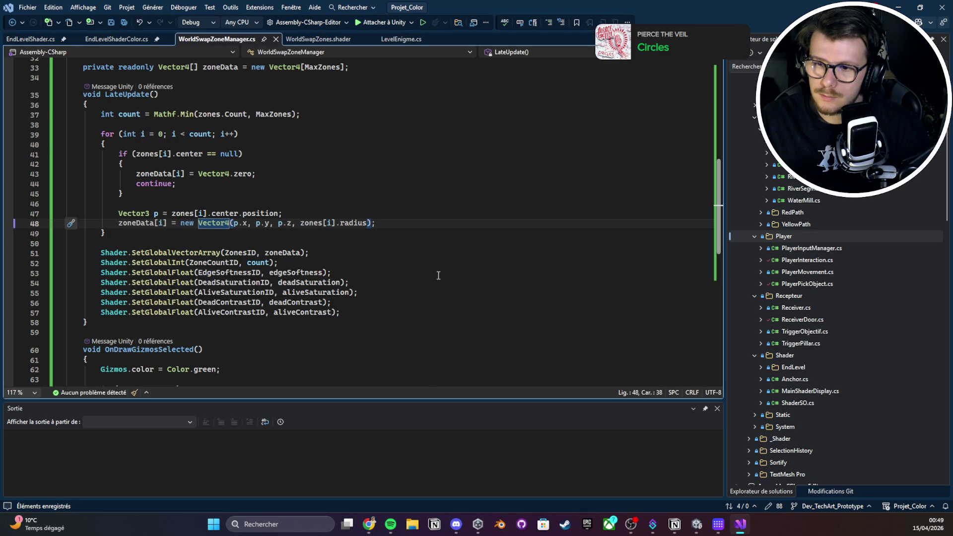
Type and delete a trial 'Shader' line on line 50, save the script, and return to Unity
key("Down")
key("Down")
type("Shader")
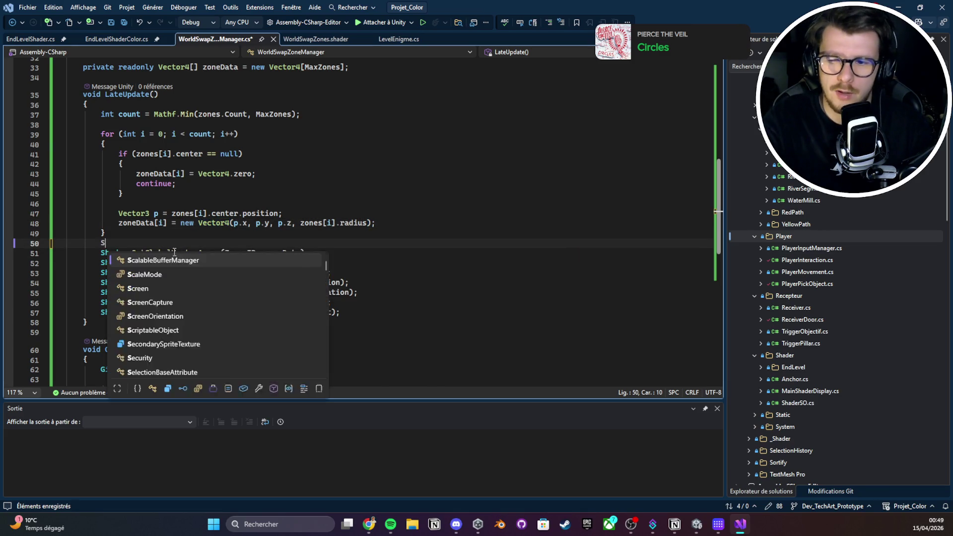
key("ctrl+BackSpace")
key("ctrl+s")
key("alt+Tab")
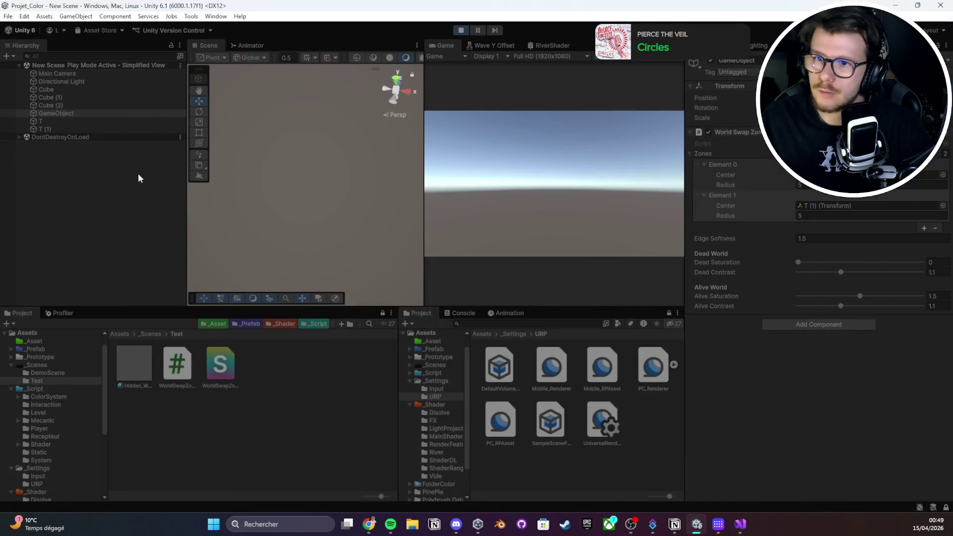
Stop Play mode and bring up the WorldSwapZones.shader fragment code
left_click(461, 30)
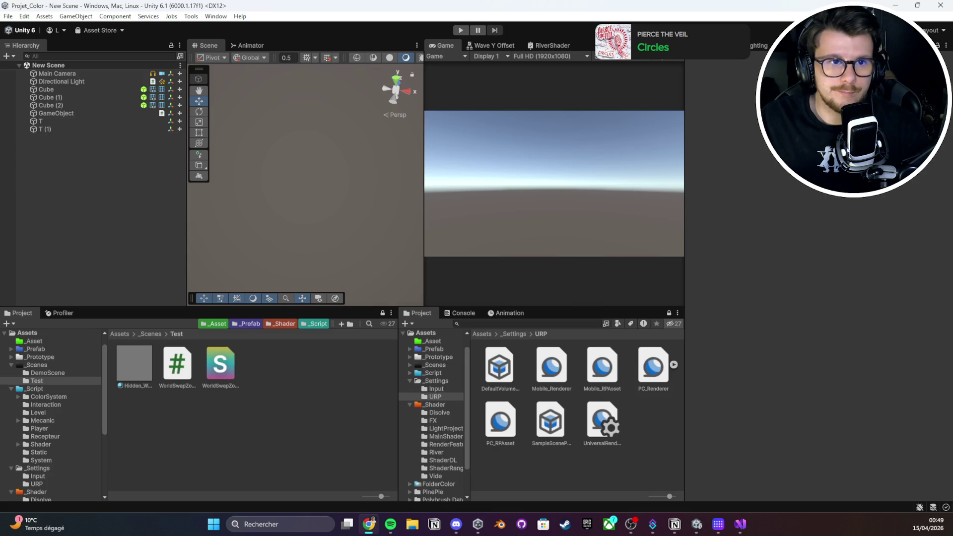
key("alt+Tab")
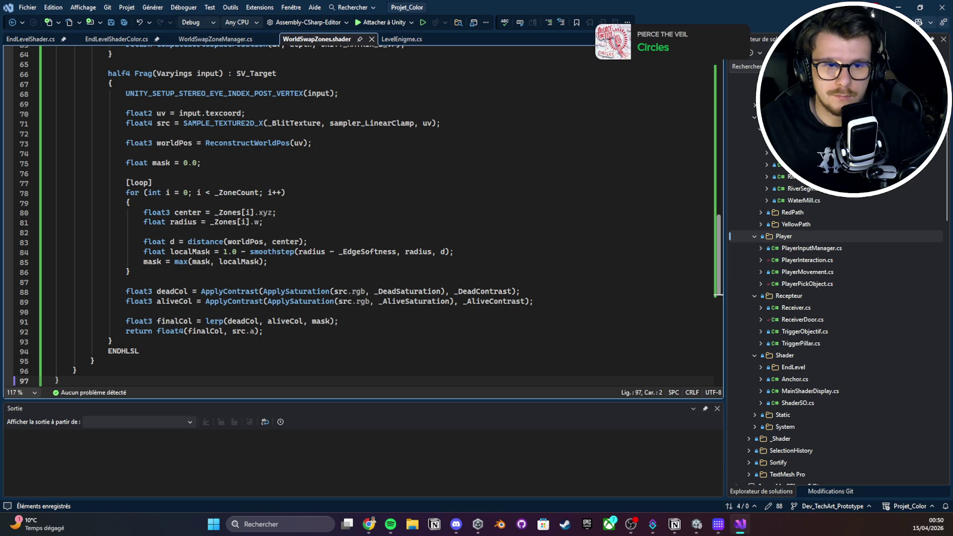
key("alt+Tab")
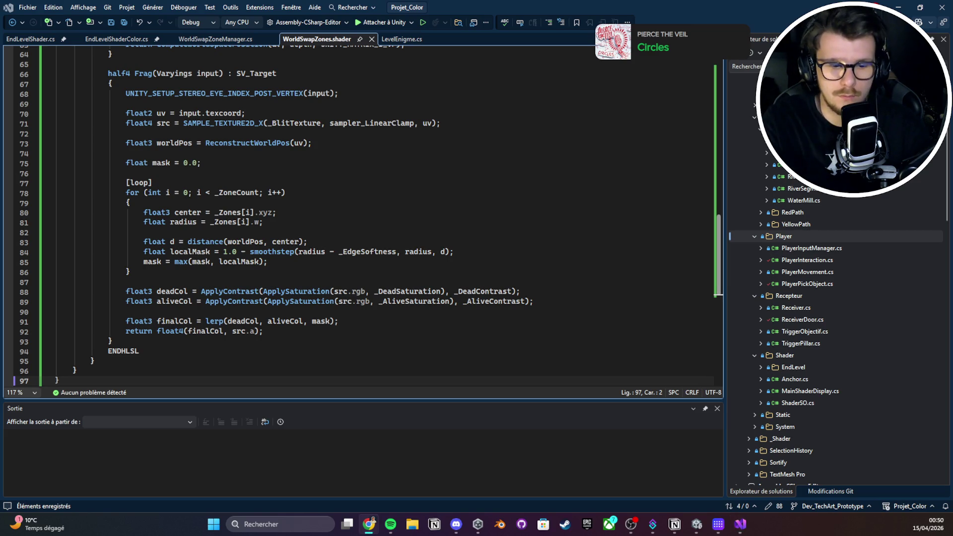